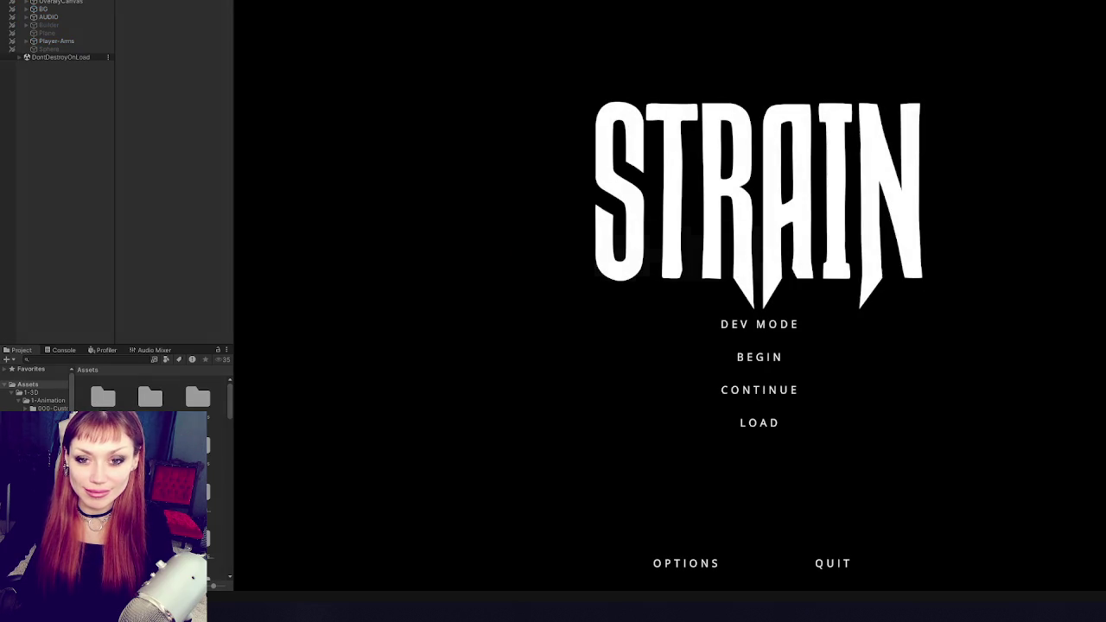
Launch STRAIN in DEV MODE and let the first-person level load.
left_click(748, 328)
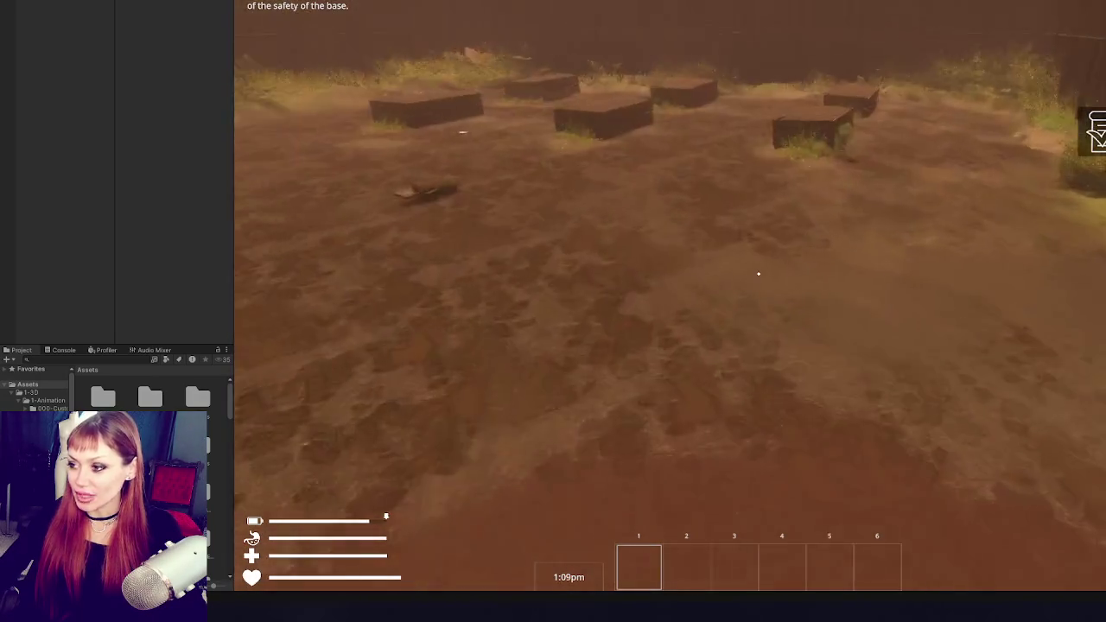
Collect the scrap wood, walk toward the rock, then pause the game.
key("e")
key("w")
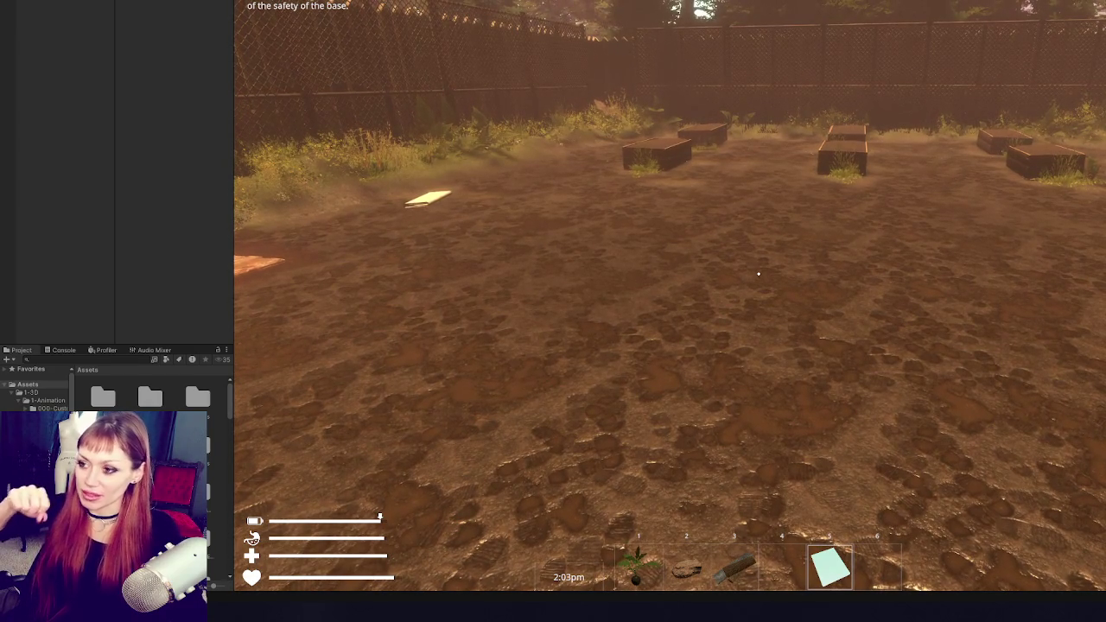
key("Escape")
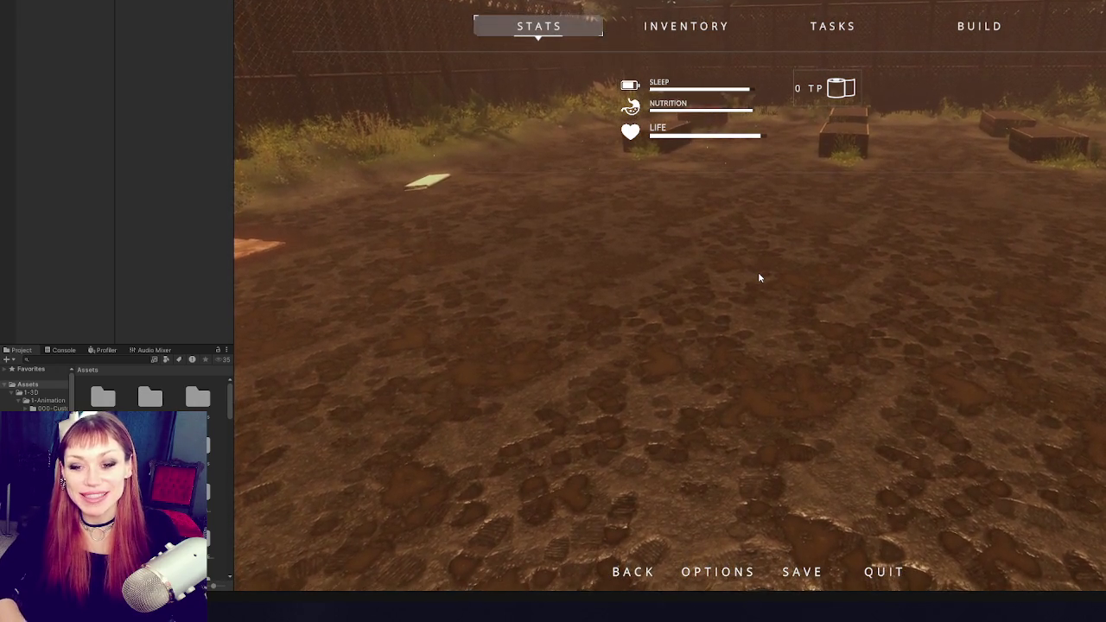
Resume the game, harvest berries from the bush and pick up the kettle.
key("Escape")
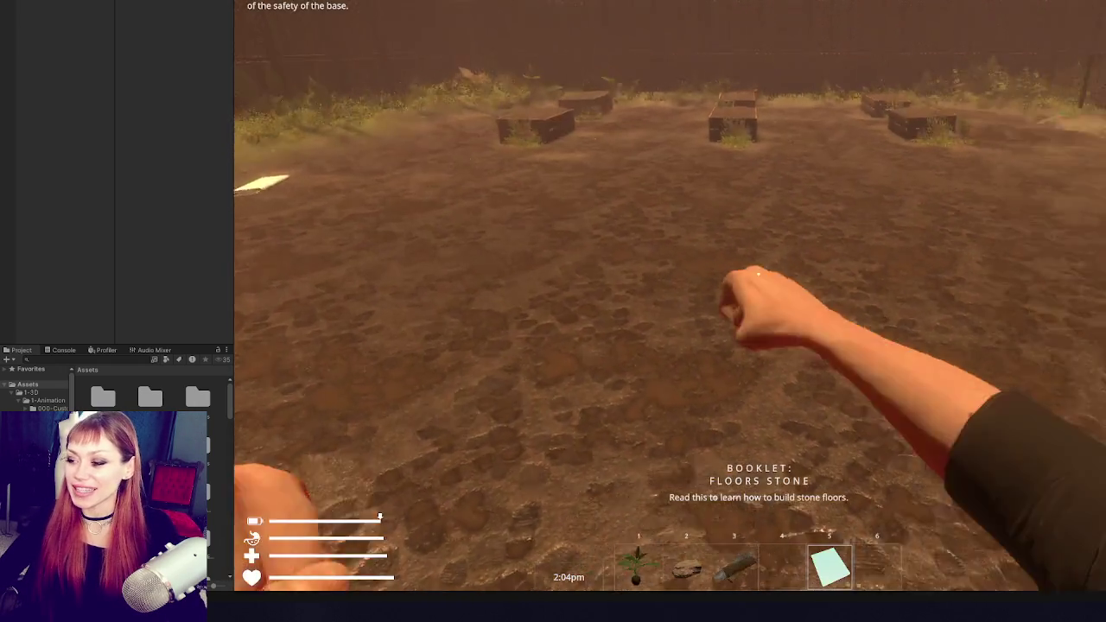
key("w")
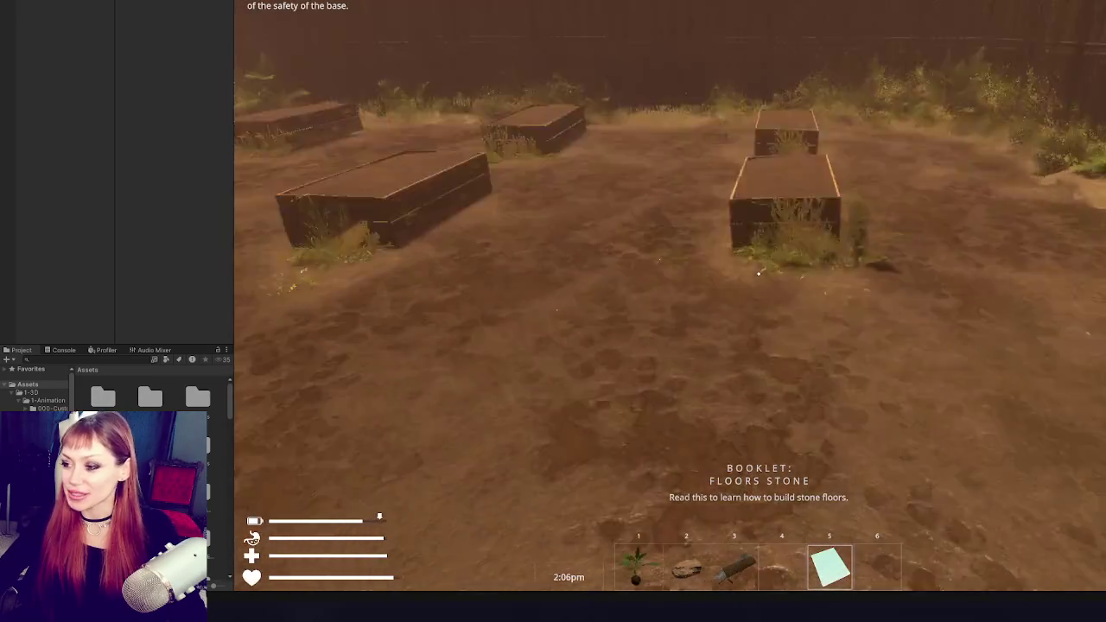
key("w")
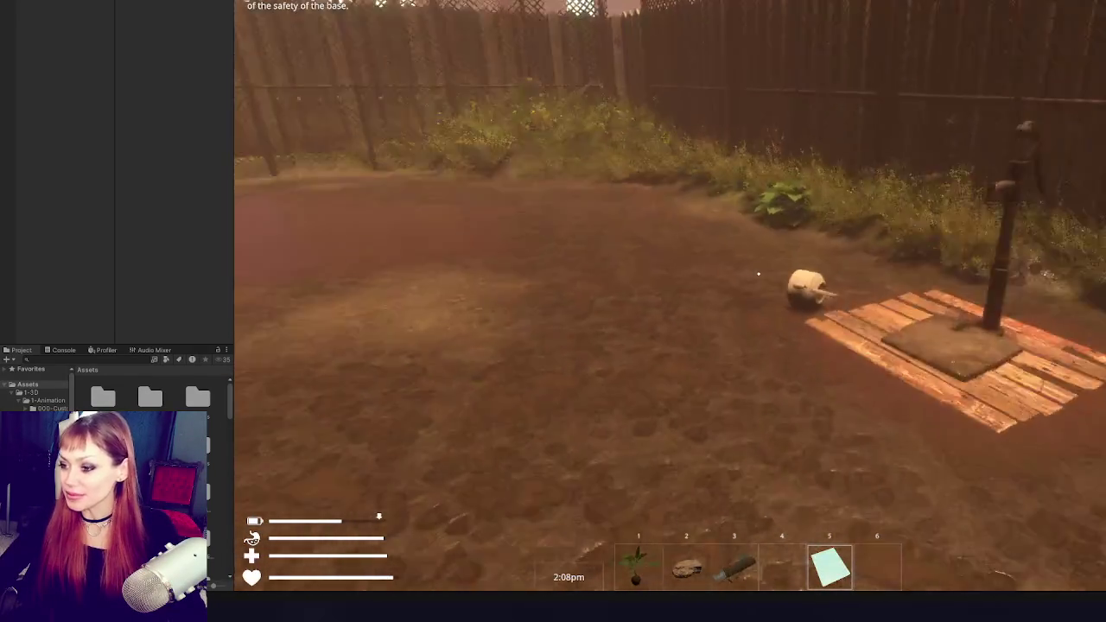
key("w")
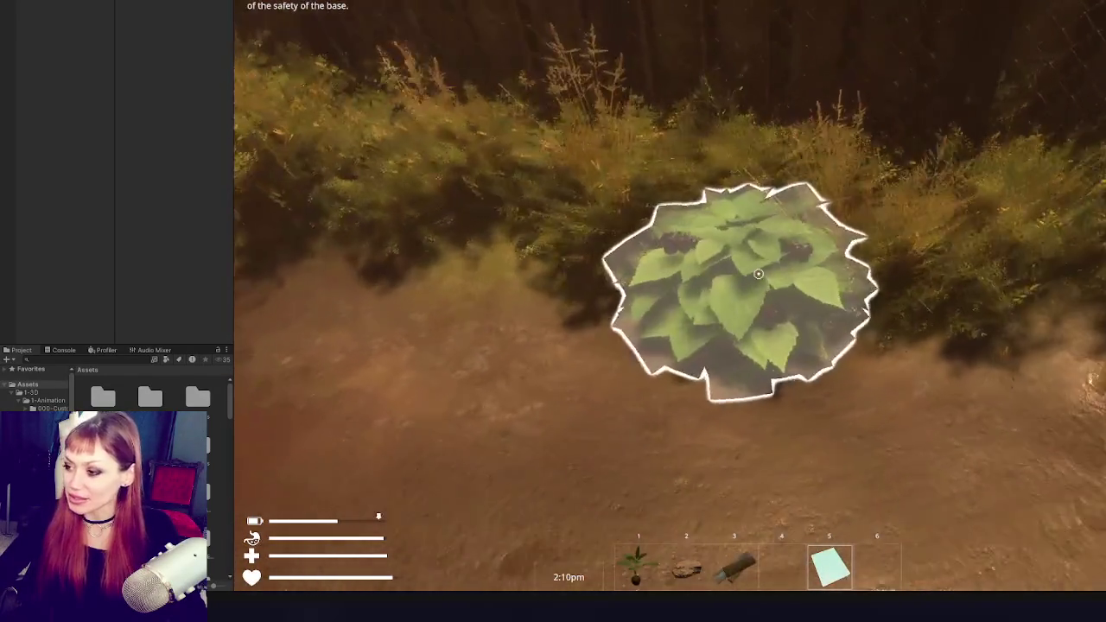
key("e")
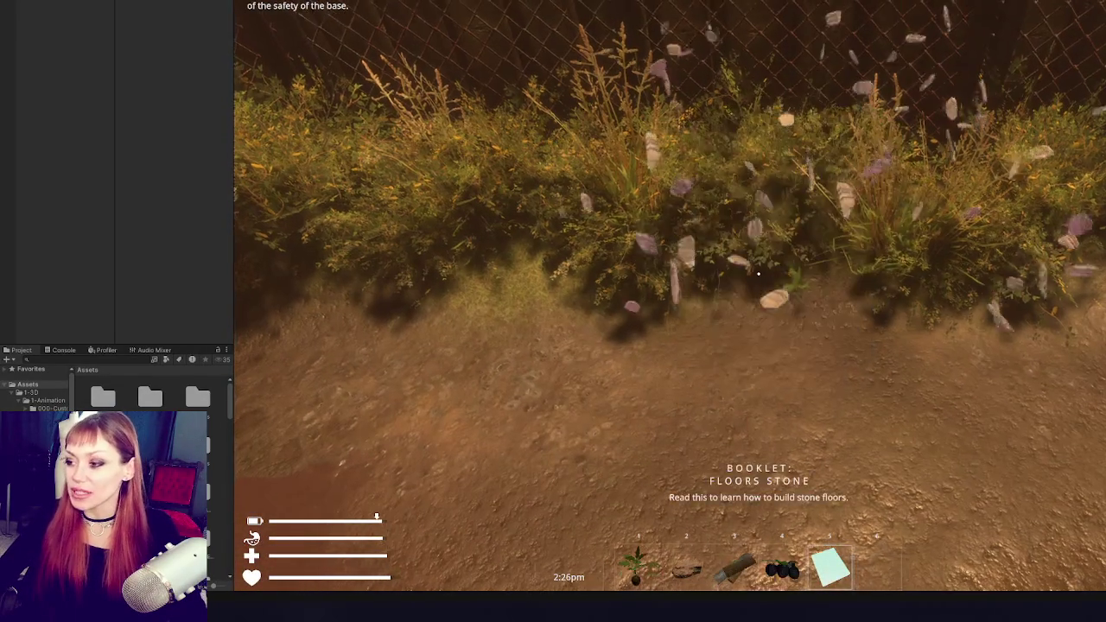
key("w")
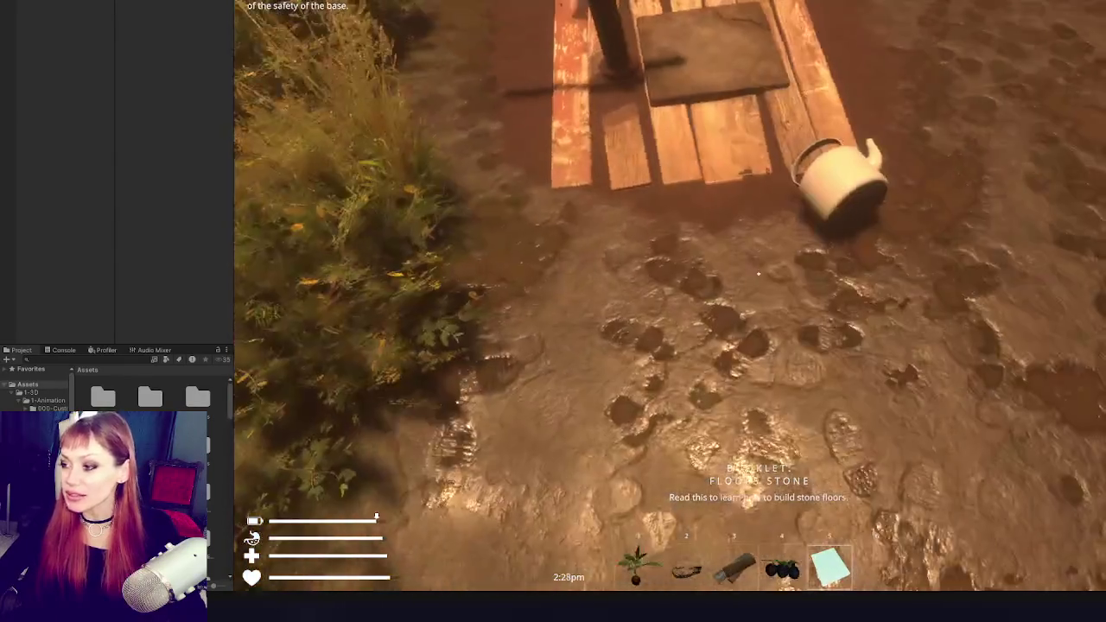
key("e")
key("w")
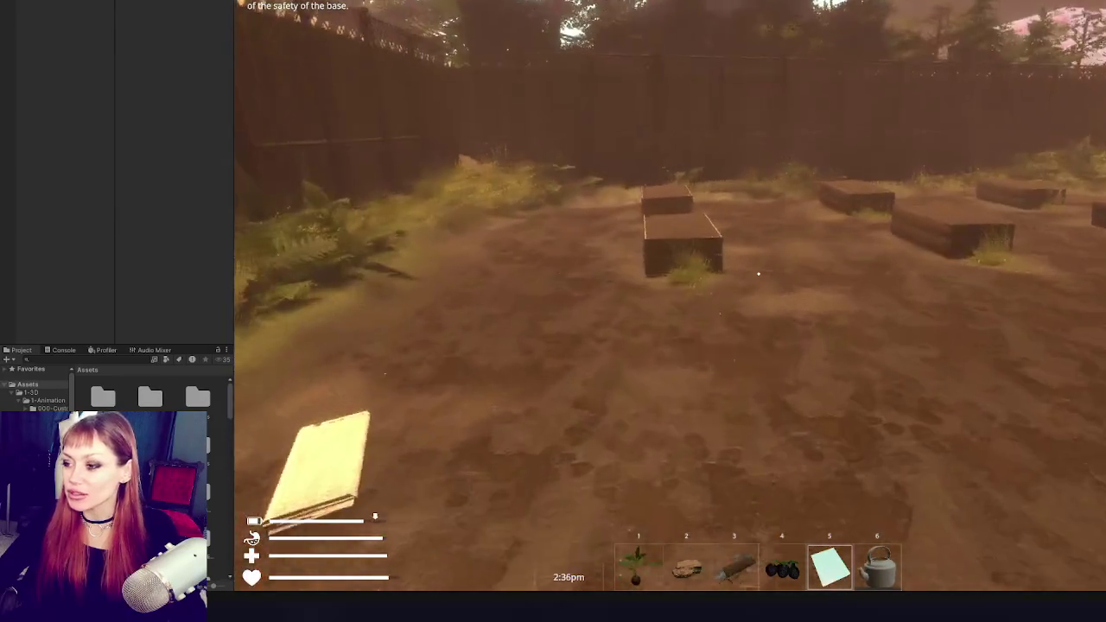
Open the wooden gate by the garden beds, gather hay and approach the outlined rock.
key("w")
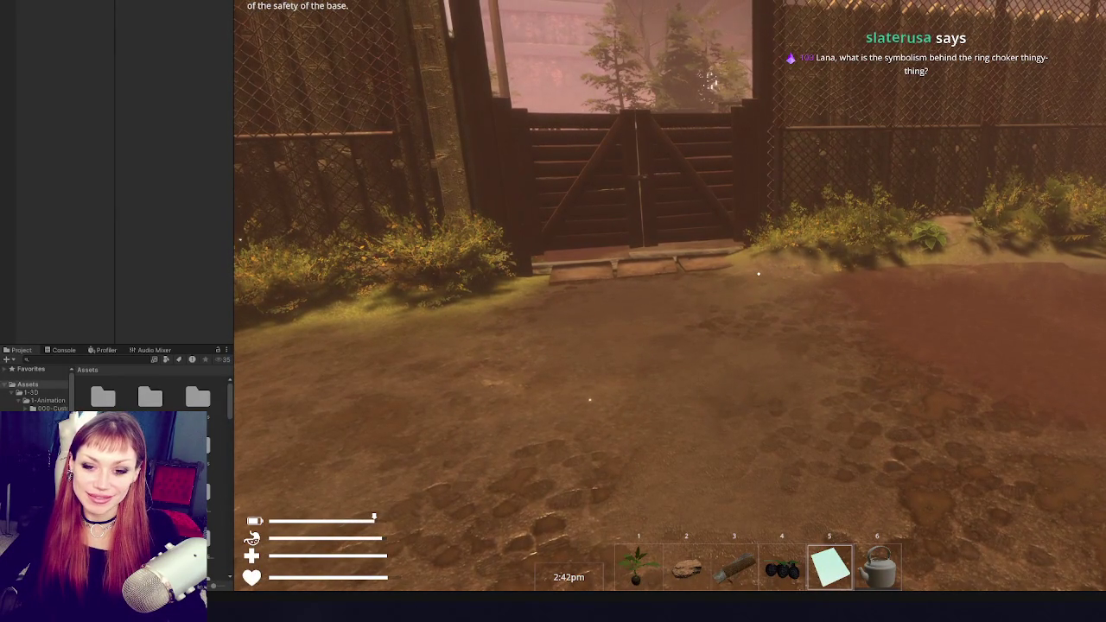
key("w")
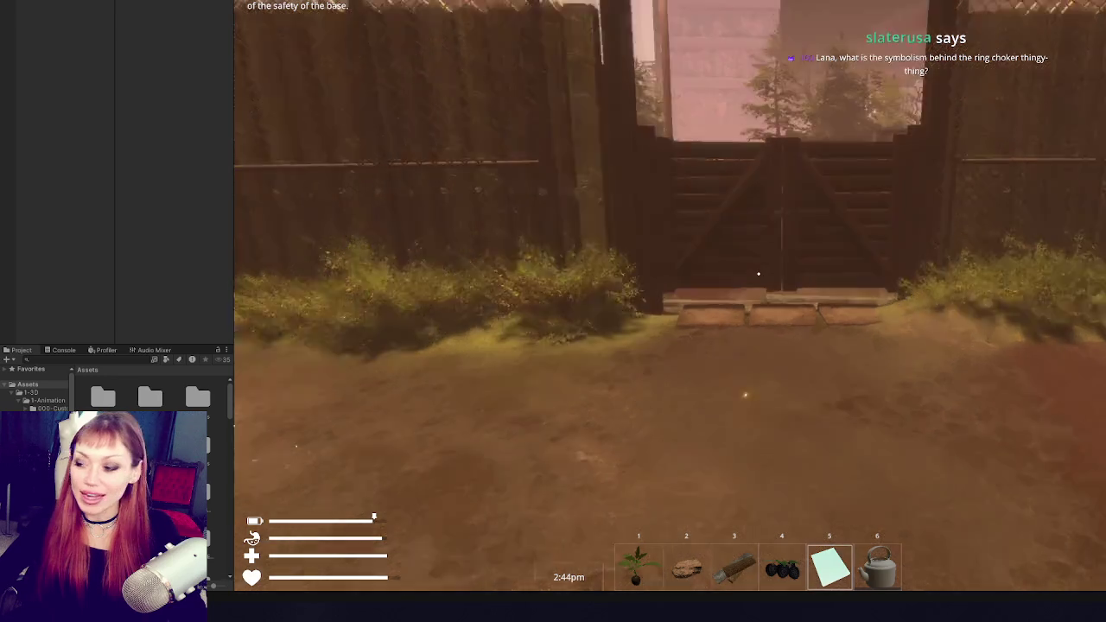
key("e")
key("w")
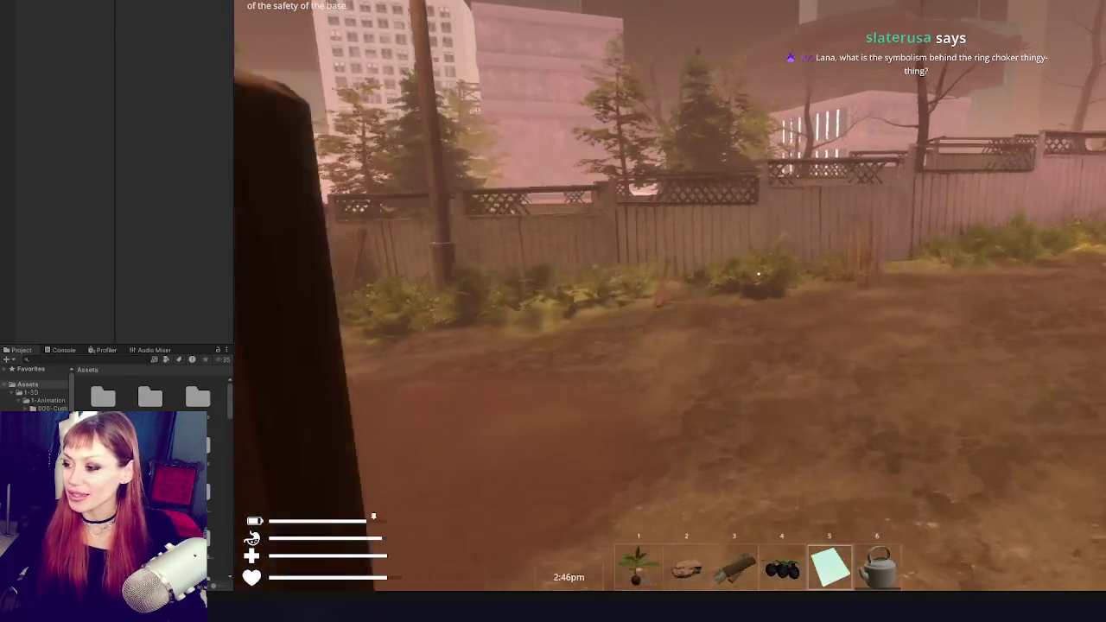
key("w")
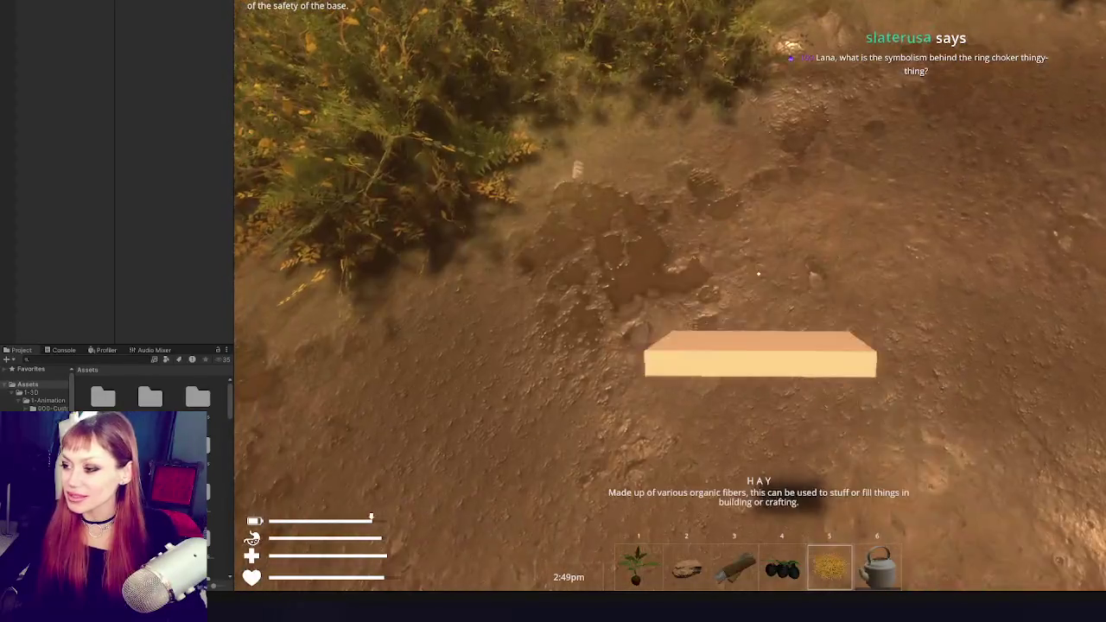
mouse_move(759, 275)
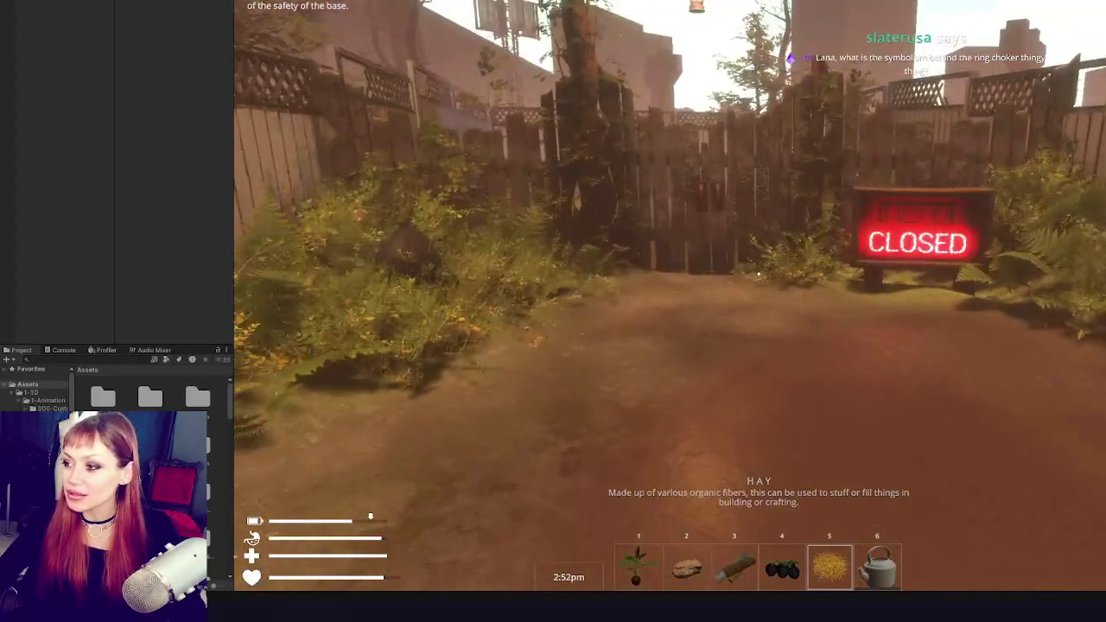
key("w")
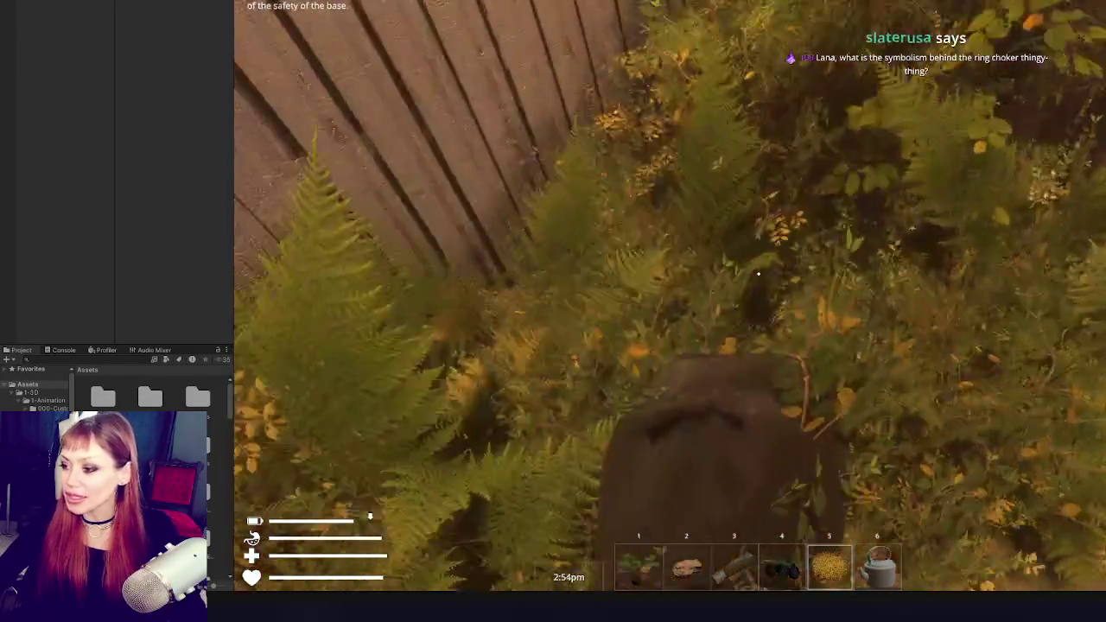
key("w")
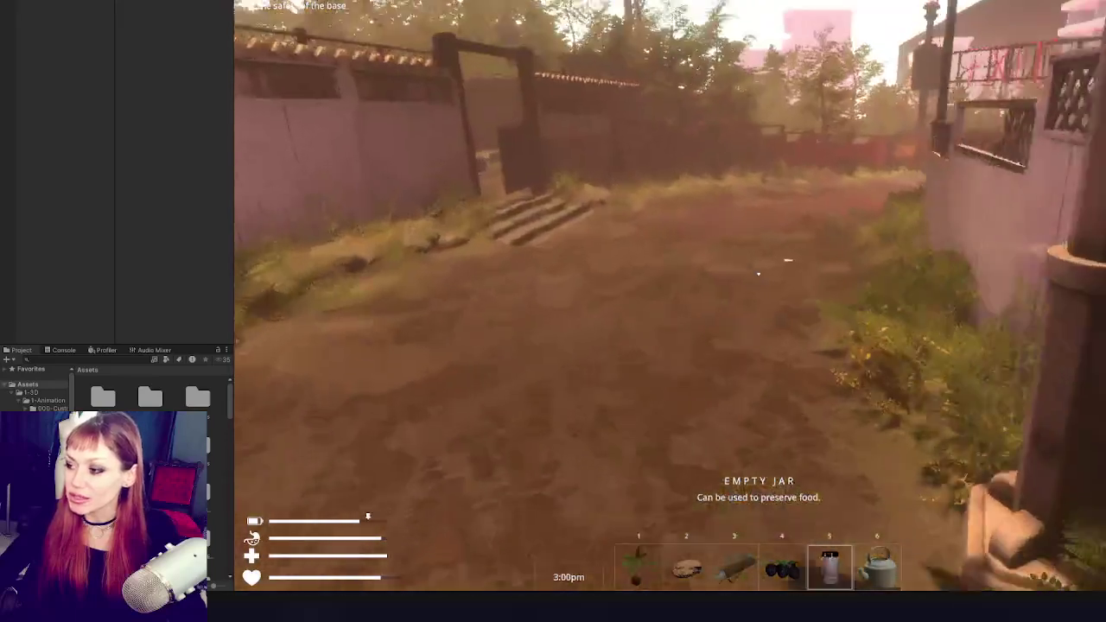
Walk down to the EXIT gate, open the red gate and pause outside.
key("w")
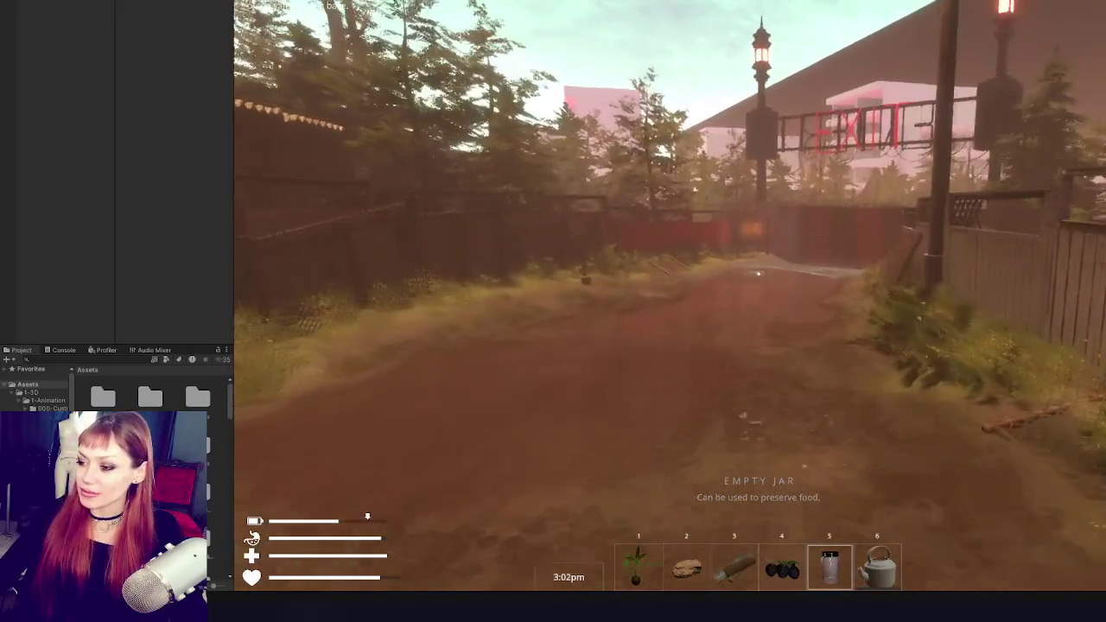
key("w")
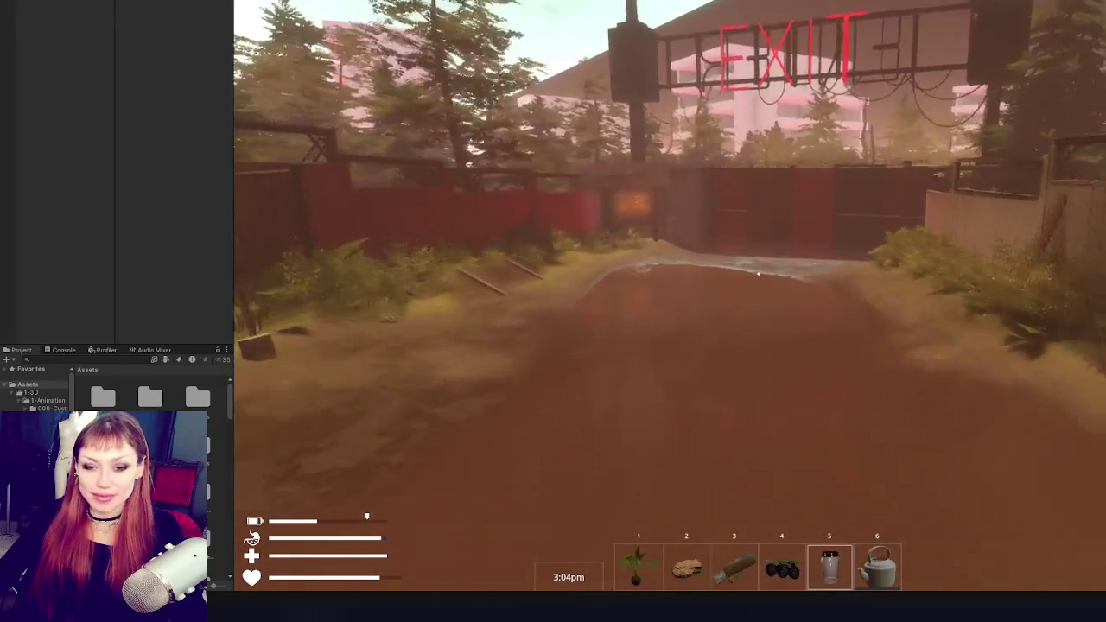
key("w")
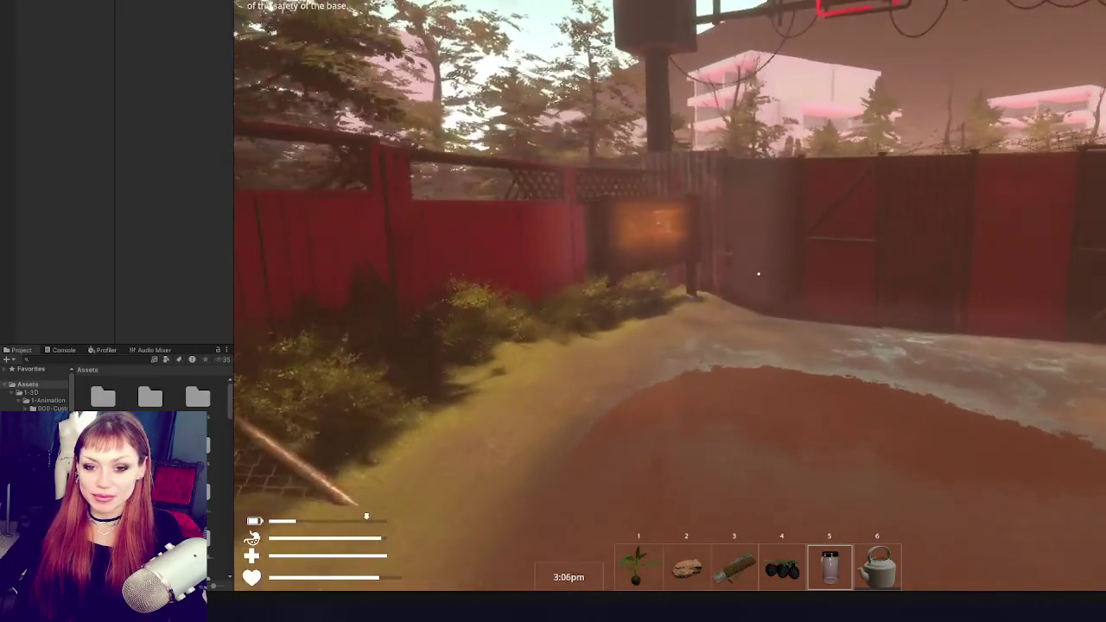
key("w")
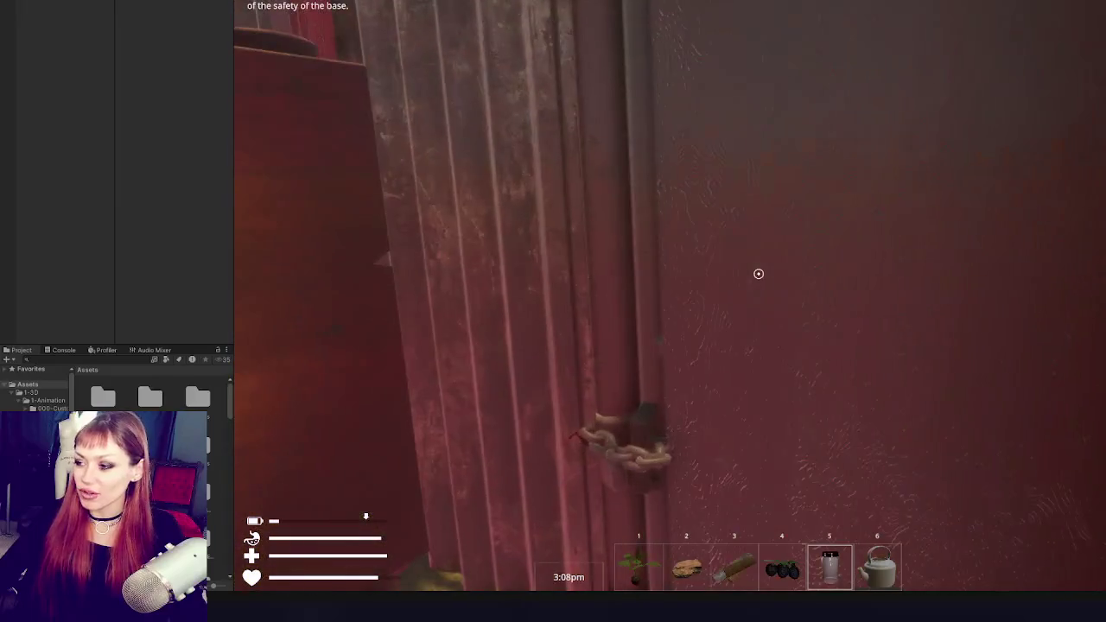
key("e")
key("w")
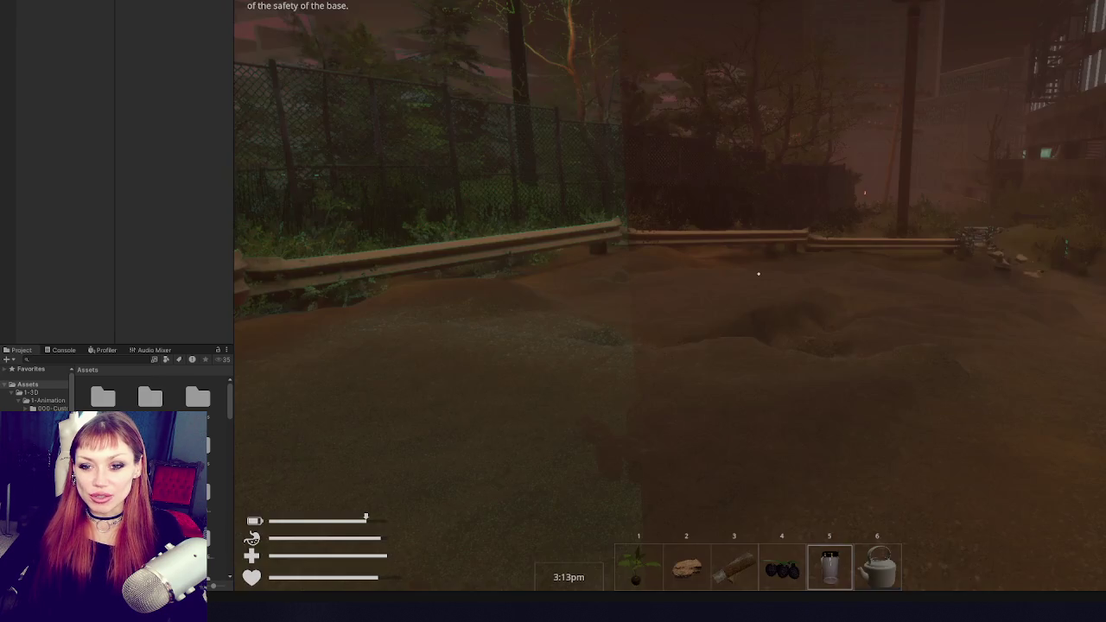
key("Escape")
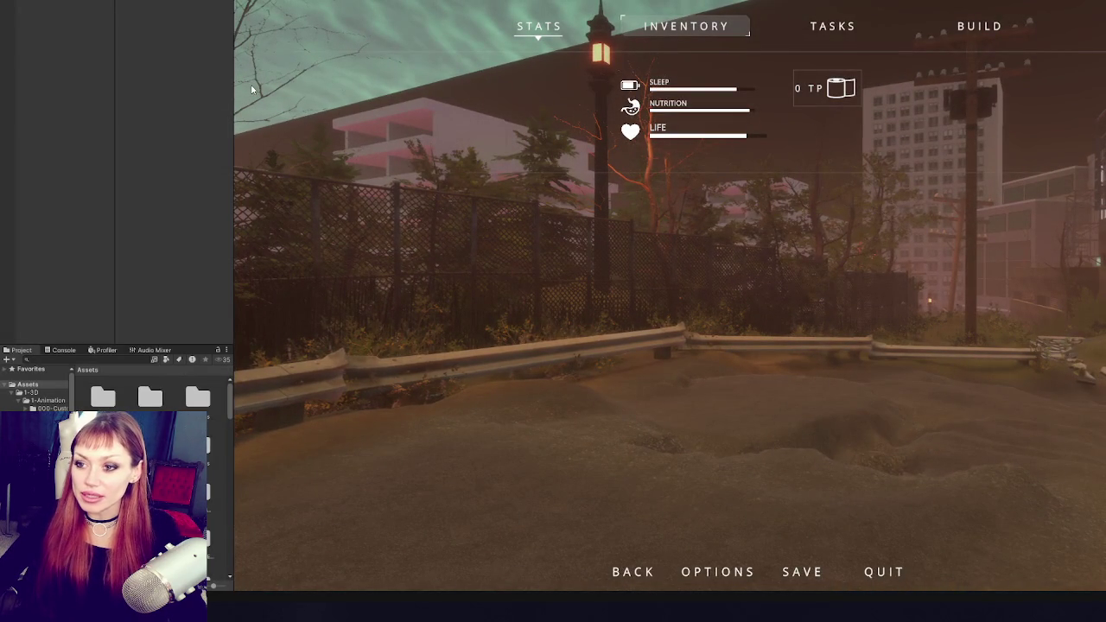
Stop play mode, widen the hierarchy and project panels, and collapse the 1-3D folder.
key("ctrl+p")
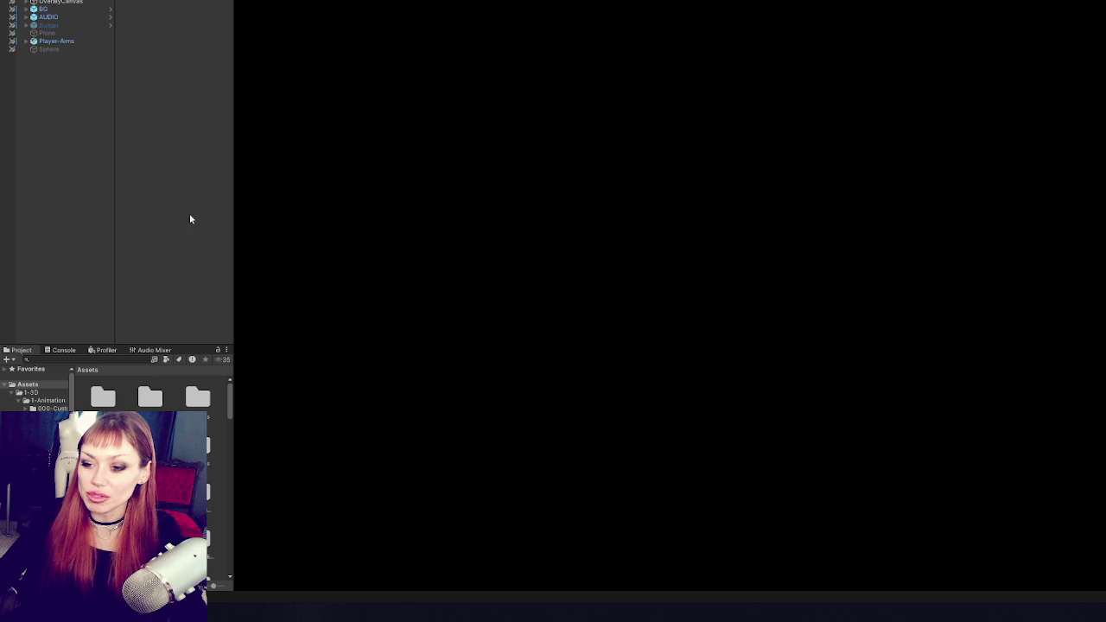
left_click_drag(235, 198, 260, 200)
left_click(18, 401)
left_click(11, 394)
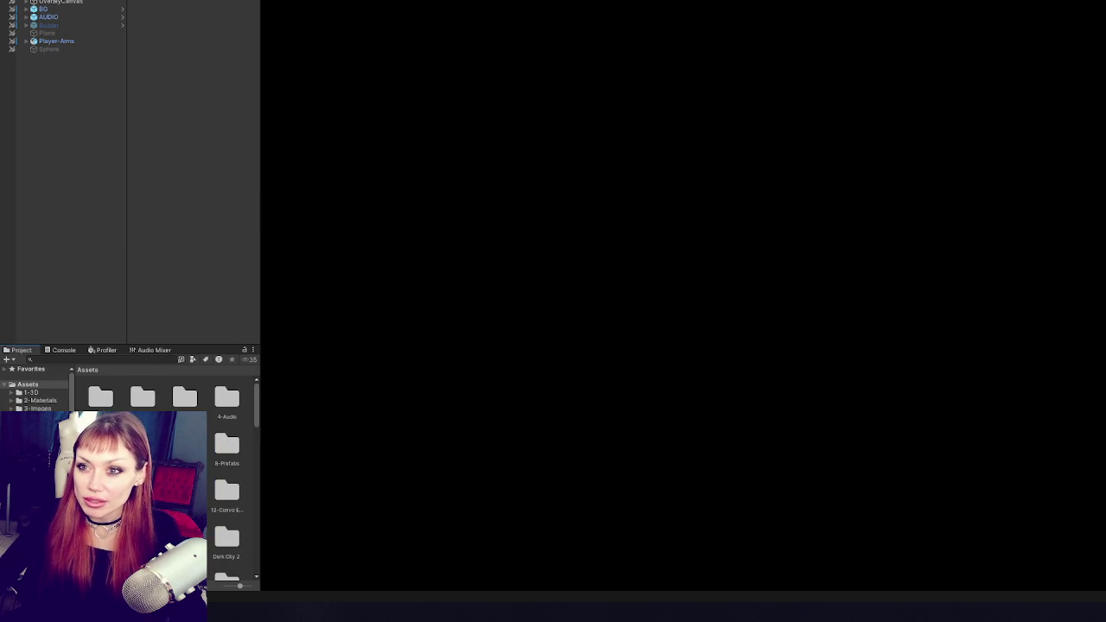
Apply the saved GOOD editor layout that includes the UMotion Clip Editor.
left_click(337, 0)
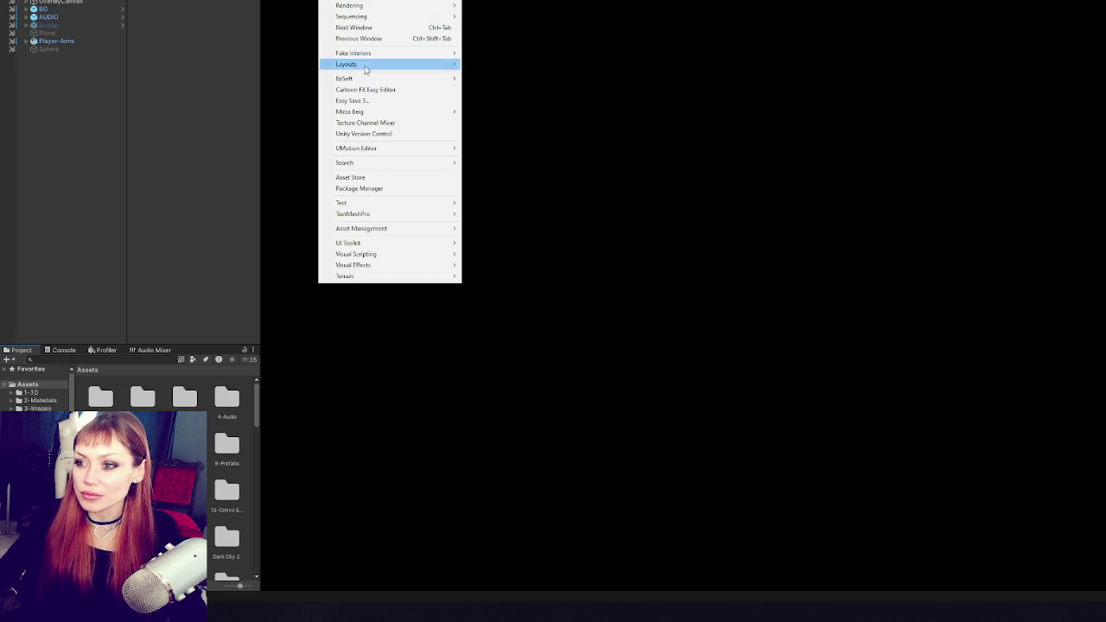
mouse_move(452, 67)
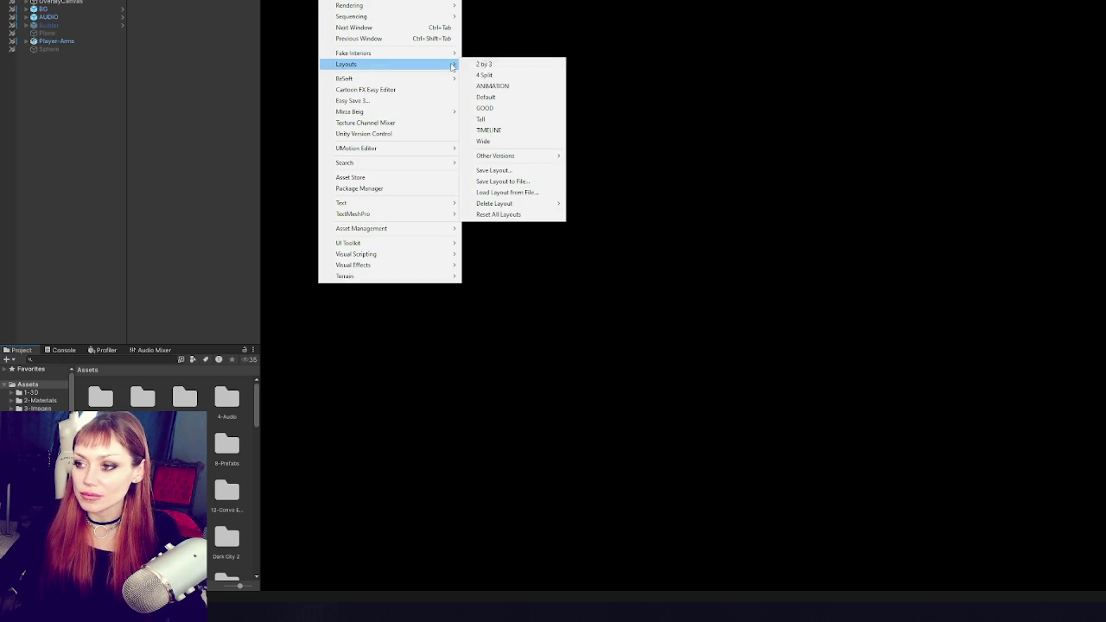
left_click(506, 85)
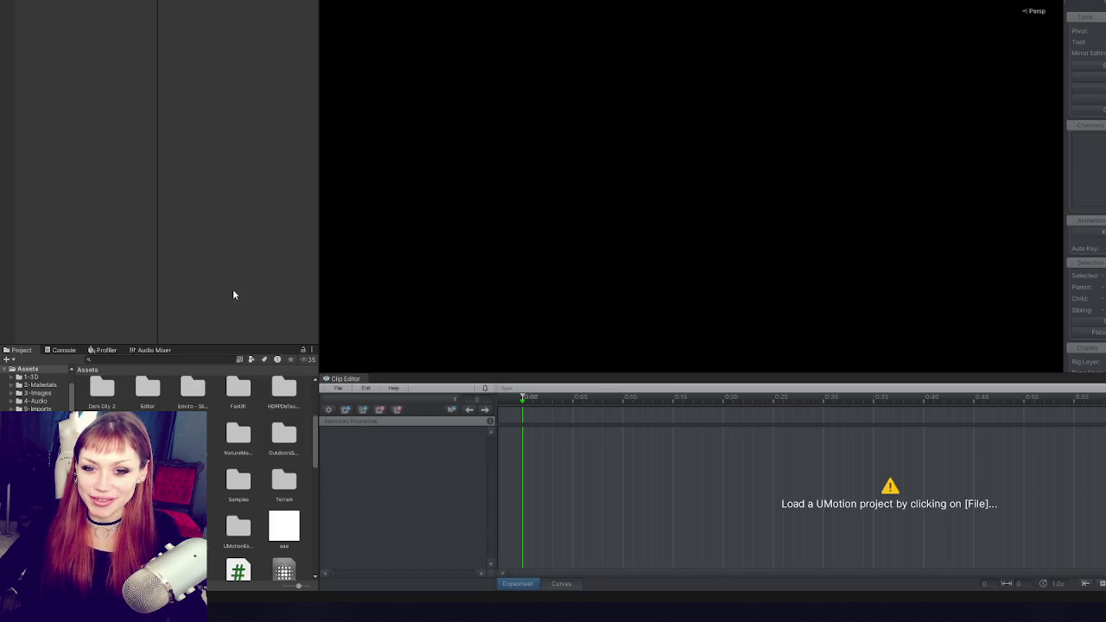
Resize the project browser and scene view panels and scroll the hierarchy up to Player-Arms.
left_click_drag(316, 344, 316, 298)
mouse_move(320, 361)
left_mouse_down()
mouse_move(269, 361)
mouse_move(290, 361)
left_mouse_up()
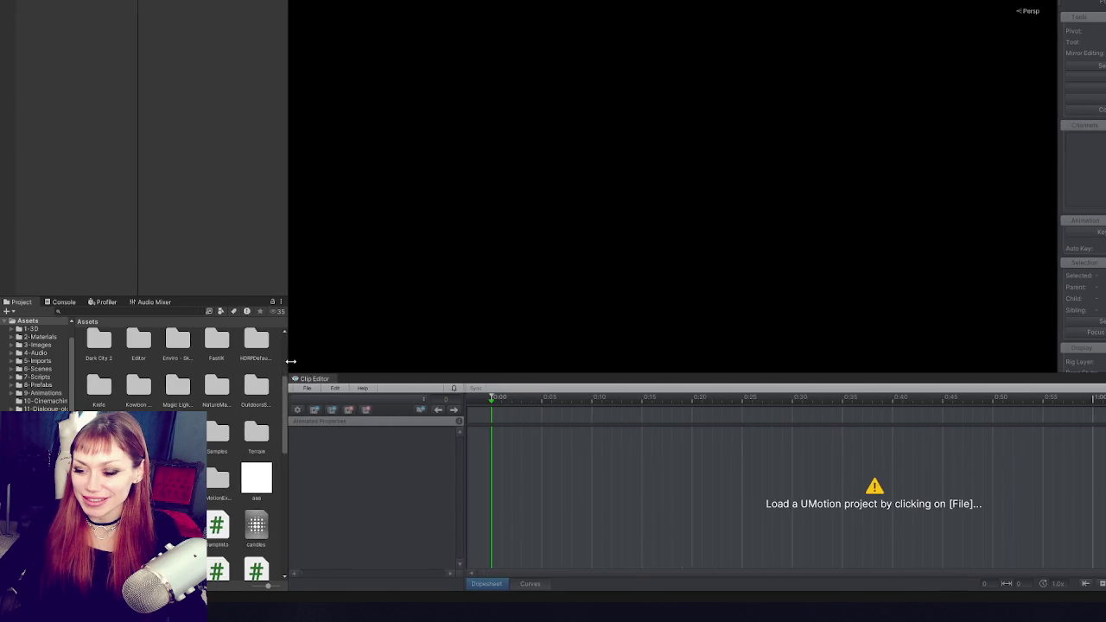
mouse_move(381, 377)
left_mouse_down()
mouse_move(381, 417)
mouse_move(395, 384)
mouse_move(387, 414)
left_mouse_up()
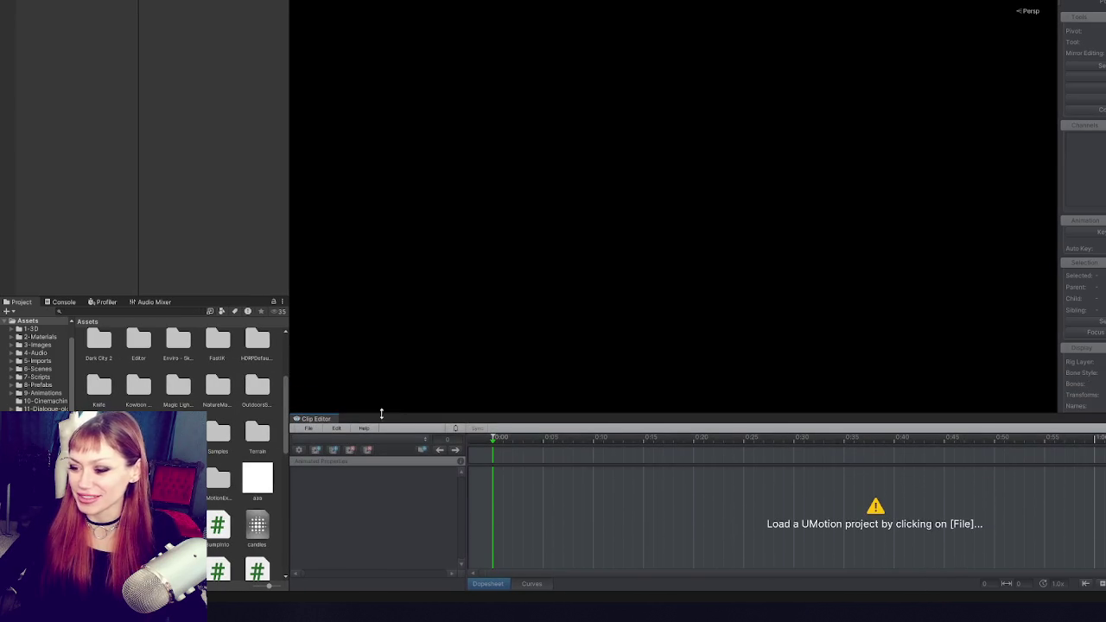
scroll(70, 196, "up", 1)
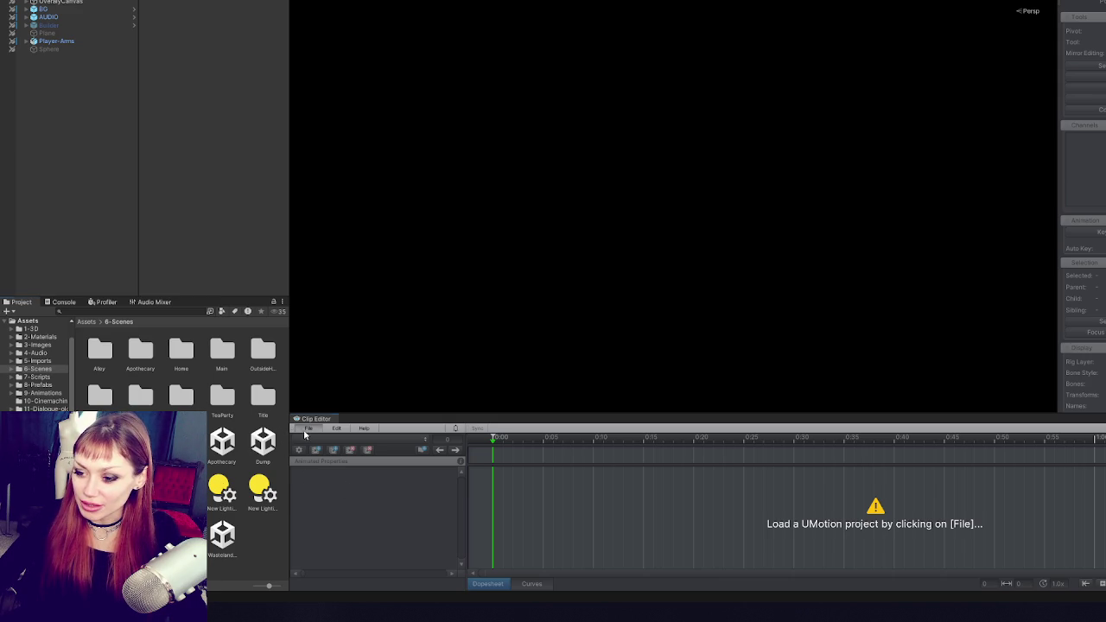
Load the recent UMotion project Punching Player Arms and enlarge the Clip Editor.
left_click(307, 429)
mouse_move(380, 475)
left_click(521, 476)
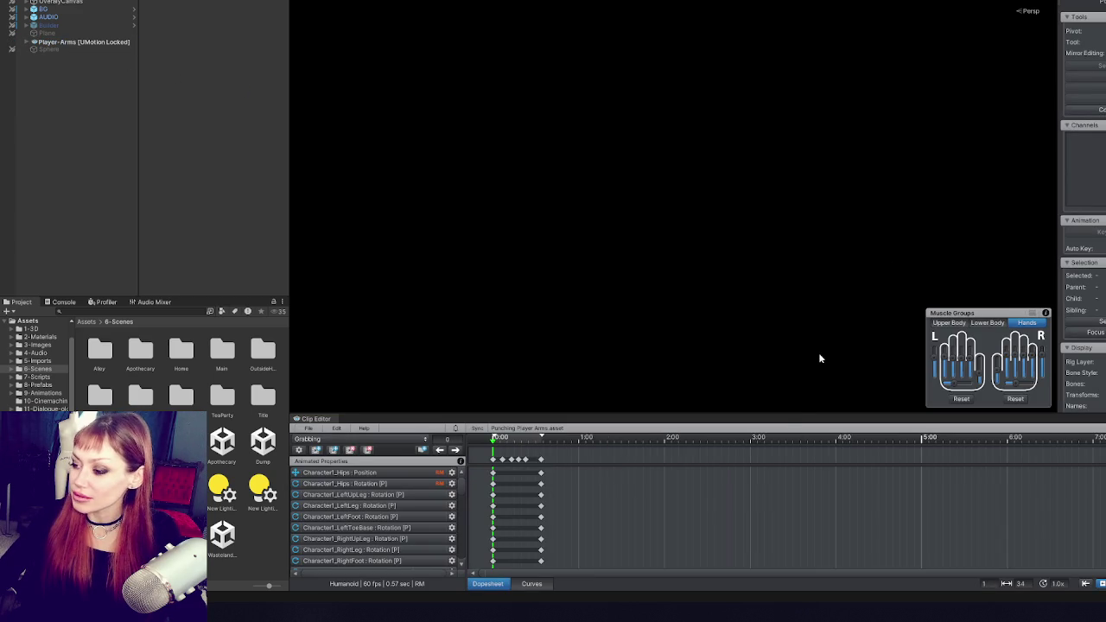
left_click_drag(786, 413, 810, 311)
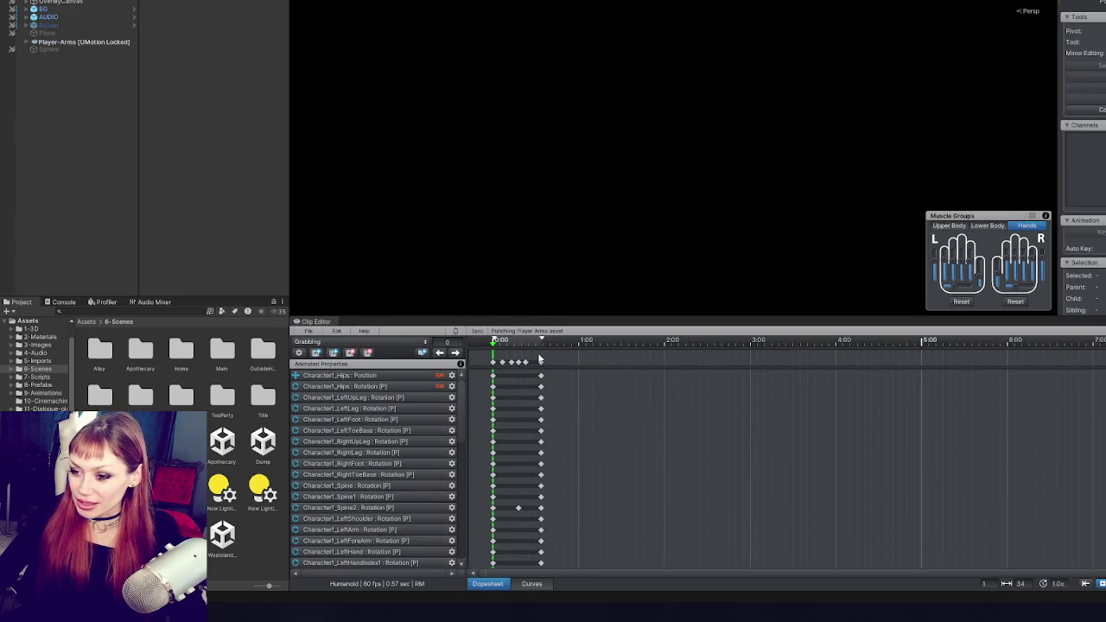
Select all keyframes and stretch them so the clip lasts 0.88 sec at 60 fps.
mouse_move(556, 351)
left_mouse_down()
mouse_move(489, 367)
mouse_move(915, 400)
mouse_move(571, 393)
left_mouse_up()
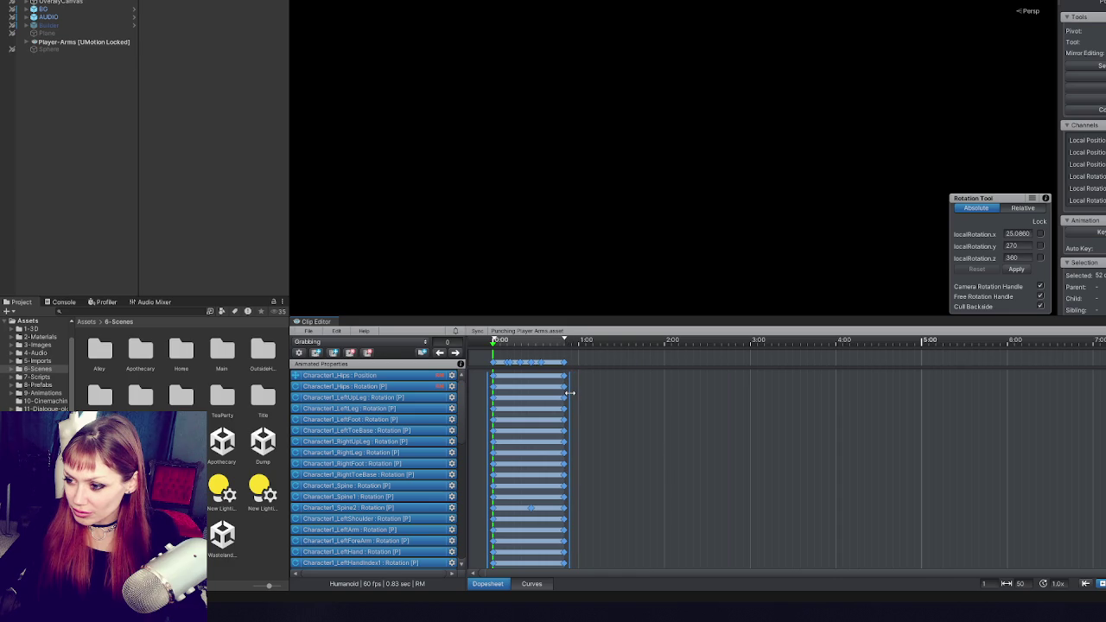
scroll(561, 393, "up", 2)
scroll(549, 381, "down", 4)
scroll(551, 414, "up", 6)
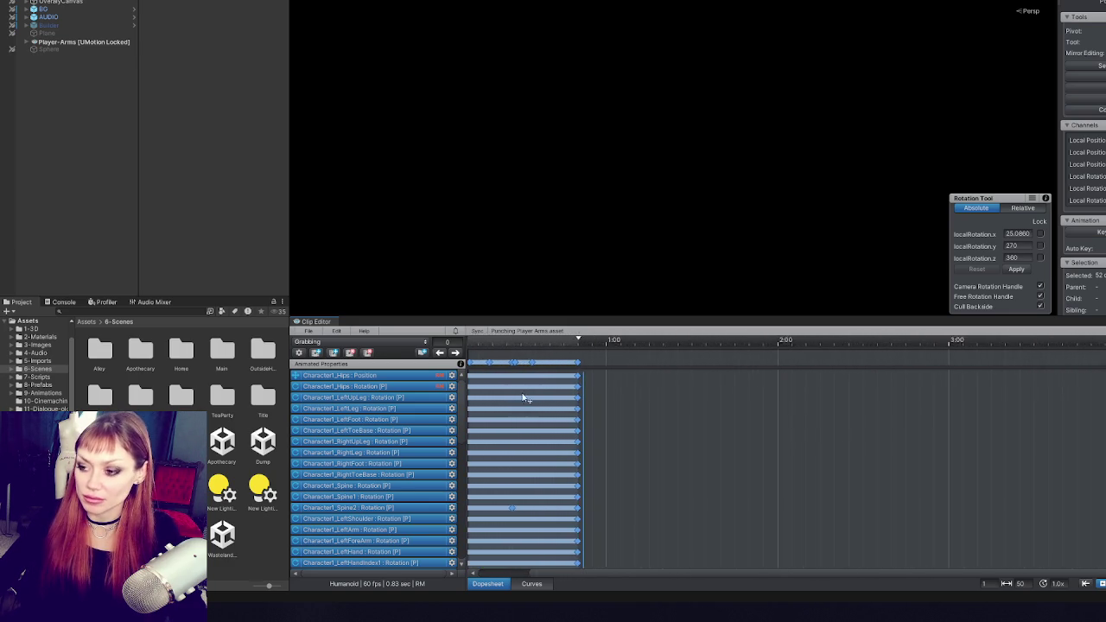
left_click(558, 507)
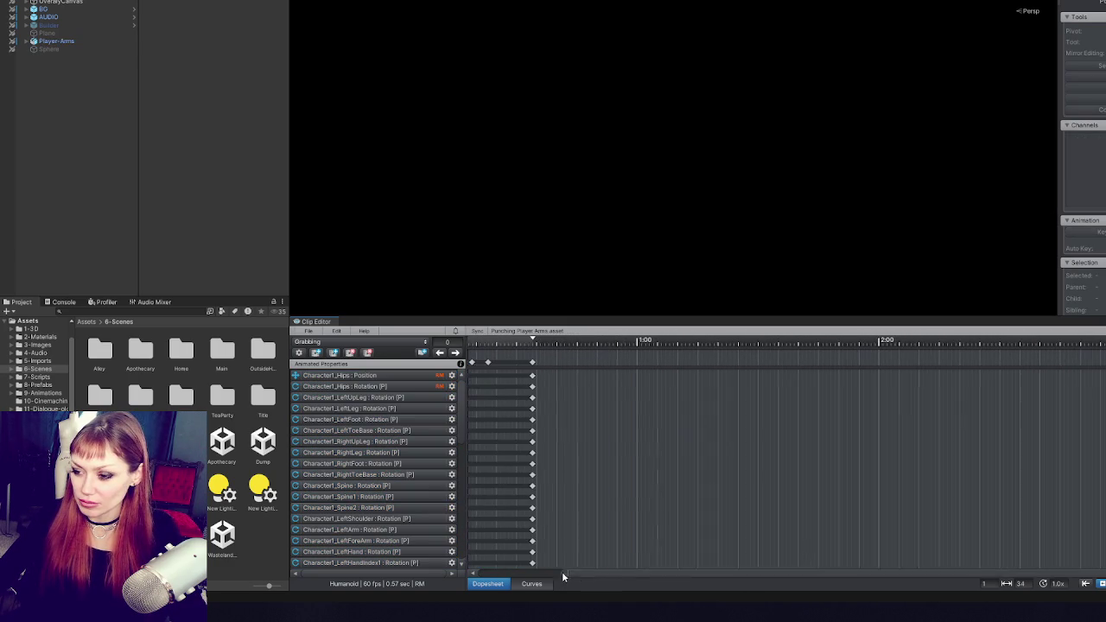
key("a")
scroll(571, 435, "up", 1)
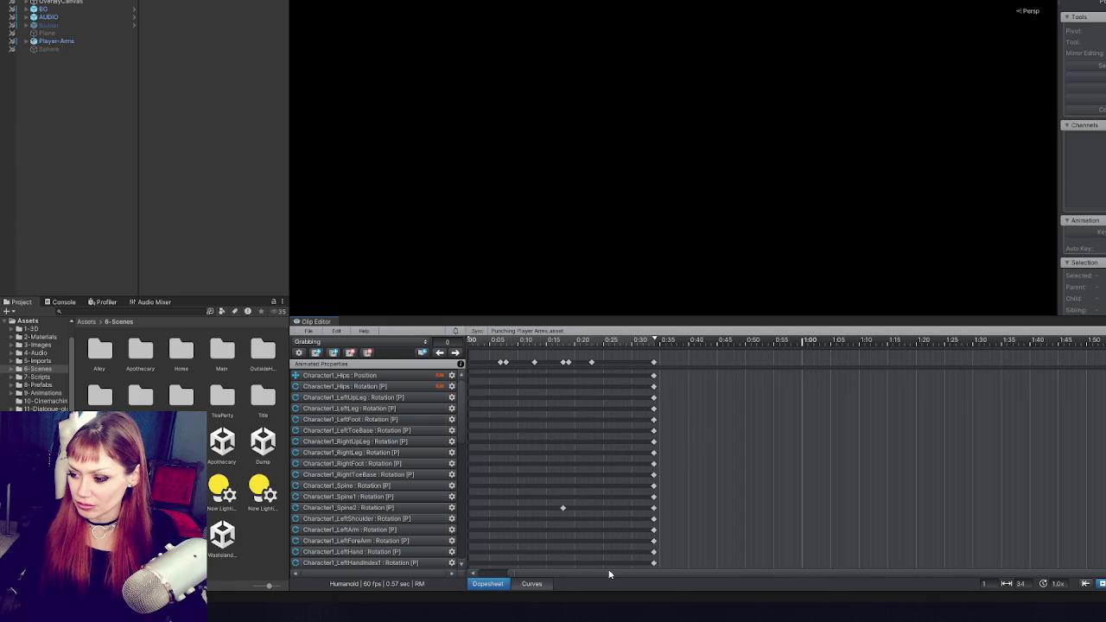
scroll(611, 566, "up", 1)
key("ctrl+a")
left_click_drag(691, 401, 799, 408)
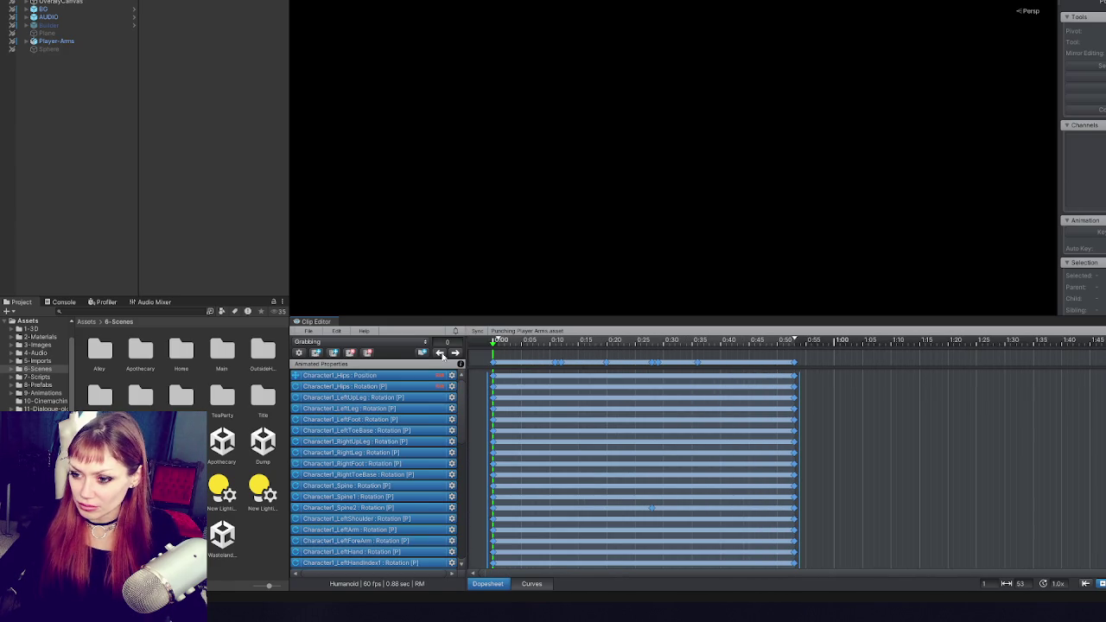
scroll(26, 343, "up", 2)
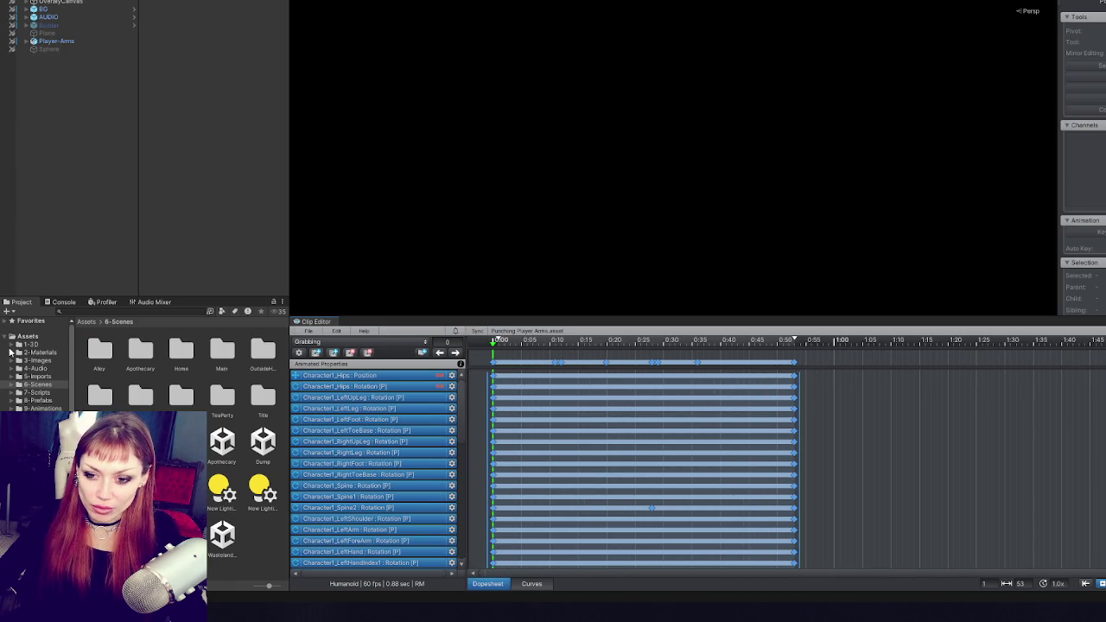
Delete Grabbing and Punching Arms from Assets/1-3D/1-Animation/2026, then make Punching Arms the active clip.
left_click(11, 345)
left_click(21, 354)
left_click(44, 376)
left_click(100, 354)
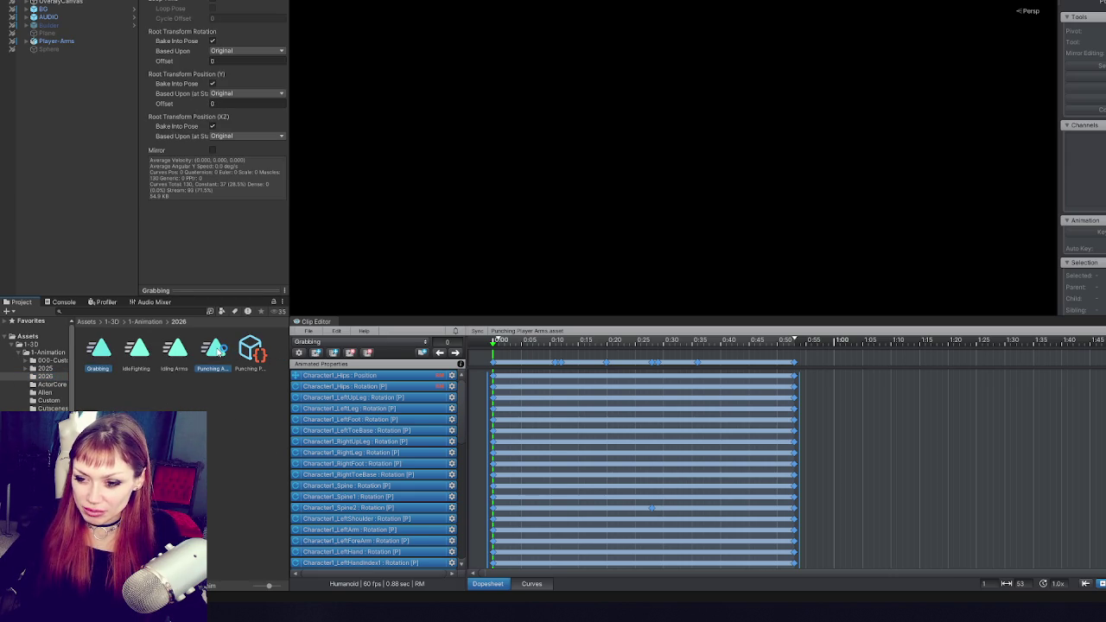
left_click(216, 350)
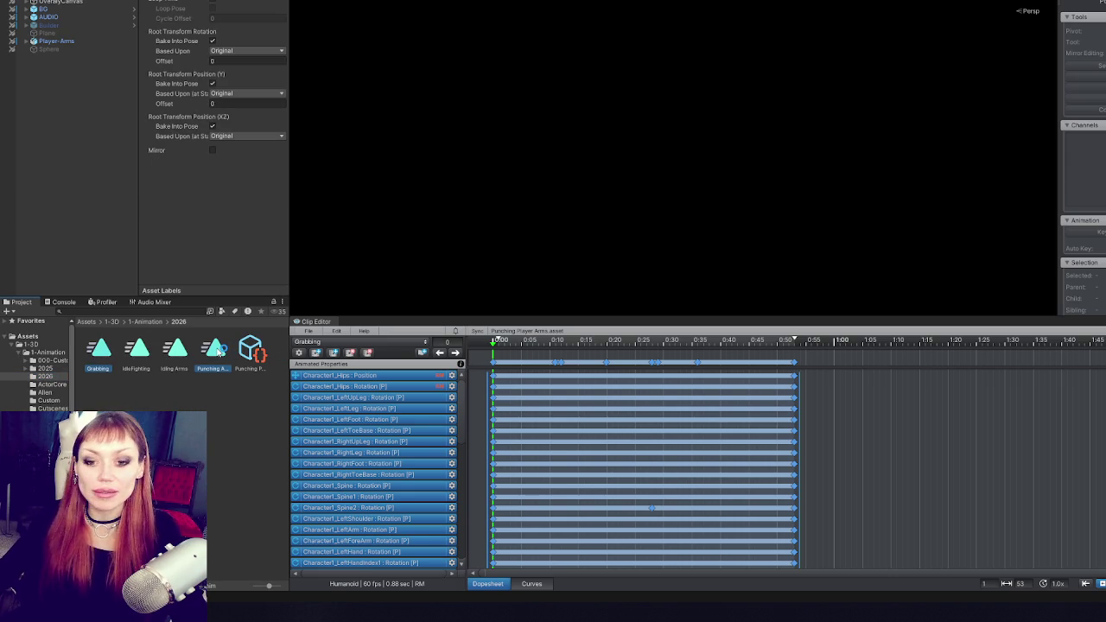
key("ctrl+d")
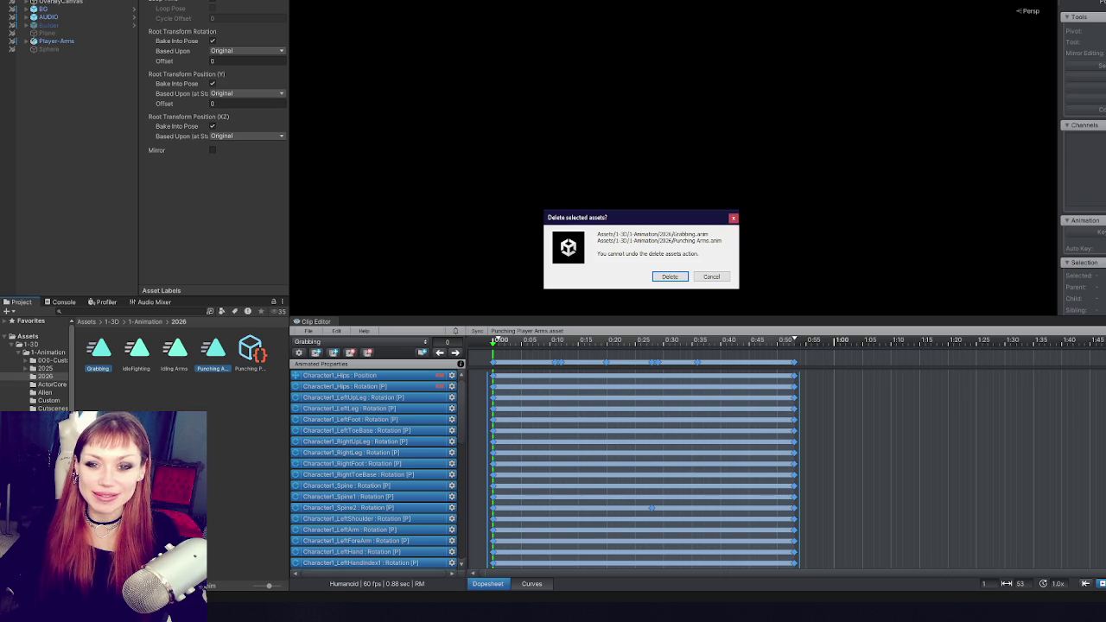
left_click(667, 278)
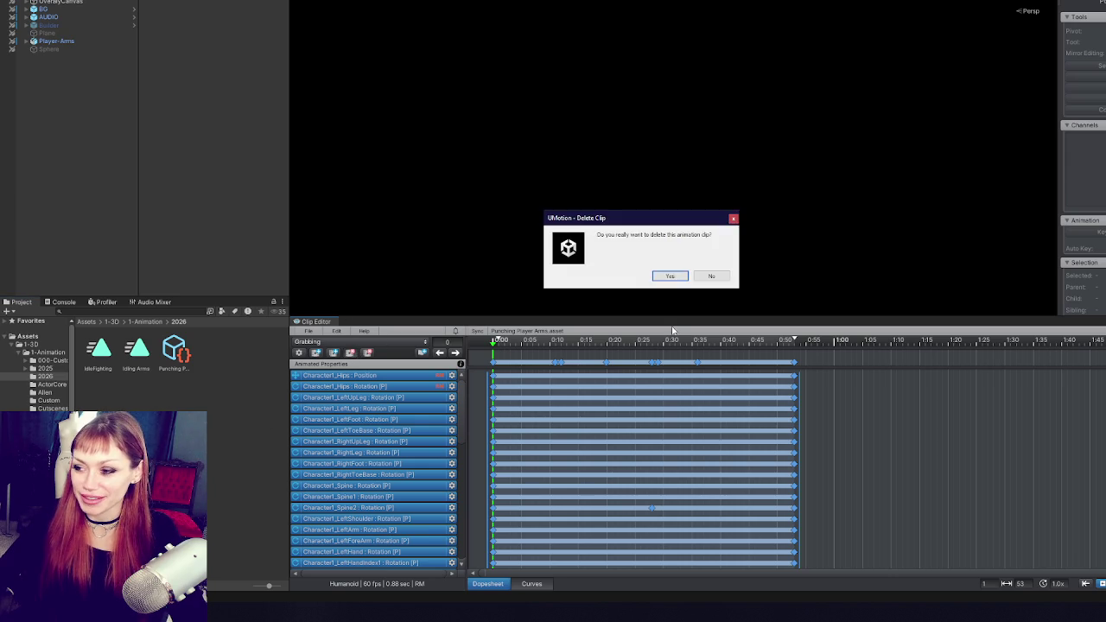
left_click(359, 342)
left_click(346, 386)
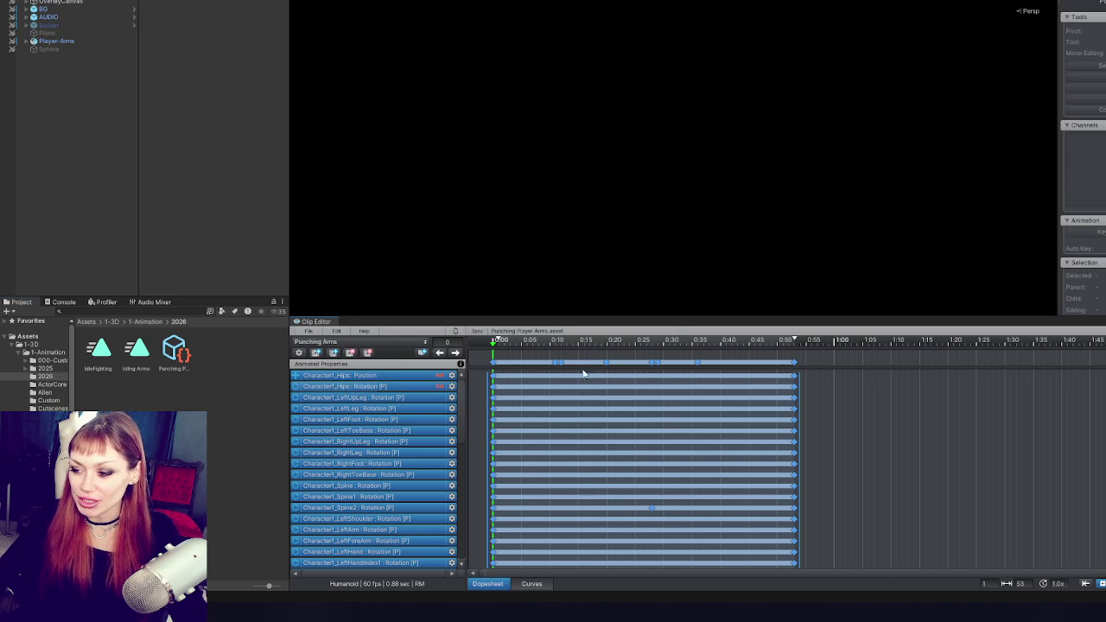
Select and frame Player-Arms, lock it into UMotion Pose Mode, and orbit to a side view.
left_click(523, 380)
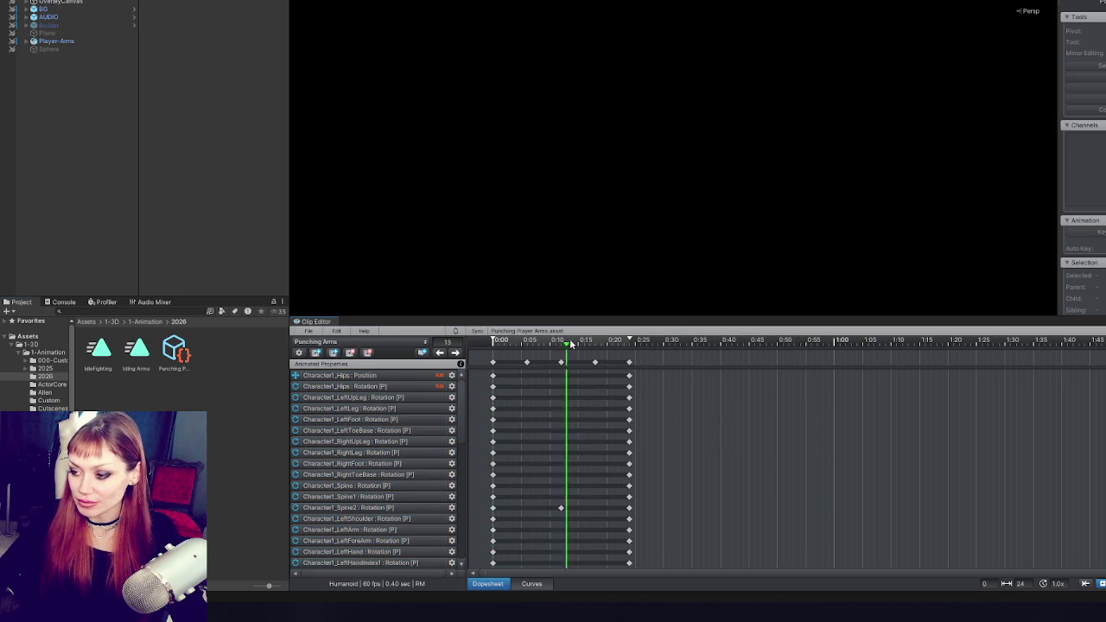
left_click(114, 41)
key("f")
mouse_move(549, 179)
left_mouse_down()
mouse_move(749, 124)
mouse_move(758, 91)
mouse_move(639, 148)
mouse_move(689, 44)
mouse_move(621, 84)
mouse_move(609, 151)
left_mouse_up()
left_click_drag(51, 41, 1080, 7)
mouse_move(569, 189)
left_mouse_down()
mouse_move(593, 67)
mouse_move(500, 318)
mouse_move(565, 340)
mouse_move(625, 340)
mouse_move(490, 340)
left_mouse_up()
mouse_move(533, 155)
left_mouse_down()
mouse_move(679, 215)
mouse_move(781, 224)
mouse_move(711, 232)
mouse_move(716, 214)
mouse_move(577, 298)
left_mouse_up()
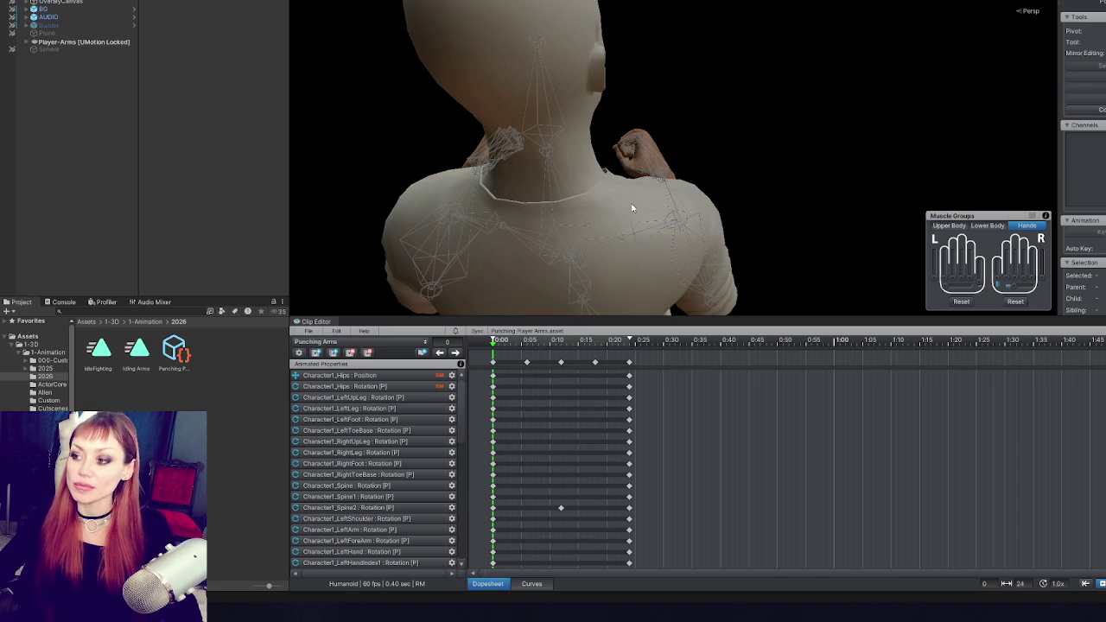
mouse_move(684, 225)
left_mouse_down()
mouse_move(565, 168)
mouse_move(633, 157)
mouse_move(522, 205)
mouse_move(590, 141)
mouse_move(642, 271)
mouse_move(644, 448)
mouse_move(624, 270)
mouse_move(635, 248)
mouse_move(622, 264)
mouse_move(704, 222)
mouse_move(440, 227)
mouse_move(558, 177)
left_mouse_up()
Rotate the right upper arm and raise the right forearm toward the face.
left_click(522, 205)
left_click_drag(560, 102, 540, 171)
left_click(618, 123)
left_click(566, 183)
mouse_move(567, 183)
left_mouse_down()
mouse_move(610, 201)
mouse_move(864, 197)
left_mouse_up()
mouse_move(647, 258)
left_mouse_down()
mouse_move(641, 230)
mouse_move(601, 217)
left_mouse_up()
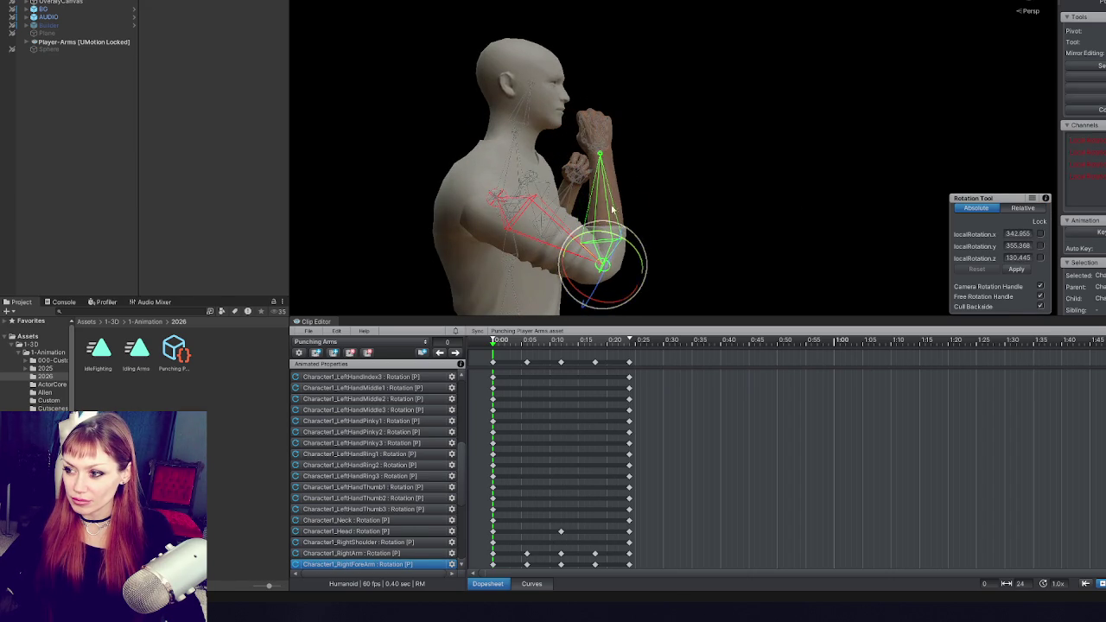
Refine the right upper arm and forearm angles, then select the left upper arm.
left_click(602, 263)
mouse_move(573, 262)
left_mouse_down()
mouse_move(540, 241)
mouse_move(513, 245)
left_mouse_up()
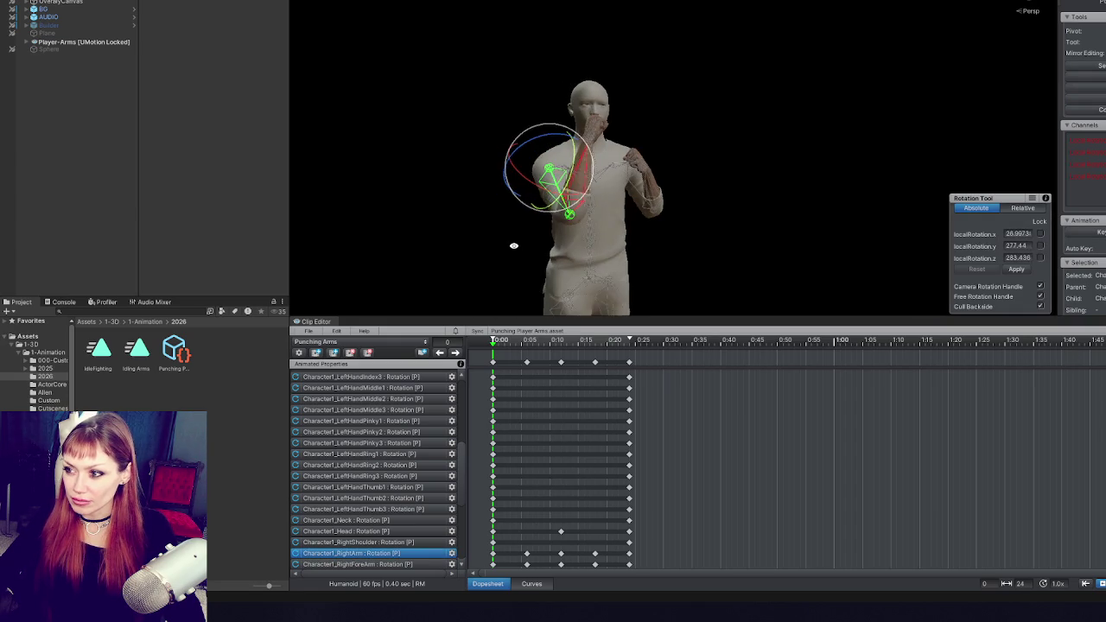
left_click(686, 121)
left_click(581, 171)
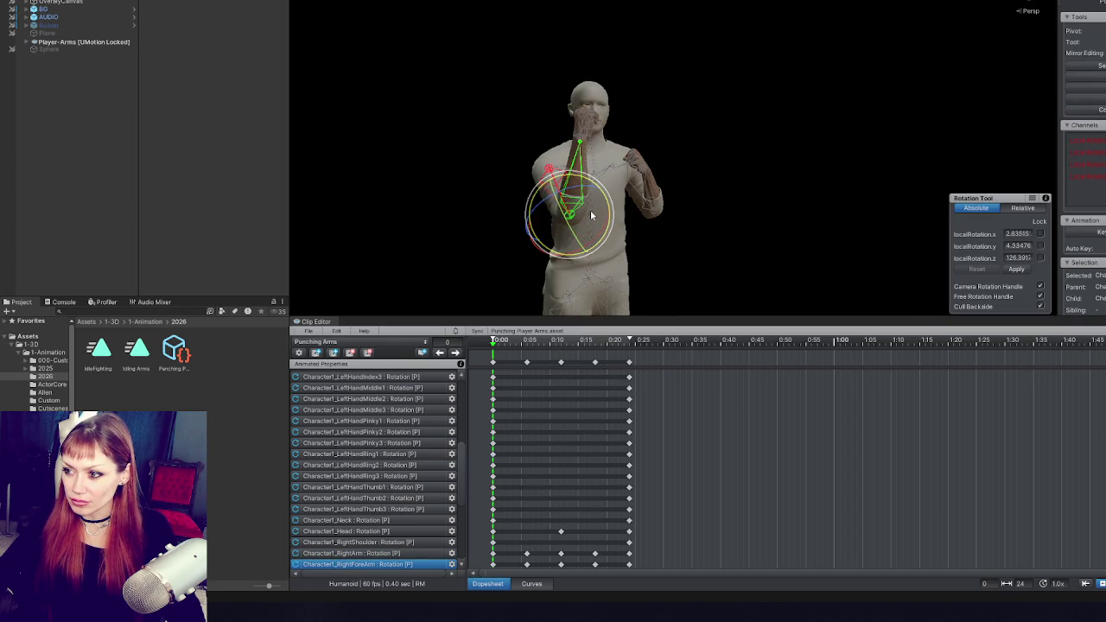
mouse_move(592, 209)
left_mouse_down()
mouse_move(599, 223)
mouse_move(610, 203)
mouse_move(636, 208)
mouse_move(673, 188)
mouse_move(622, 208)
mouse_move(195, 210)
mouse_move(668, 175)
mouse_move(637, 149)
mouse_move(673, 191)
mouse_move(635, 237)
left_mouse_up()
left_click(660, 191)
left_click(662, 190)
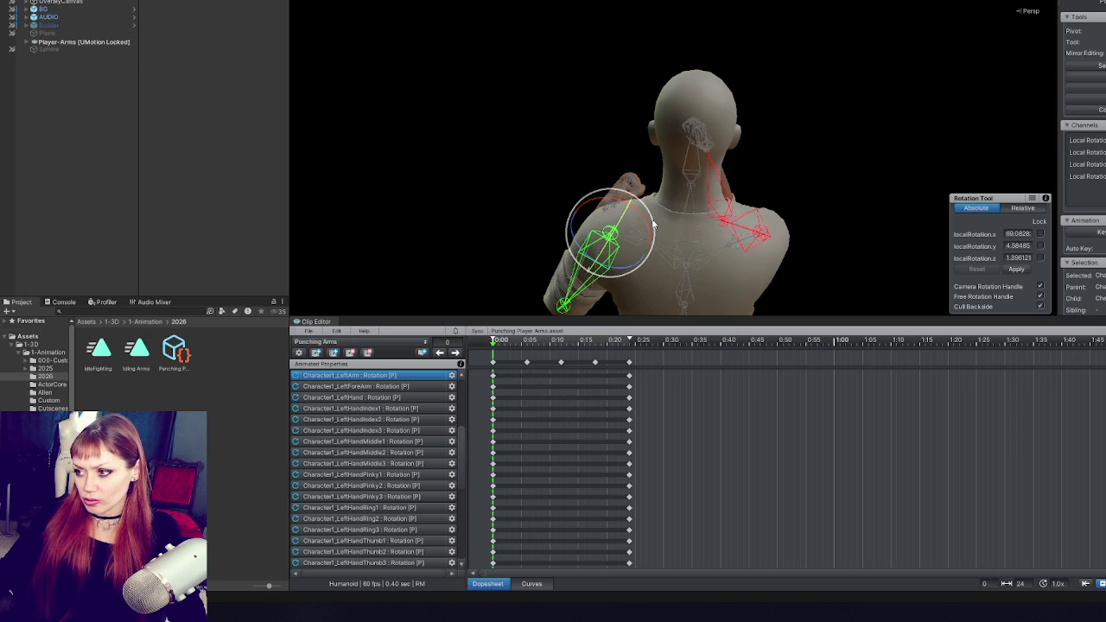
left_click(525, 344)
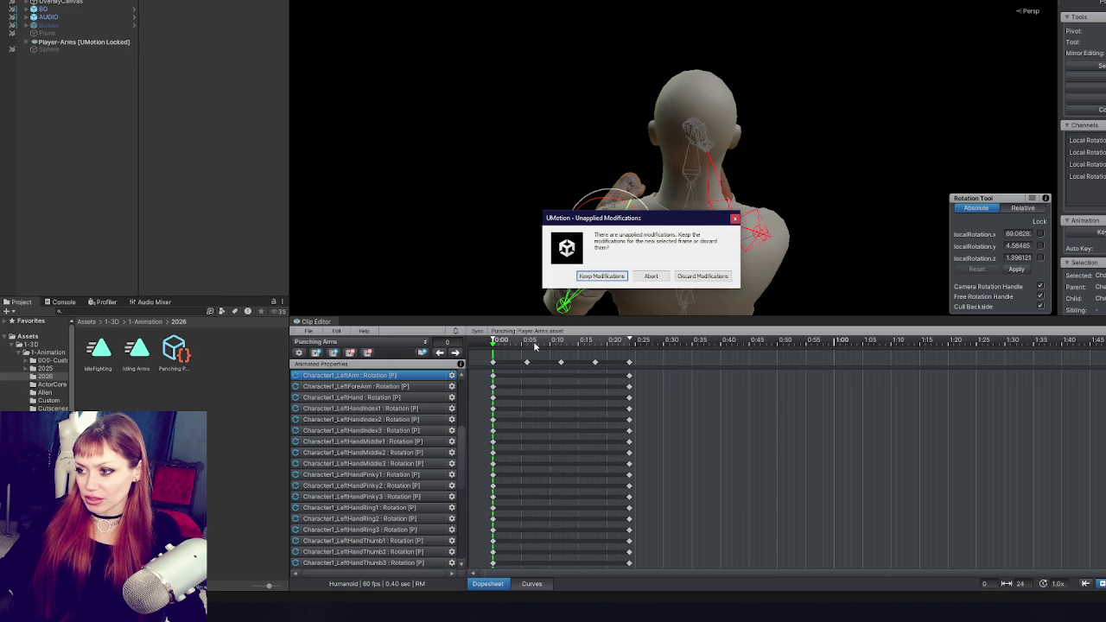
Delete the right arm keyframes at frame 7 and scrub the clip to preview the punch.
left_click(635, 279)
mouse_move(631, 281)
left_mouse_down()
mouse_move(785, 206)
mouse_move(743, 216)
left_mouse_up()
left_click(704, 160)
left_click_drag(657, 225, 635, 249)
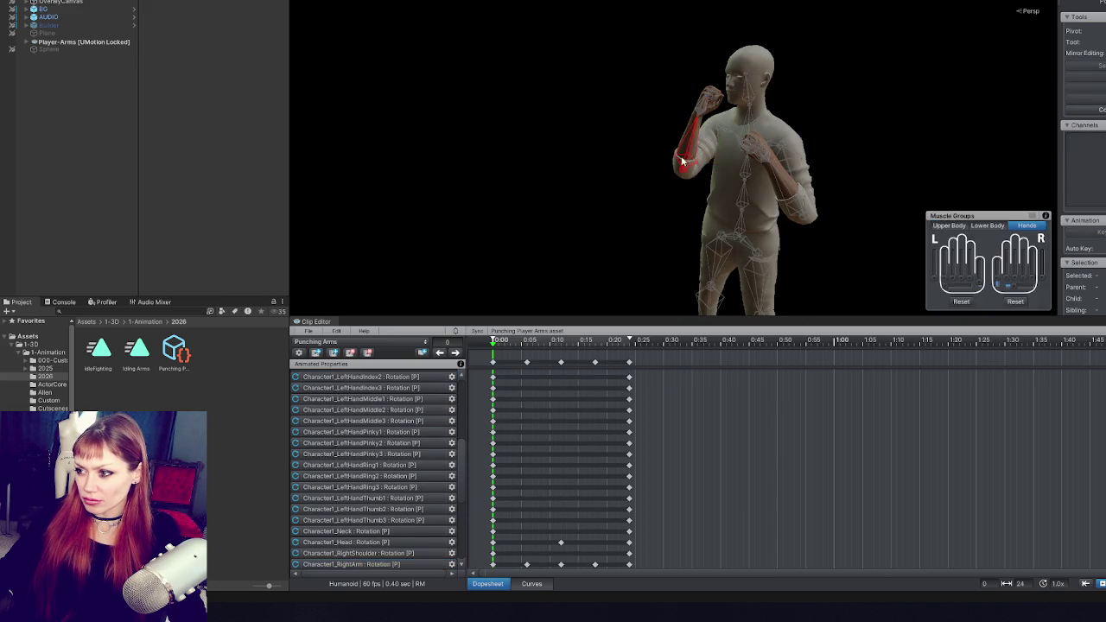
left_click(530, 343)
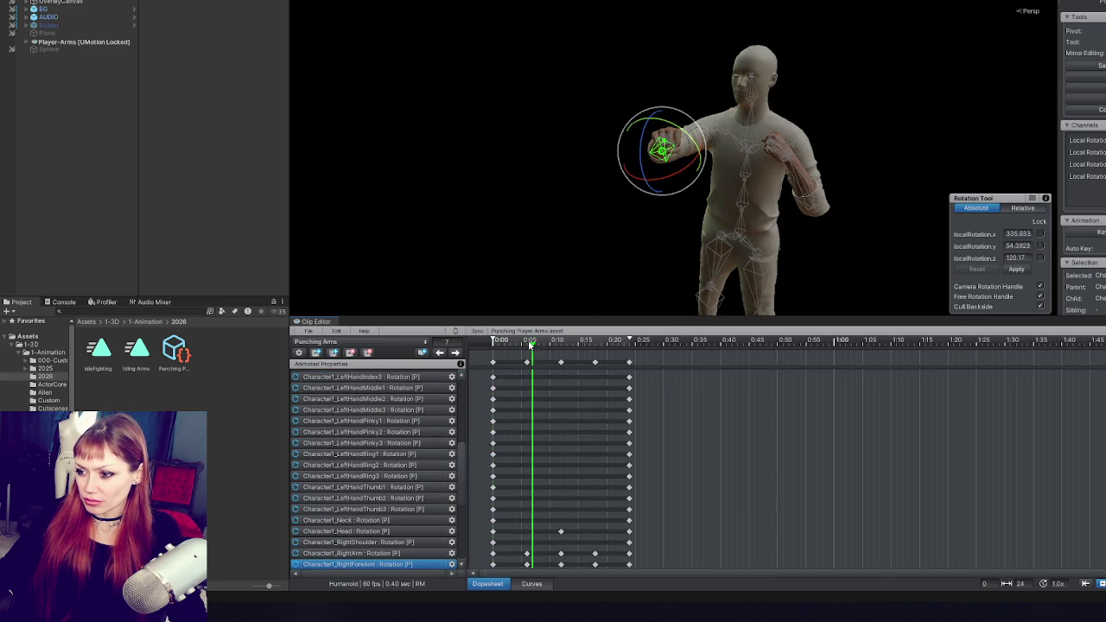
left_click(528, 362)
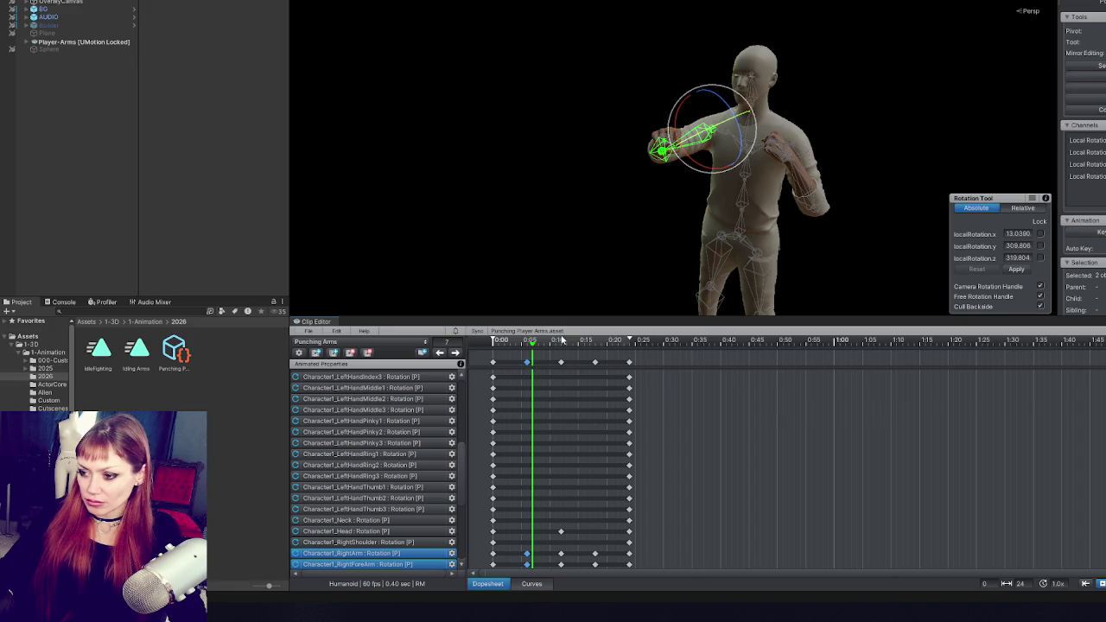
key("Delete")
left_click(504, 356)
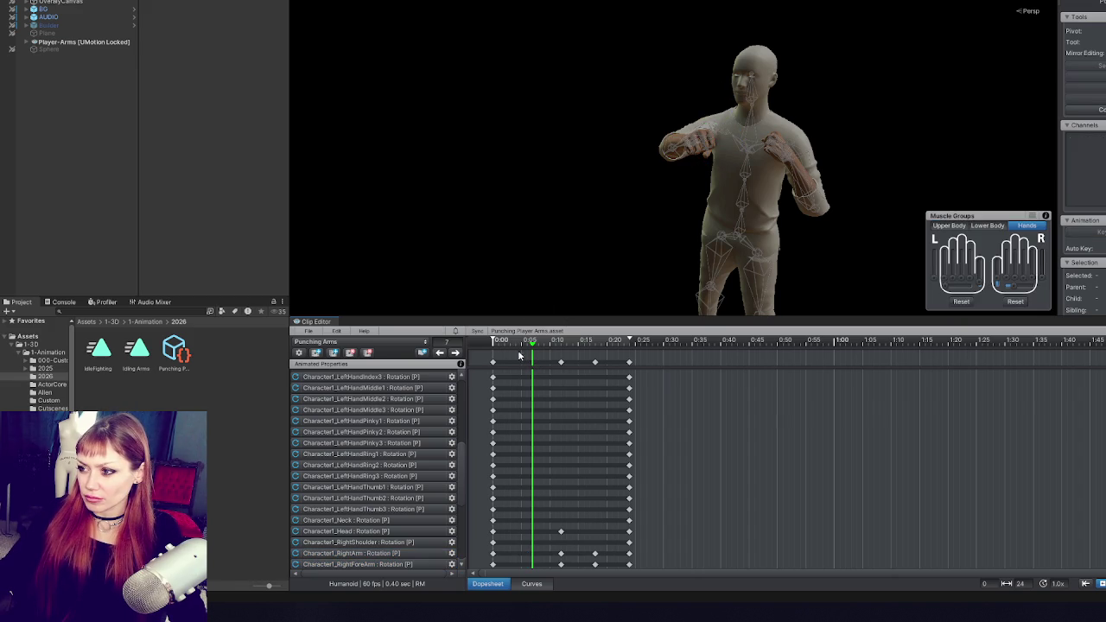
mouse_move(530, 345)
left_mouse_down()
mouse_move(491, 344)
mouse_move(559, 344)
mouse_move(493, 345)
mouse_move(541, 345)
mouse_move(559, 358)
mouse_move(491, 345)
left_mouse_up()
At the clip's first frame, rotate the right upper arm and forearm into a raised guard.
left_click_drag(760, 172, 1065, 177)
left_click(594, 197)
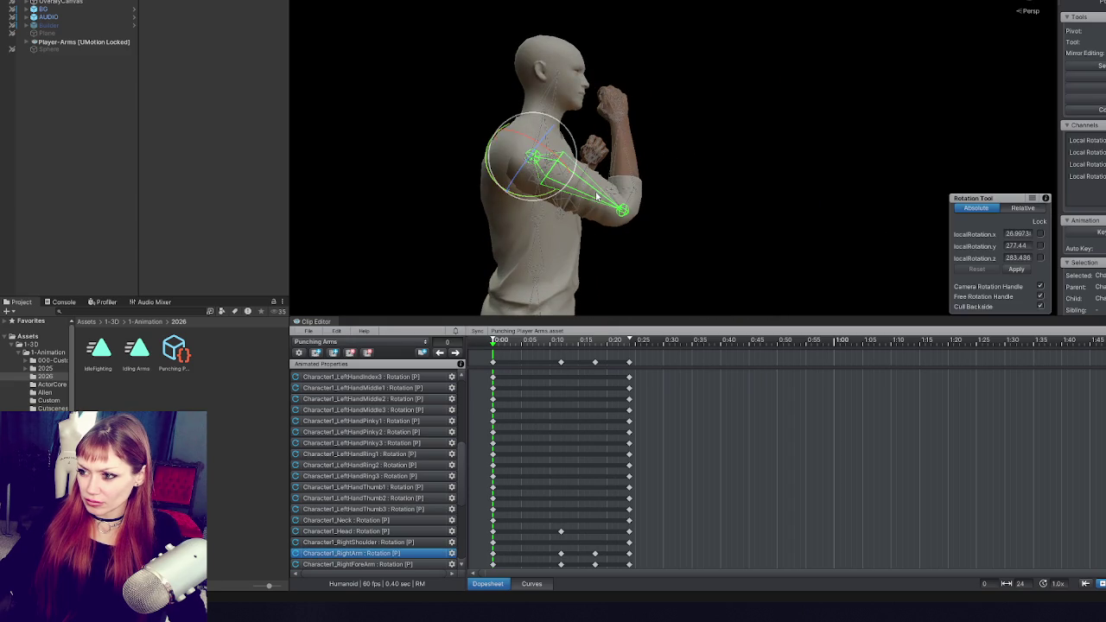
mouse_move(570, 185)
left_mouse_down()
mouse_move(532, 208)
mouse_move(540, 190)
mouse_move(503, 183)
left_mouse_up()
mouse_move(586, 177)
left_mouse_down()
mouse_move(557, 186)
mouse_move(507, 173)
left_mouse_up()
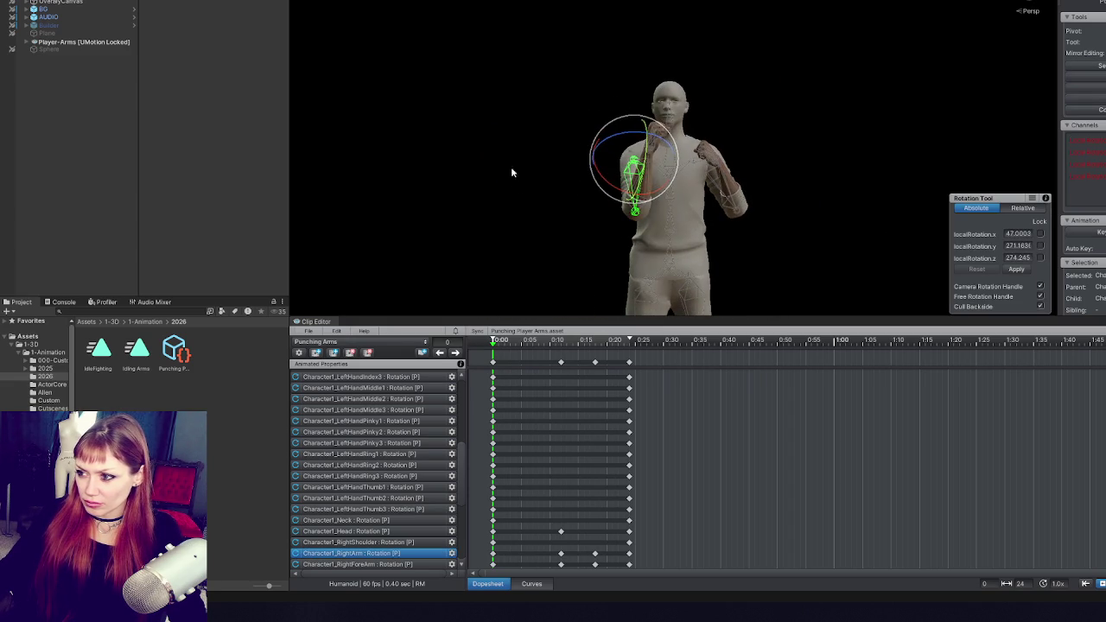
left_click(641, 200)
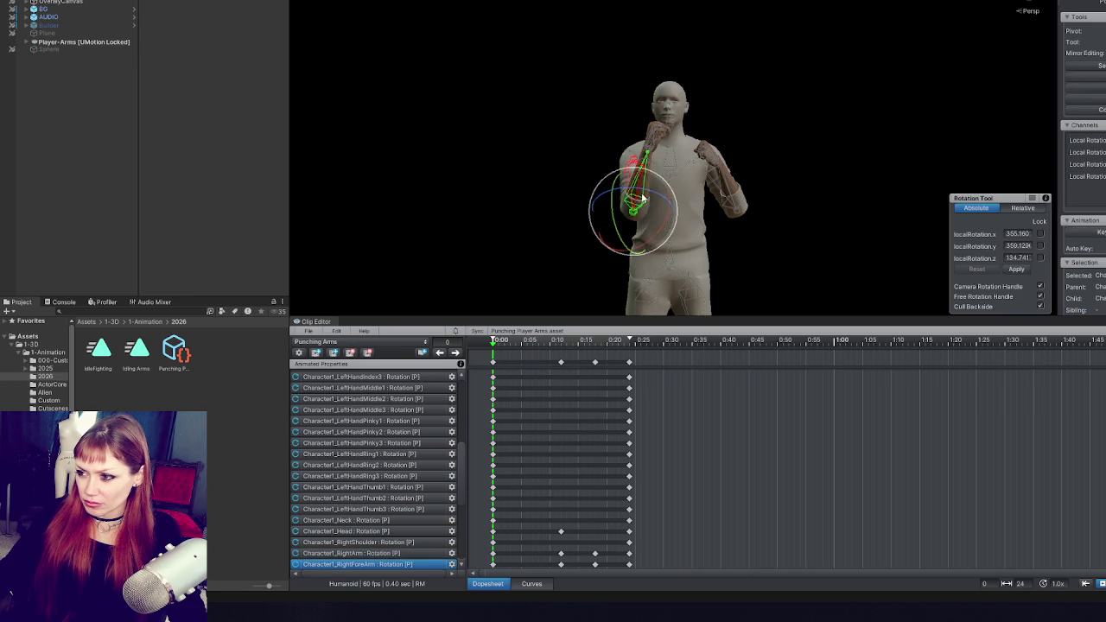
mouse_move(651, 201)
left_mouse_down()
mouse_move(876, 209)
mouse_move(852, 206)
left_mouse_up()
mouse_move(605, 231)
left_mouse_down()
mouse_move(614, 241)
mouse_move(602, 244)
mouse_move(635, 234)
mouse_move(493, 222)
mouse_move(497, 232)
left_mouse_up()
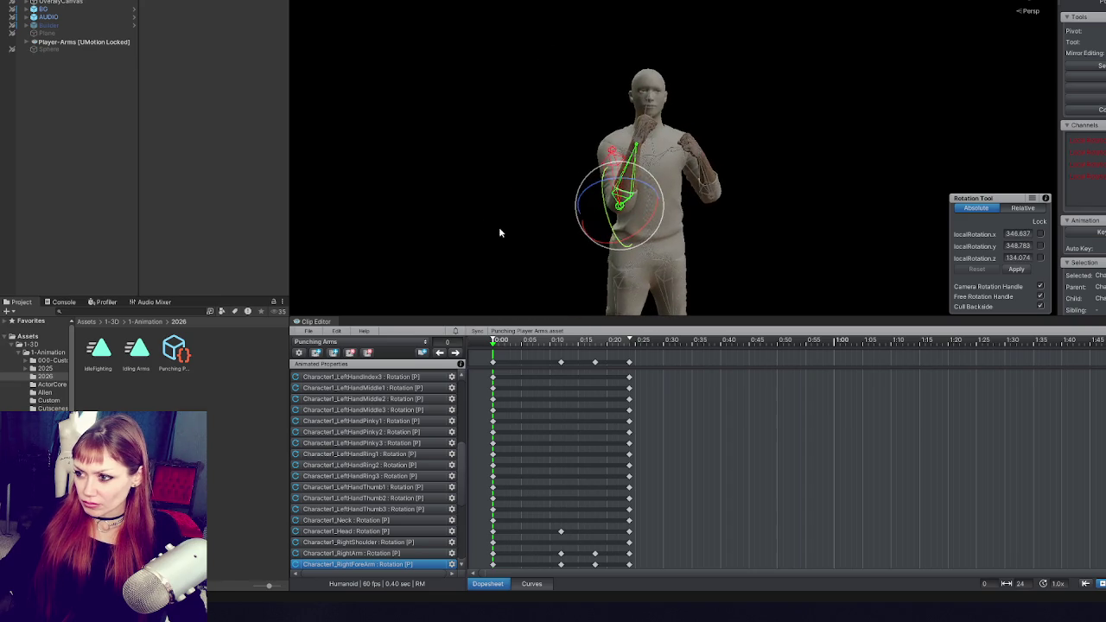
mouse_move(724, 202)
left_mouse_down()
mouse_move(760, 207)
mouse_move(719, 196)
left_mouse_up()
Readjust the right upper arm and straighten the right forearm to vertical.
left_click(565, 173)
mouse_move(562, 171)
left_mouse_down()
mouse_move(544, 177)
mouse_move(648, 148)
mouse_move(670, 150)
mouse_move(669, 170)
mouse_move(641, 170)
mouse_move(647, 154)
left_mouse_up()
left_click(669, 157)
left_click(667, 178)
left_click(665, 147)
left_click(642, 176)
mouse_move(660, 184)
left_mouse_down()
mouse_move(672, 163)
mouse_move(870, 170)
left_mouse_up()
left_click(602, 170)
left_click_drag(602, 170, 516, 152)
mouse_move(651, 174)
left_mouse_down()
mouse_move(668, 164)
mouse_move(666, 181)
mouse_move(607, 170)
mouse_move(839, 178)
left_mouse_up()
left_click_drag(617, 164, 743, 164)
Orbit around the character to check the right arm guard from side, rear and front.
left_click(544, 182)
left_click_drag(545, 181, 616, 110)
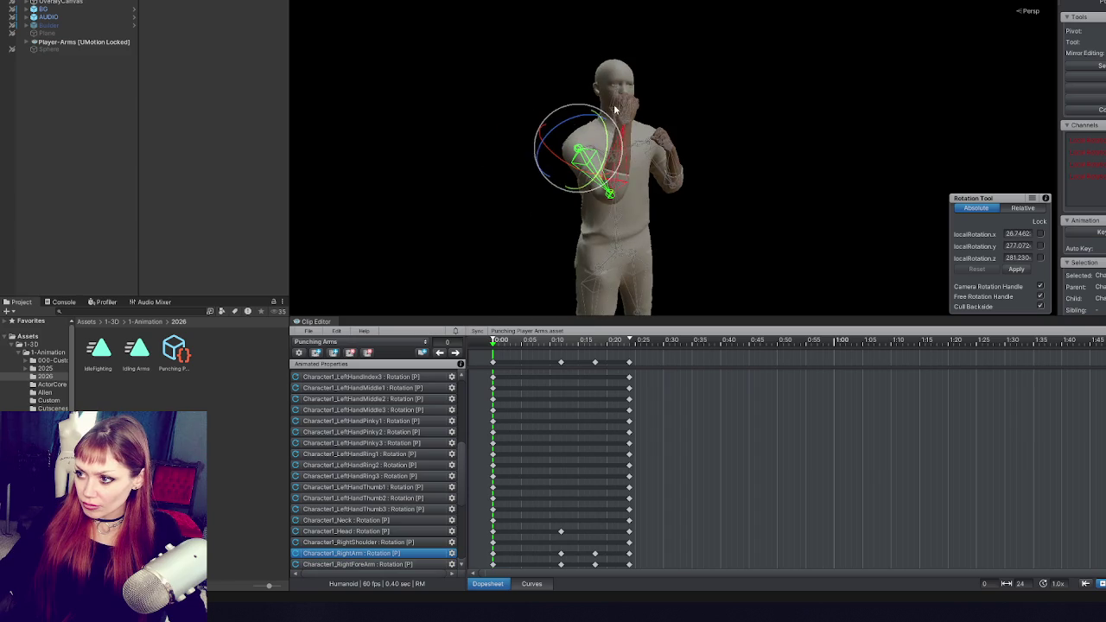
left_click(675, 154)
left_click_drag(675, 154, 946, 149)
left_click(617, 212)
left_click(720, 179)
mouse_move(721, 179)
left_mouse_down()
mouse_move(498, 143)
mouse_move(805, 152)
left_mouse_up()
mouse_move(633, 200)
left_mouse_down()
mouse_move(858, 183)
mouse_move(812, 121)
mouse_move(714, 165)
left_mouse_up()
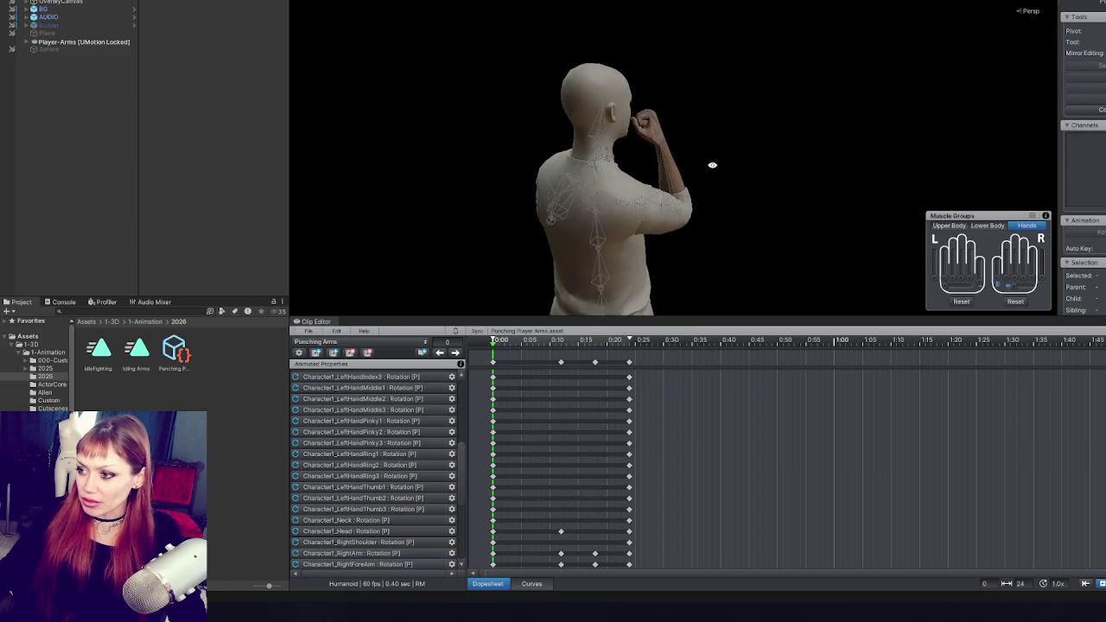
left_click(678, 205)
mouse_move(734, 216)
left_mouse_down()
mouse_move(766, 153)
mouse_move(685, 154)
mouse_move(658, 182)
left_mouse_up()
mouse_move(732, 151)
left_mouse_down()
mouse_move(651, 107)
mouse_move(353, 108)
left_mouse_up()
mouse_move(749, 93)
left_mouse_down()
mouse_move(609, 70)
mouse_move(749, 65)
mouse_move(815, 108)
mouse_move(707, 110)
mouse_move(781, 98)
mouse_move(1020, 103)
mouse_move(924, 99)
mouse_move(743, 124)
mouse_move(723, 111)
mouse_move(812, 110)
mouse_move(599, 80)
mouse_move(28, 186)
left_mouse_up()
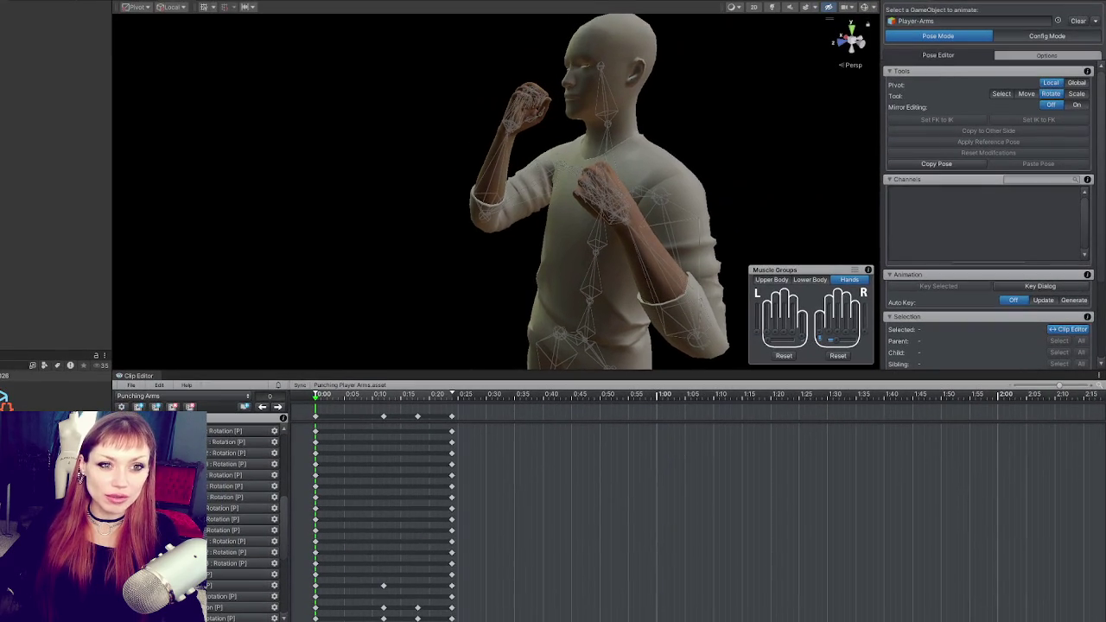
Enlarge the Scene view by narrowing the Hierarchy panel and shortening the Clip Editor timeline.
left_click_drag(114, 251, 26, 264)
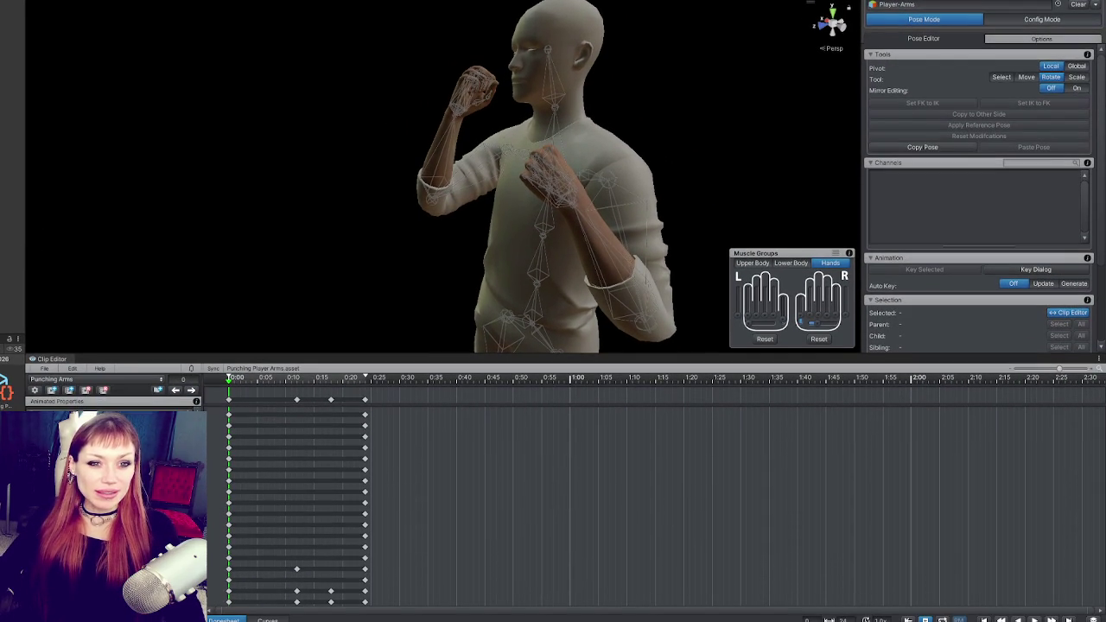
left_click_drag(494, 353, 498, 497)
At frame 0, rotate Character1_RightHand in several passes to angle the fist.
scroll(506, 445, "down", 5)
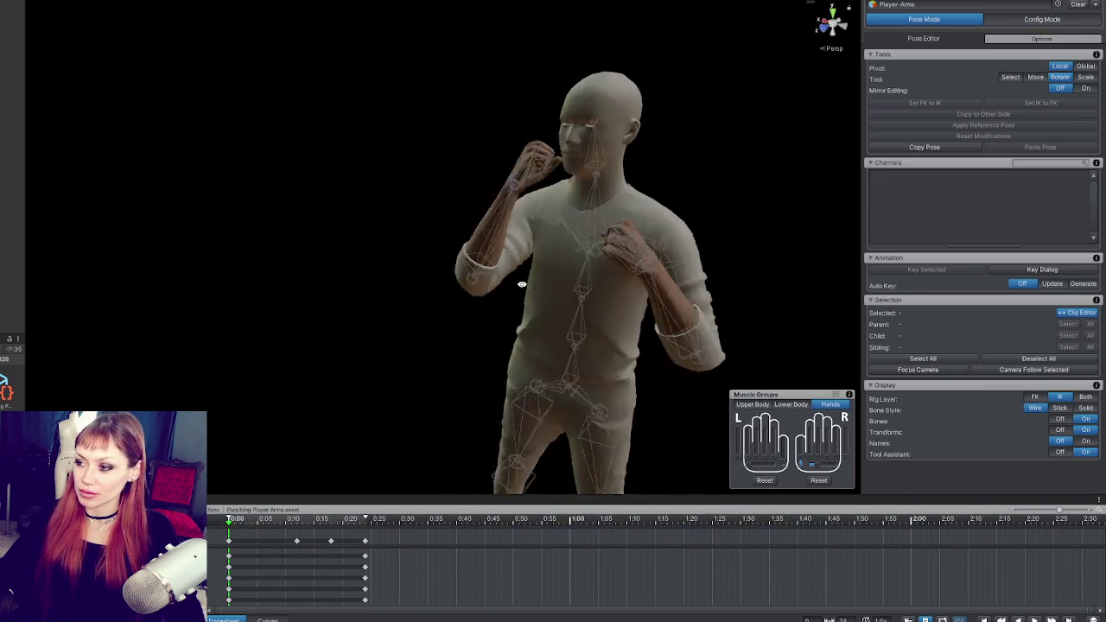
left_click_drag(553, 260, 452, 257)
scroll(458, 246, "up", 2)
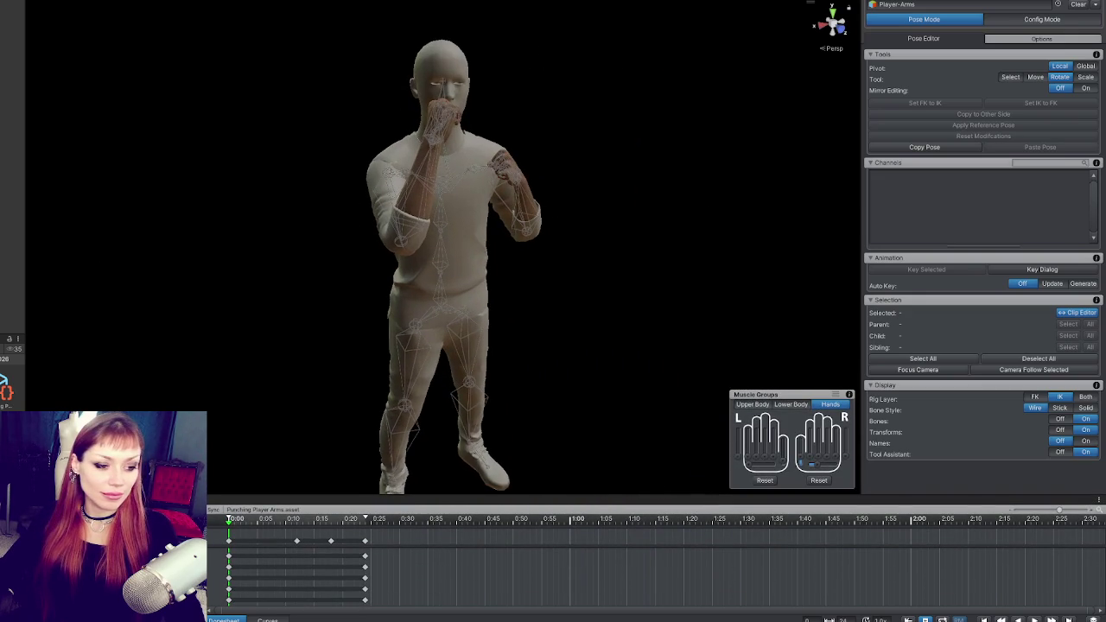
mouse_move(352, 234)
left_mouse_down("alt")
mouse_move(259, 202)
mouse_move(444, 207)
mouse_move(783, 190)
mouse_move(187, 178)
mouse_move(397, 186)
left_mouse_up("alt")
left_click(446, 123)
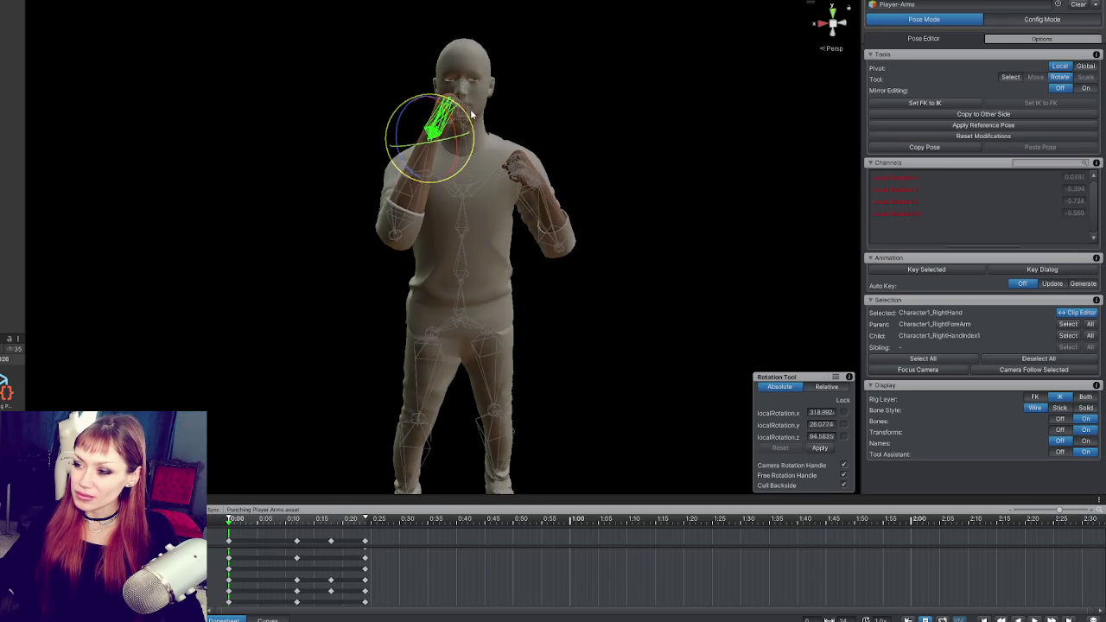
mouse_move(444, 158)
left_mouse_down()
mouse_move(470, 124)
mouse_move(457, 145)
mouse_move(708, 155)
left_mouse_up()
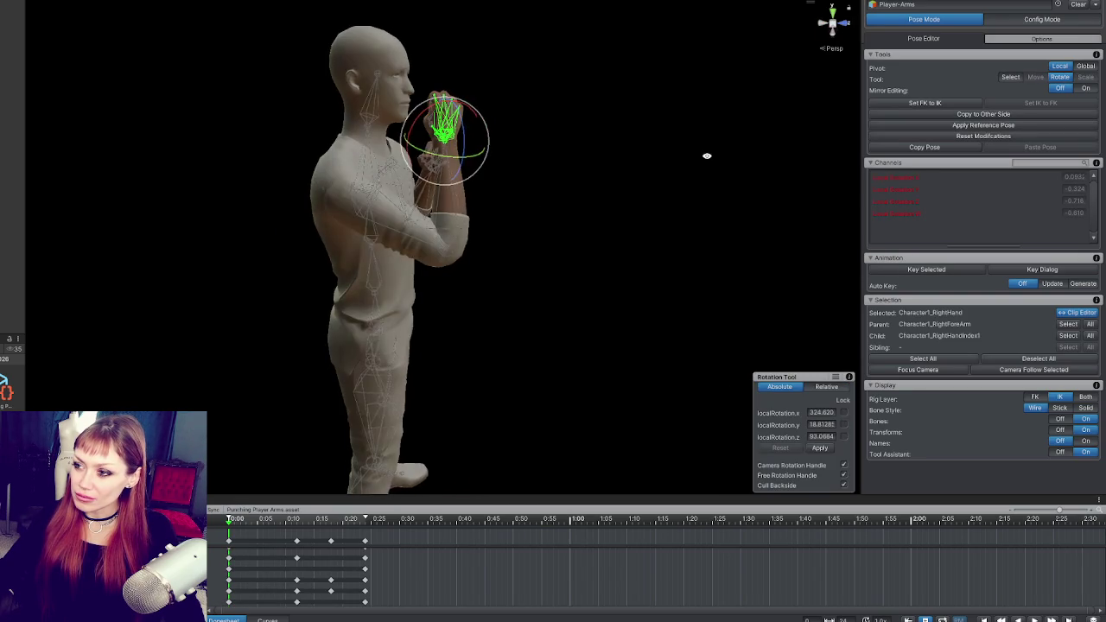
mouse_move(427, 112)
left_mouse_down()
mouse_move(437, 130)
mouse_move(423, 146)
mouse_move(282, 141)
mouse_move(296, 142)
left_mouse_up()
left_click_drag(455, 101, 459, 104)
Check the pose from the side and pick out the right upper arm bone.
mouse_move(385, 226)
left_mouse_down("alt")
mouse_move(365, 207)
mouse_move(284, 204)
mouse_move(518, 138)
mouse_move(415, 129)
mouse_move(288, 141)
mouse_move(578, 151)
mouse_move(436, 173)
mouse_move(543, 153)
mouse_move(637, 160)
left_mouse_up("alt")
left_click(364, 206)
left_click(552, 119)
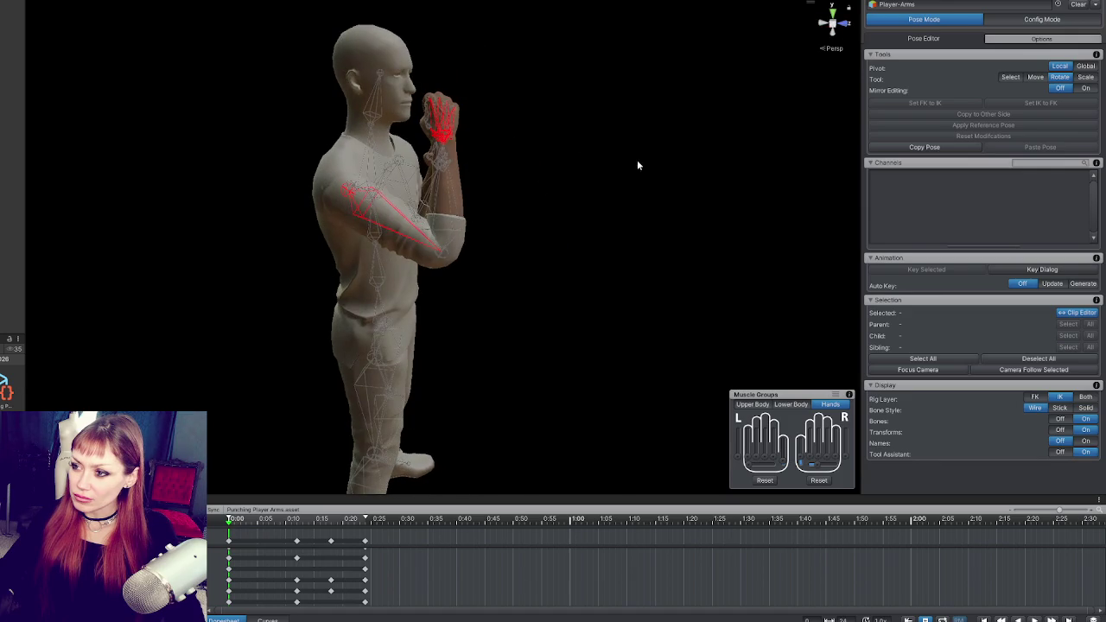
left_click(439, 125)
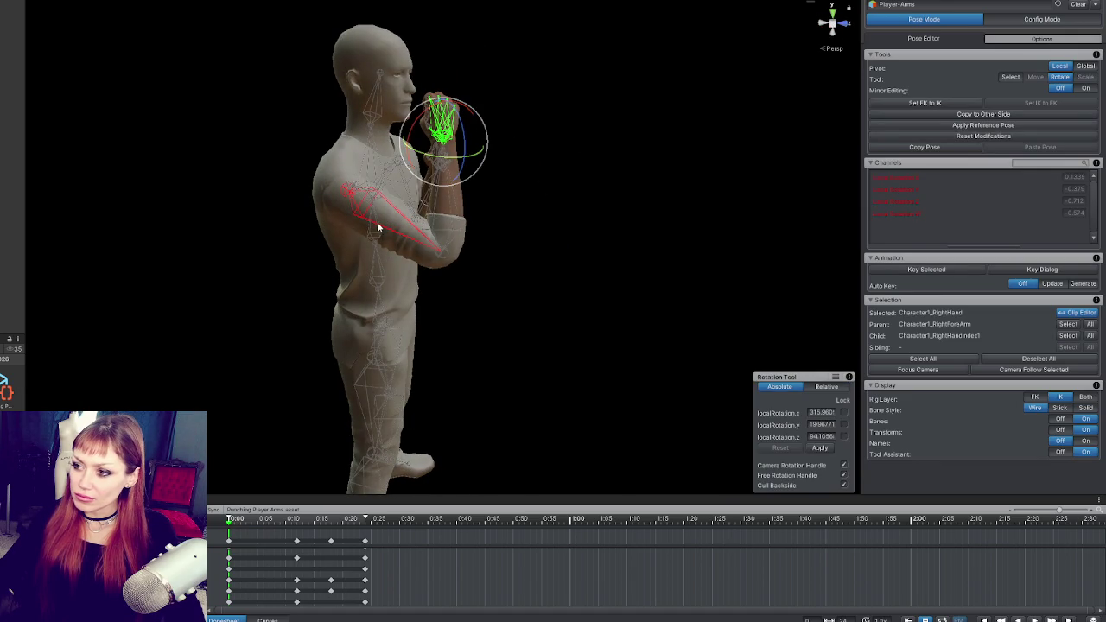
left_click(398, 233)
left_click(399, 233)
mouse_move(399, 233)
left_mouse_down("alt")
mouse_move(510, 182)
mouse_move(410, 169)
left_mouse_up("alt")
Rotate Character1_RightArm to raise the fist, then lower it slightly.
mouse_move(488, 210)
left_mouse_down("alt")
mouse_move(452, 196)
mouse_move(765, 198)
mouse_move(821, 229)
left_mouse_up("alt")
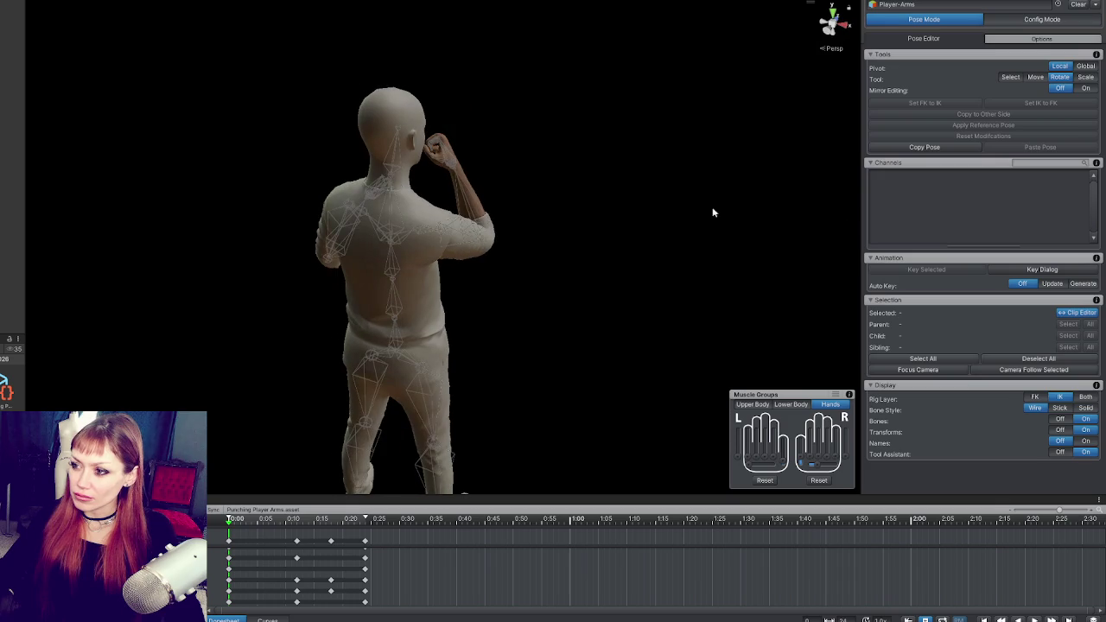
left_click(455, 221)
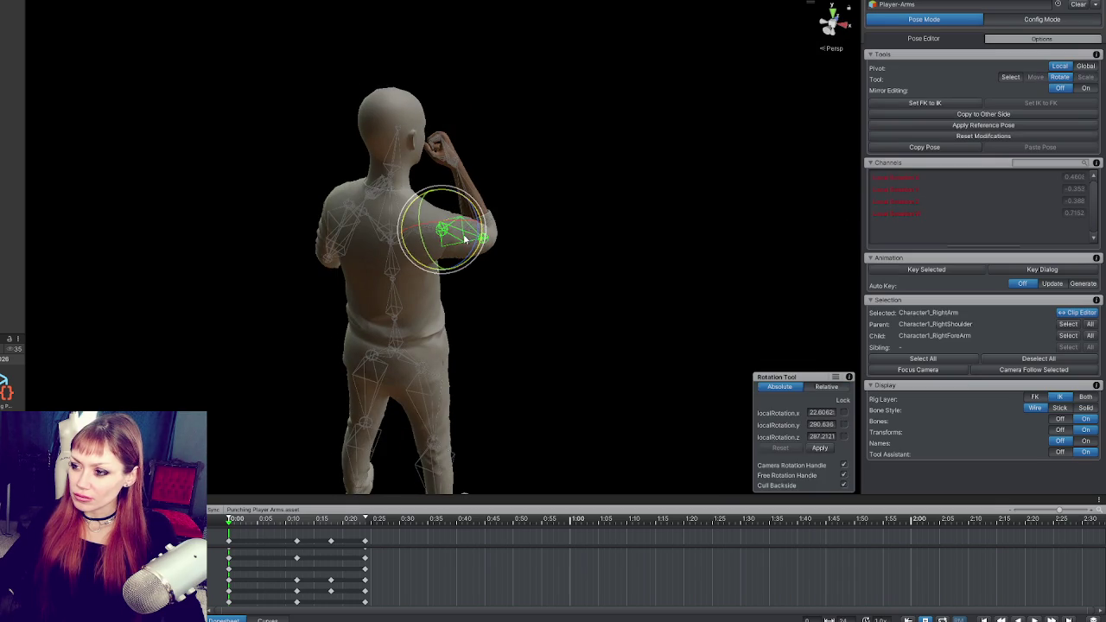
mouse_move(467, 223)
left_mouse_down()
mouse_move(457, 242)
mouse_move(478, 246)
mouse_move(160, 239)
mouse_move(338, 215)
left_mouse_up()
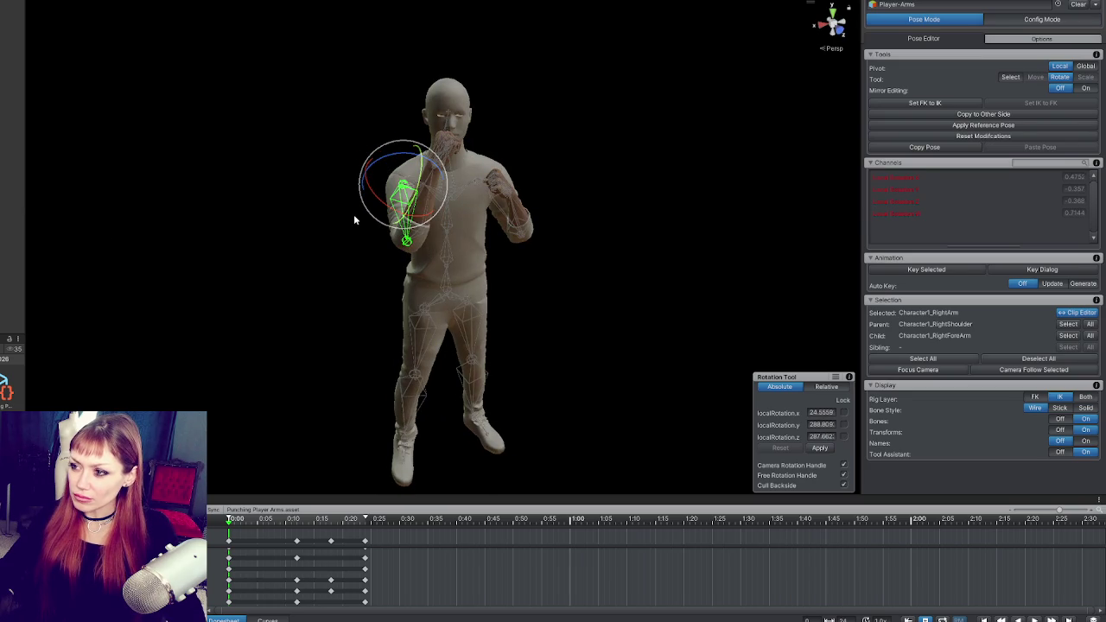
left_click(353, 216)
left_click(402, 201)
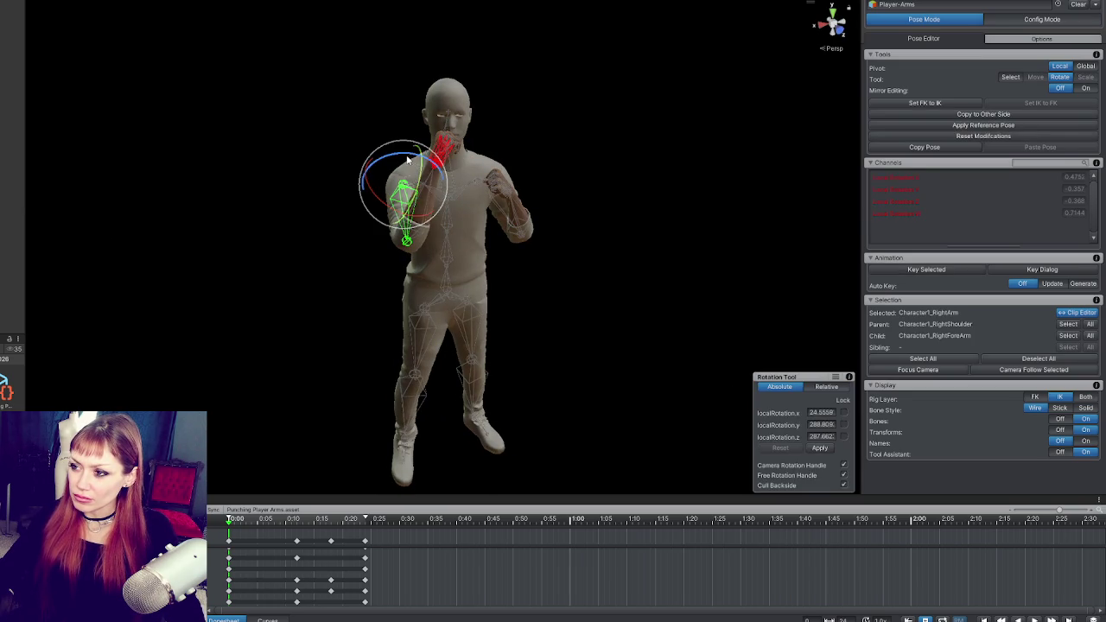
mouse_move(424, 208)
left_mouse_down()
mouse_move(748, 234)
mouse_move(497, 187)
left_mouse_up()
left_click_drag(416, 187, 418, 196)
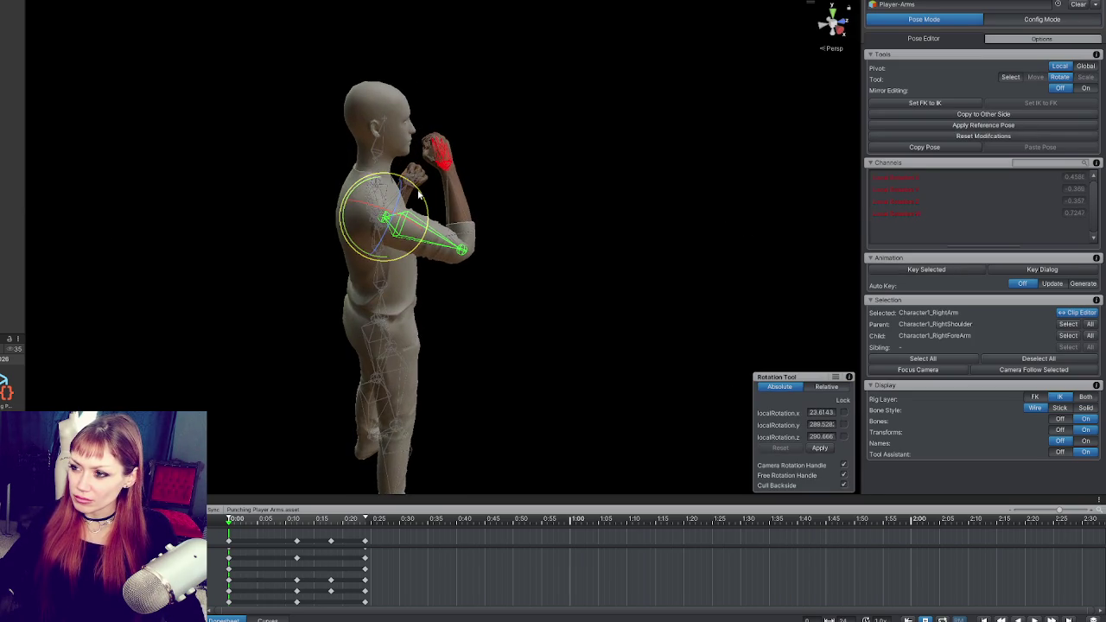
Nudge the right hand rotation so the fist tucks near the chin, undoing a stray change.
left_click(450, 152)
left_click_drag(504, 158, 290, 147)
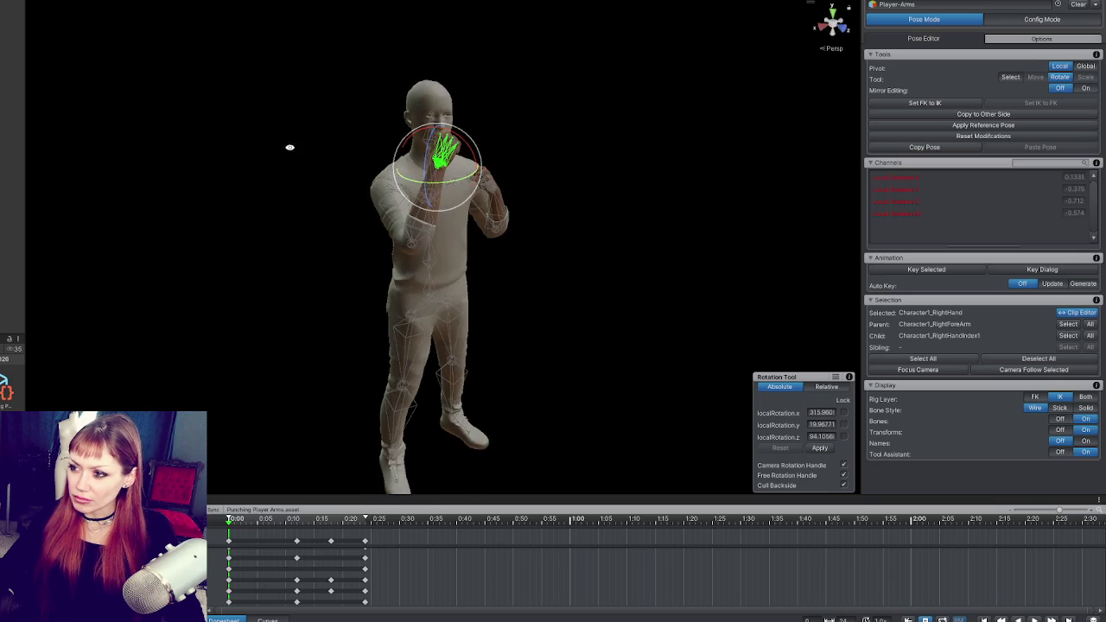
left_click_drag(465, 178, 432, 186)
left_click(363, 199)
mouse_move(363, 199)
left_mouse_down()
mouse_move(312, 212)
mouse_move(452, 227)
mouse_move(1056, 231)
mouse_move(832, 259)
mouse_move(839, 249)
mouse_move(821, 246)
left_mouse_up()
left_click(452, 157)
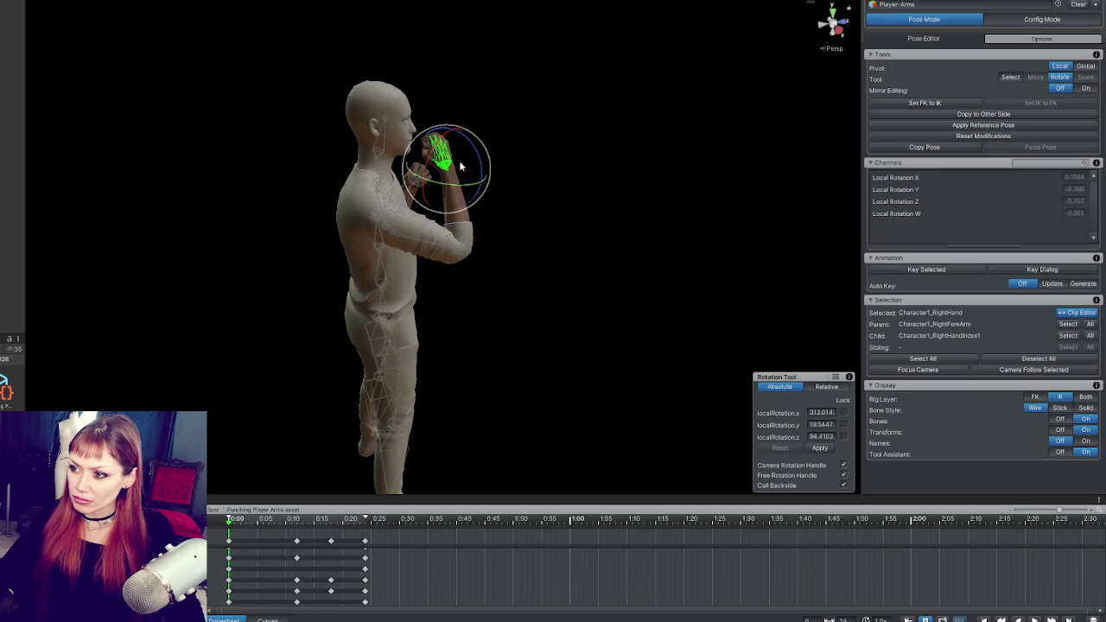
left_click(477, 164)
key("ctrl+z")
mouse_move(507, 175)
left_mouse_down()
mouse_move(620, 215)
mouse_move(338, 207)
left_mouse_up()
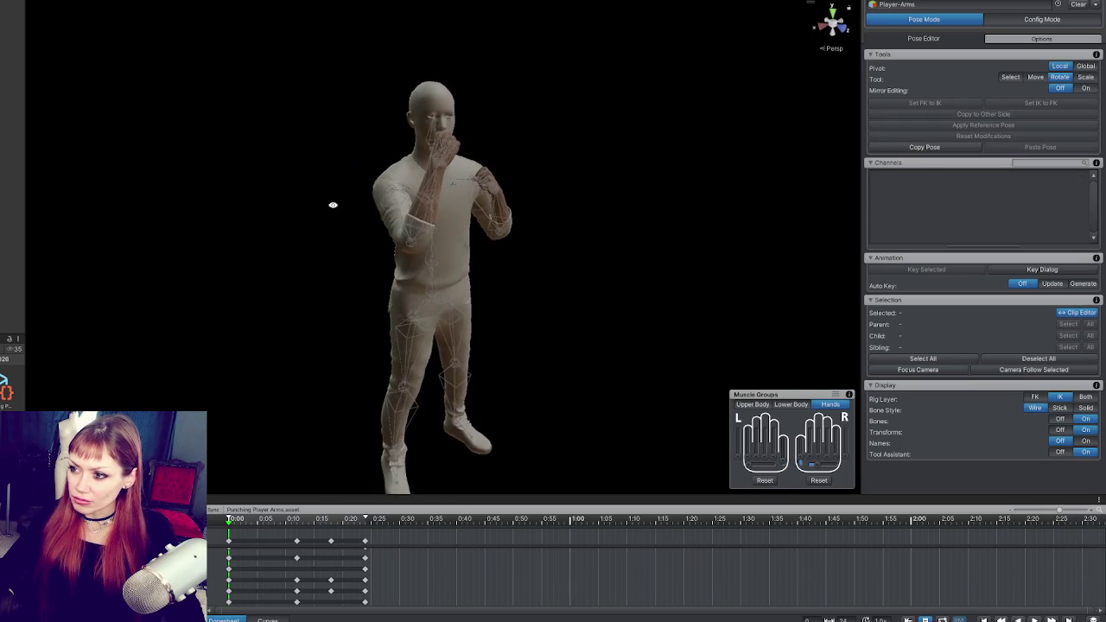
left_click(398, 201)
Rotate the right upper arm and right shoulder to lift the forearm toward the face.
left_click_drag(403, 223, 393, 208)
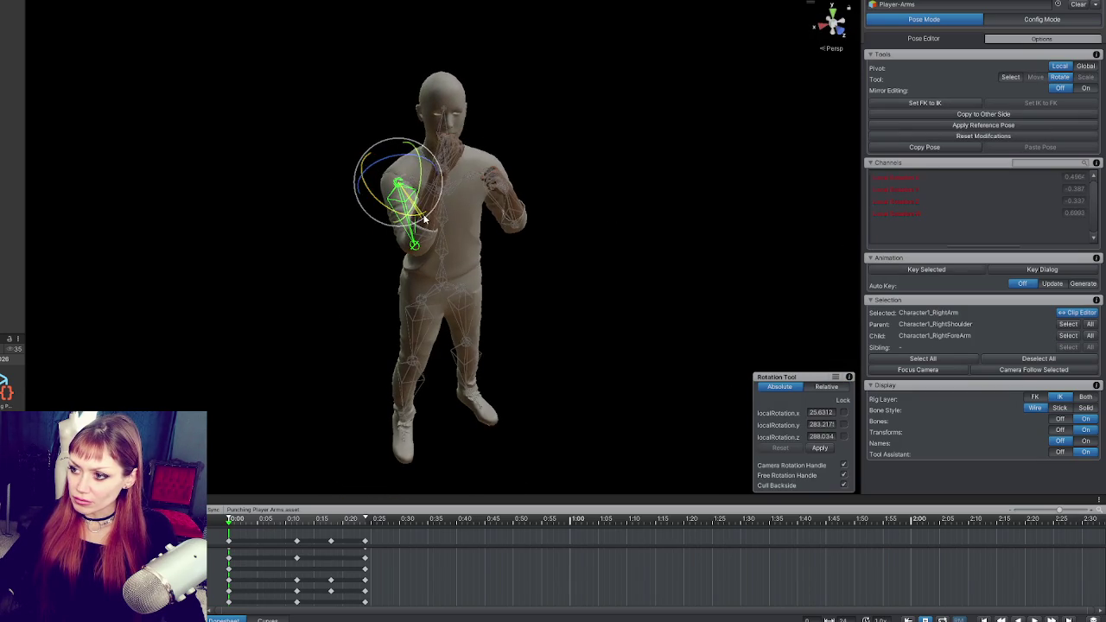
left_click_drag(604, 199, 830, 191)
mouse_move(537, 200)
left_mouse_down()
mouse_move(602, 210)
mouse_move(247, 225)
mouse_move(608, 225)
mouse_move(401, 281)
mouse_move(410, 227)
left_mouse_up()
left_click(473, 216)
left_click(416, 219)
mouse_move(518, 259)
left_mouse_down()
mouse_move(484, 259)
mouse_move(299, 188)
mouse_move(345, 193)
mouse_move(390, 218)
mouse_move(599, 192)
mouse_move(496, 198)
mouse_move(538, 188)
mouse_move(380, 207)
mouse_move(393, 201)
mouse_move(406, 211)
left_mouse_up()
Select the right forearm bone and inspect it from side and front views.
left_click(473, 212)
left_click(459, 195)
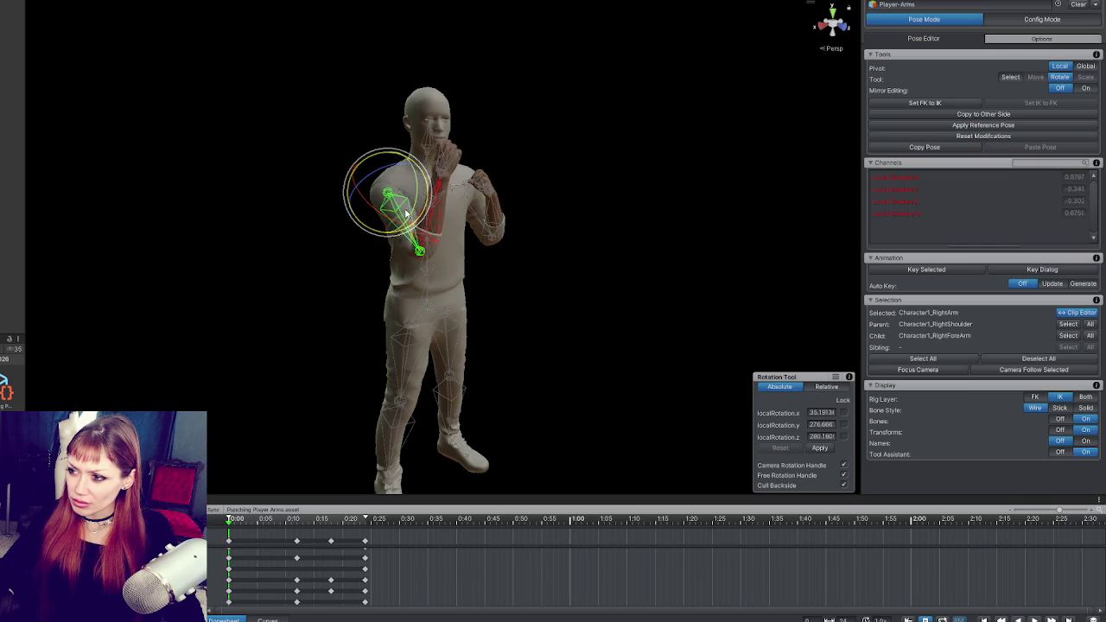
left_click(580, 207)
left_click_drag(580, 207, 745, 241)
left_click(426, 229)
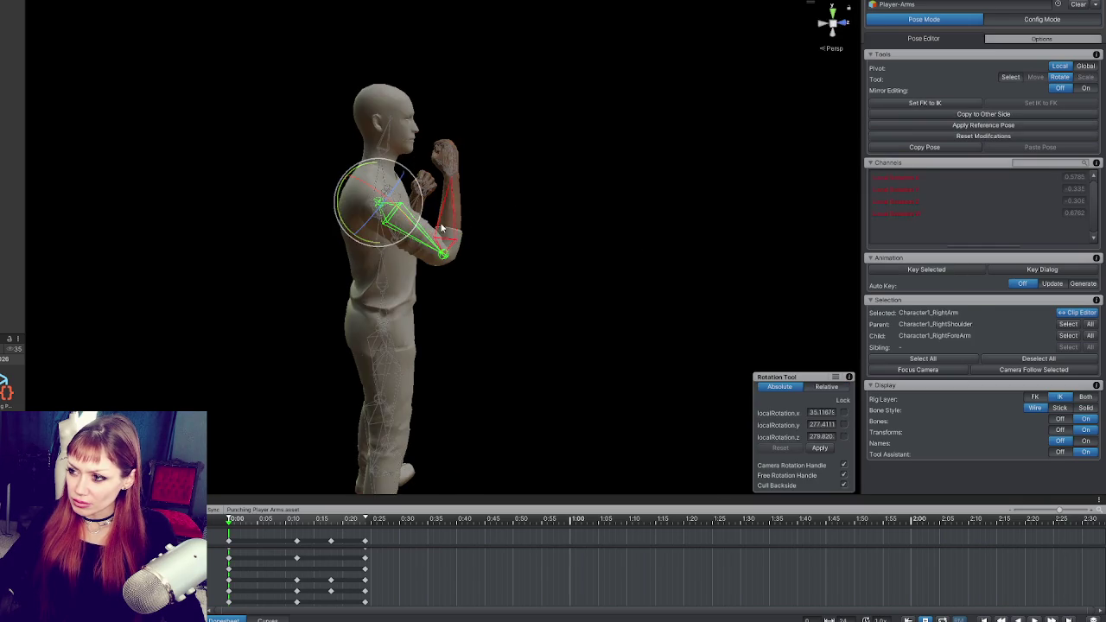
left_click_drag(437, 226, 389, 220)
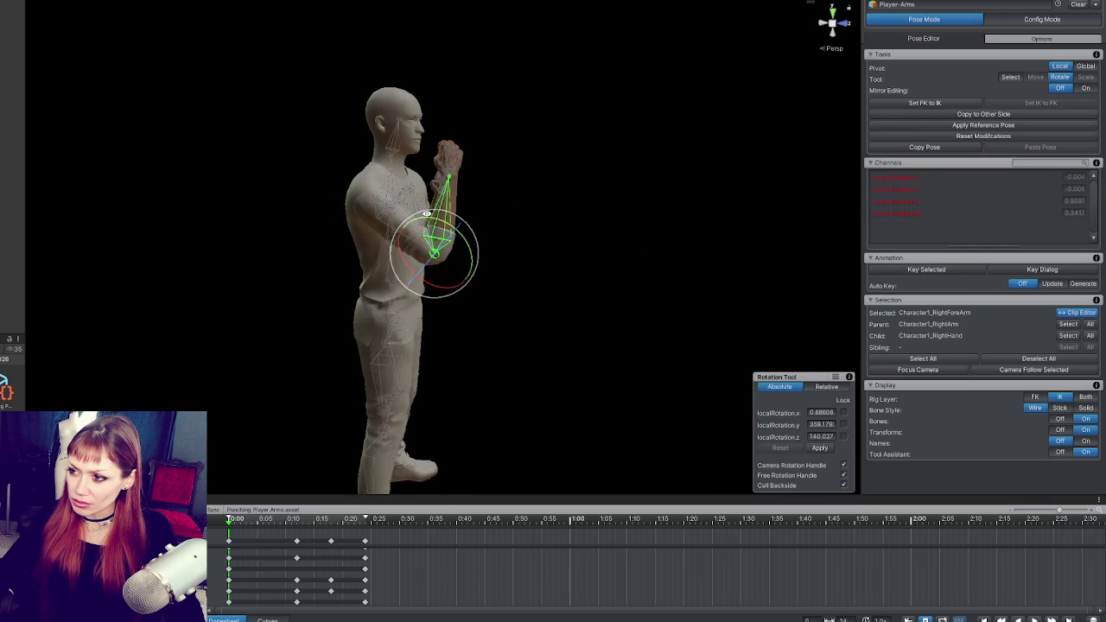
left_click(495, 210)
left_click_drag(496, 210, 372, 206)
left_click(427, 223)
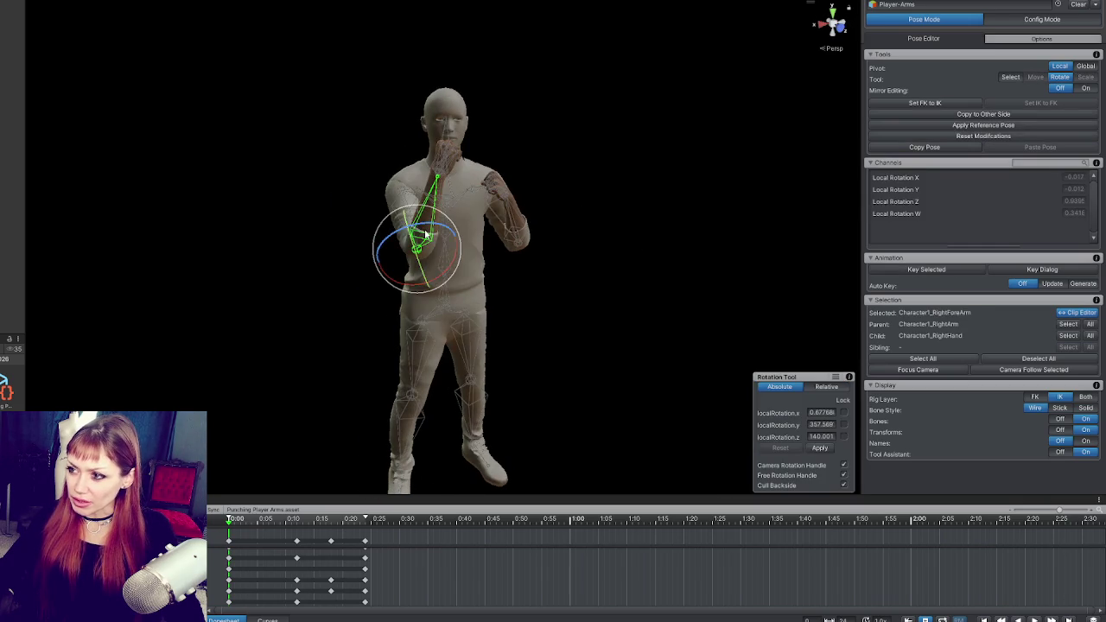
Jump to about 0:05 in the clip and select the right hand bone.
left_click(258, 523)
mouse_move(388, 363)
left_mouse_down()
mouse_move(573, 388)
mouse_move(505, 212)
left_mouse_up()
left_click(444, 164)
mouse_move(443, 164)
left_mouse_down()
mouse_move(489, 188)
mouse_move(403, 208)
left_mouse_up()
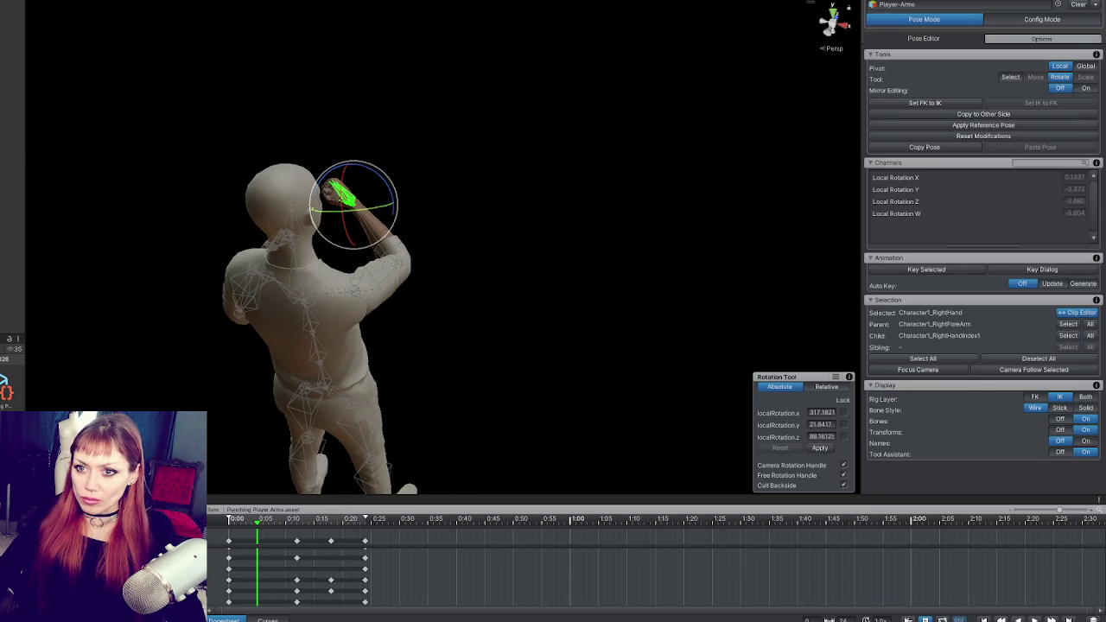
Select the right upper arm and forearm, then scrub the clip to preview the arm motion.
left_click(432, 207)
mouse_move(402, 220)
left_mouse_down()
mouse_move(531, 284)
mouse_move(507, 202)
left_mouse_up()
left_click(472, 311)
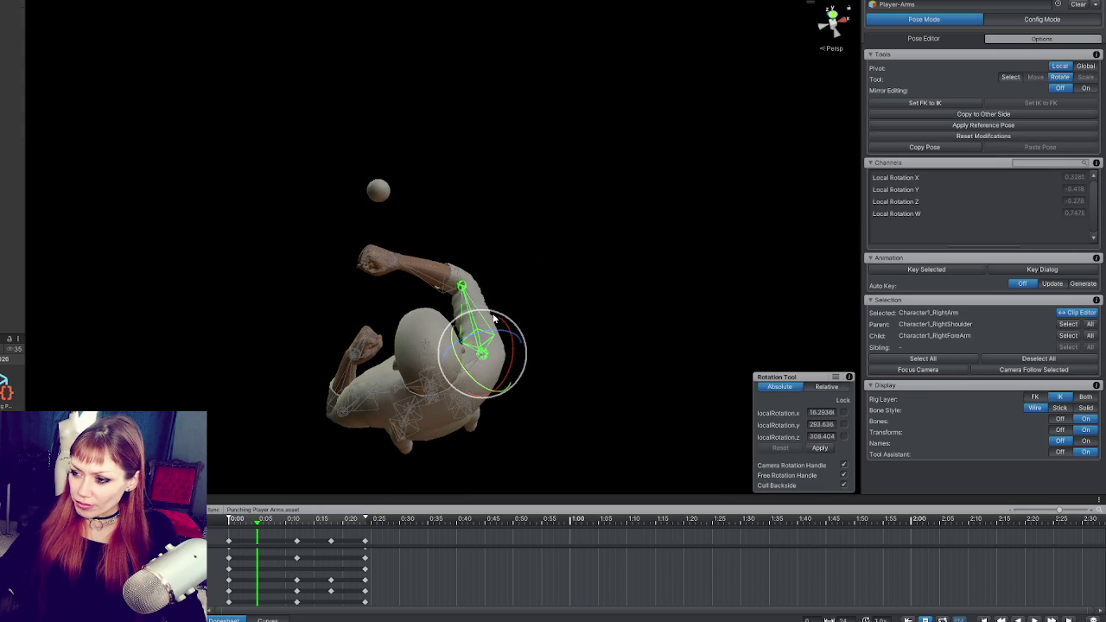
left_click(435, 271)
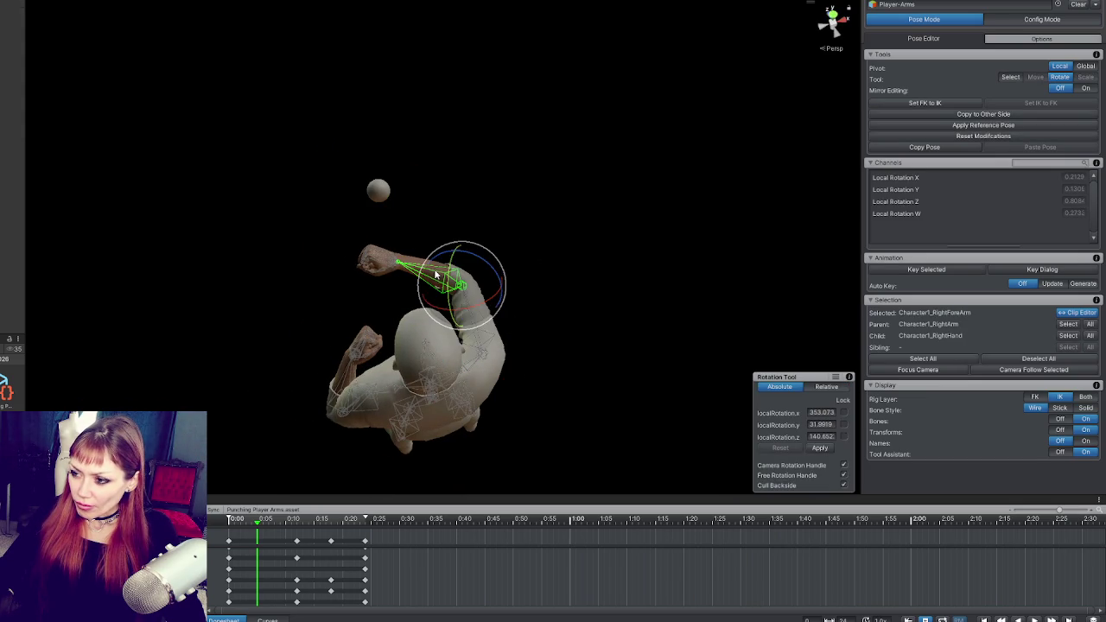
left_click_drag(567, 289, 544, 298)
mouse_move(259, 524)
left_mouse_down()
mouse_move(230, 520)
mouse_move(309, 521)
mouse_move(226, 521)
mouse_move(263, 522)
left_mouse_up()
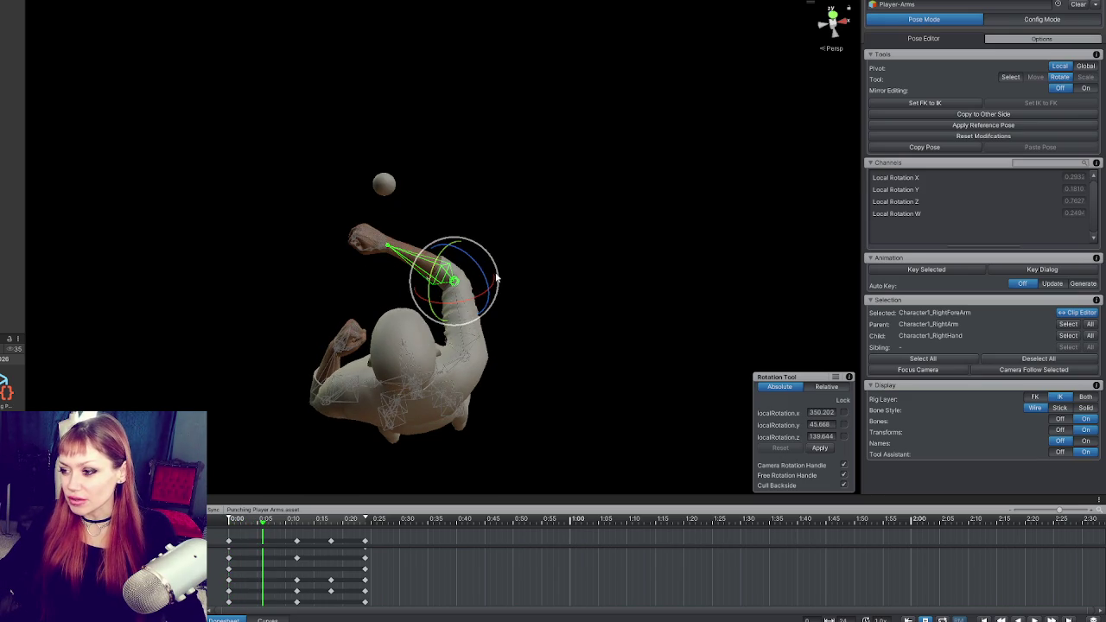
Rotate the upper arm and forearm to extend the punch, preview to 0:10, and return near 0:04.
left_click(467, 300)
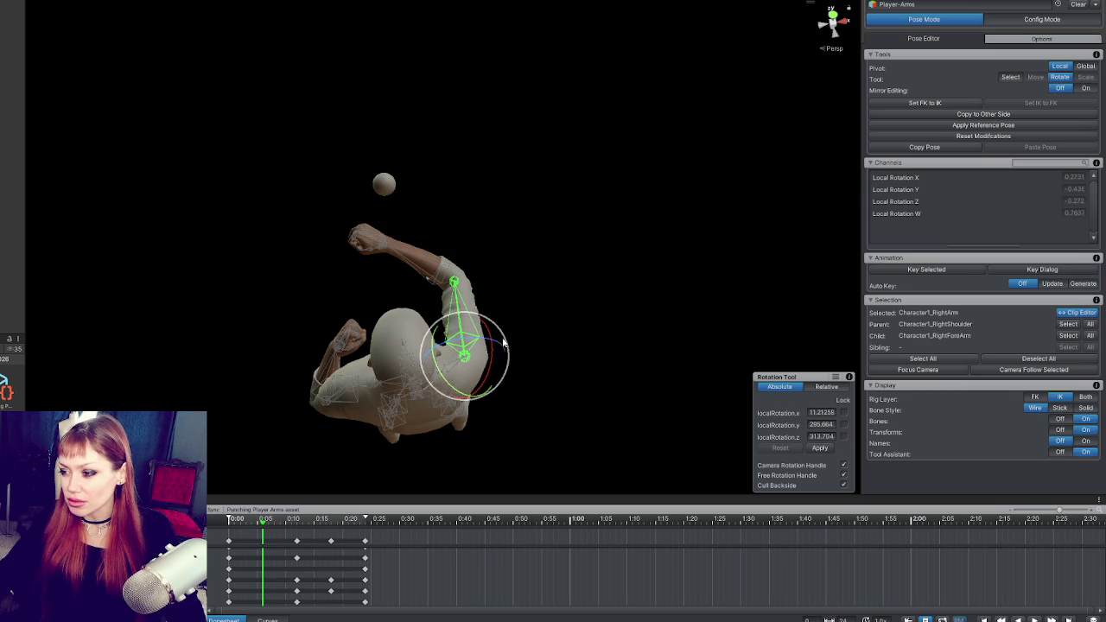
mouse_move(475, 197)
left_mouse_down()
mouse_move(504, 216)
mouse_move(502, 247)
left_mouse_up()
left_click_drag(525, 335, 543, 348)
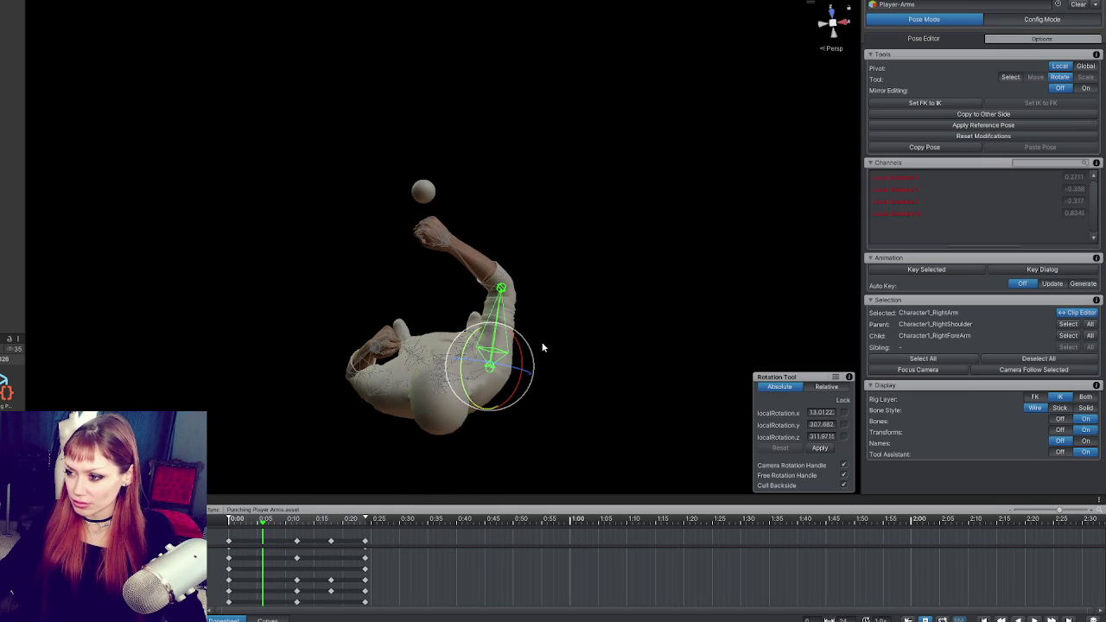
left_click(488, 279)
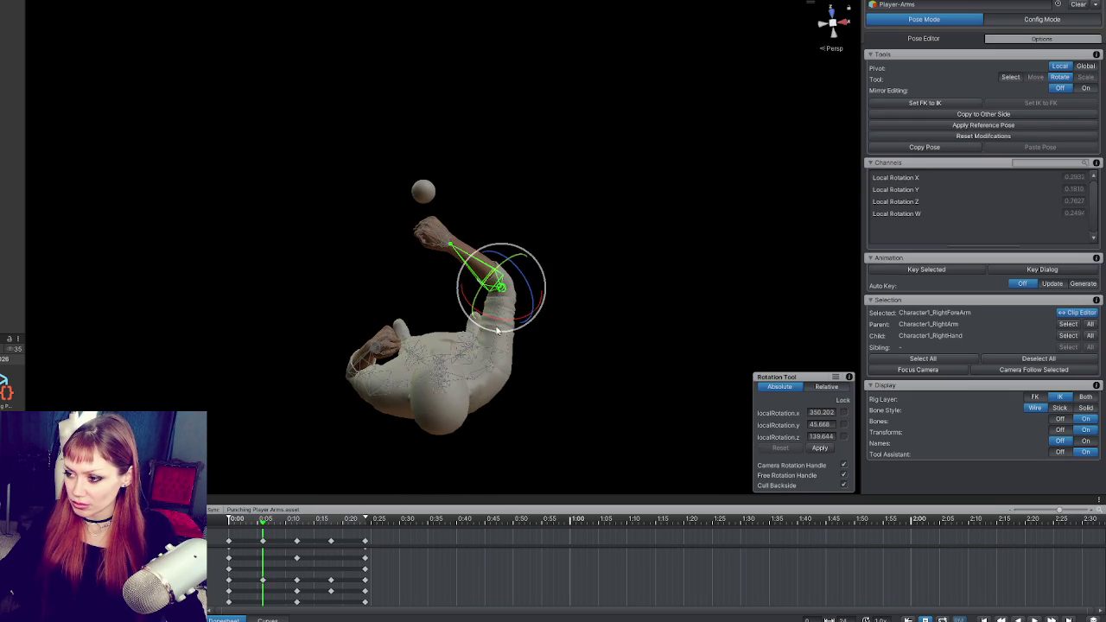
mouse_move(493, 284)
left_mouse_down()
mouse_move(515, 281)
mouse_move(261, 299)
left_mouse_up()
mouse_move(256, 526)
left_mouse_down()
mouse_move(232, 524)
mouse_move(306, 524)
mouse_move(230, 524)
mouse_move(345, 524)
mouse_move(342, 511)
mouse_move(366, 510)
mouse_move(311, 506)
left_mouse_up()
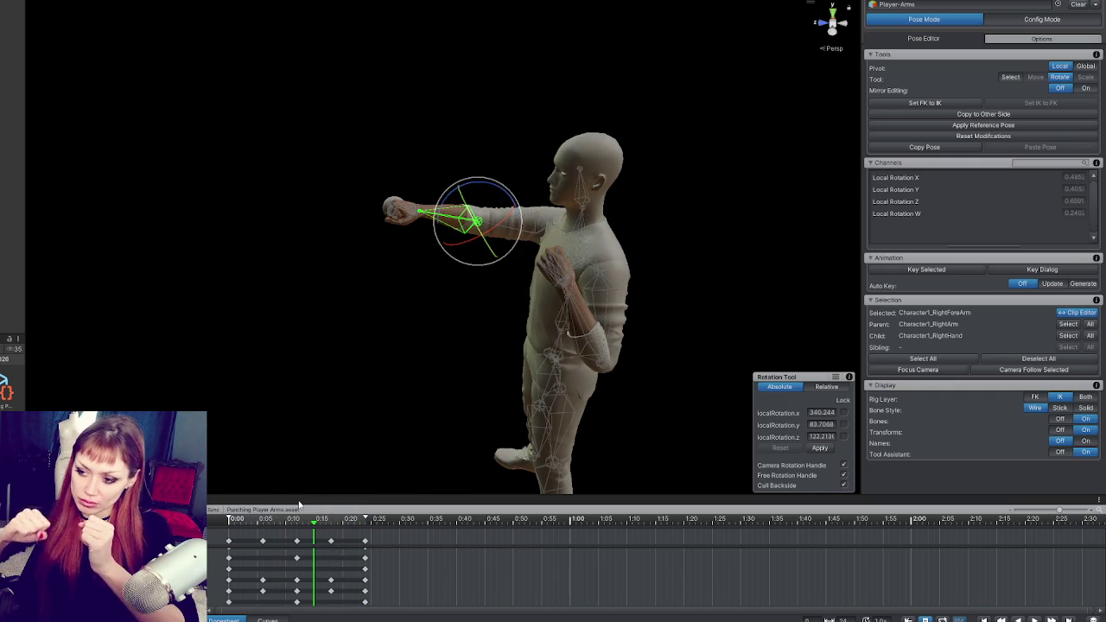
left_click(252, 520)
mouse_move(379, 348)
left_mouse_down()
mouse_move(790, 338)
mouse_move(965, 318)
left_mouse_up()
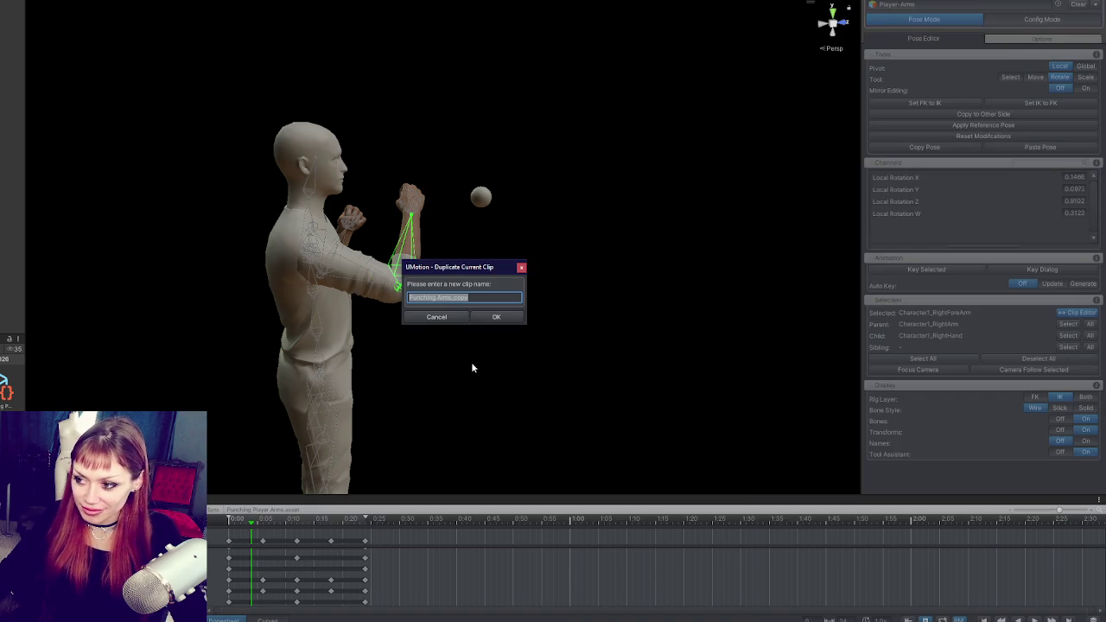
Name the duplicated clip 'Punching FK' and confirm the duplication.
type("pUNCH")
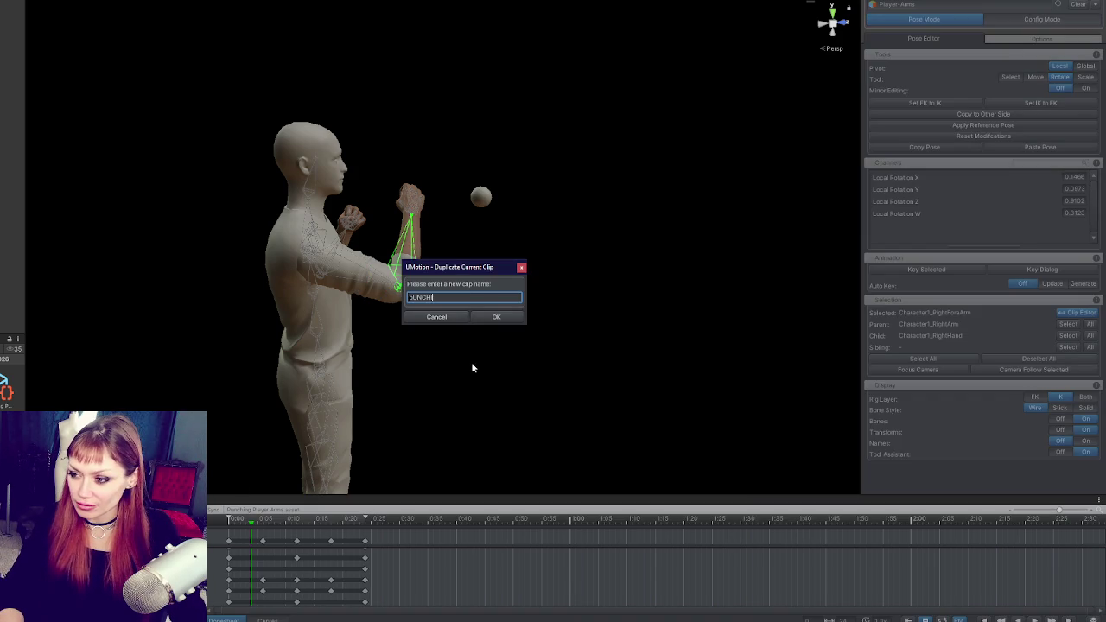
key("BackSpace")
key("BackSpace")
key("BackSpace")
type("Punching FK")
key("Return")
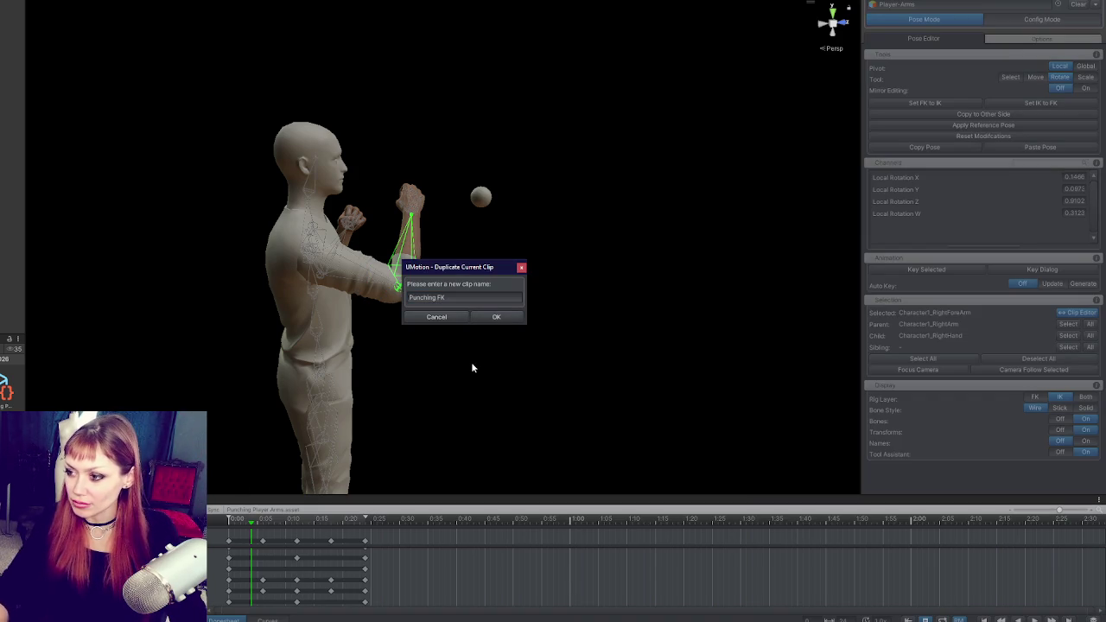
left_click(510, 316)
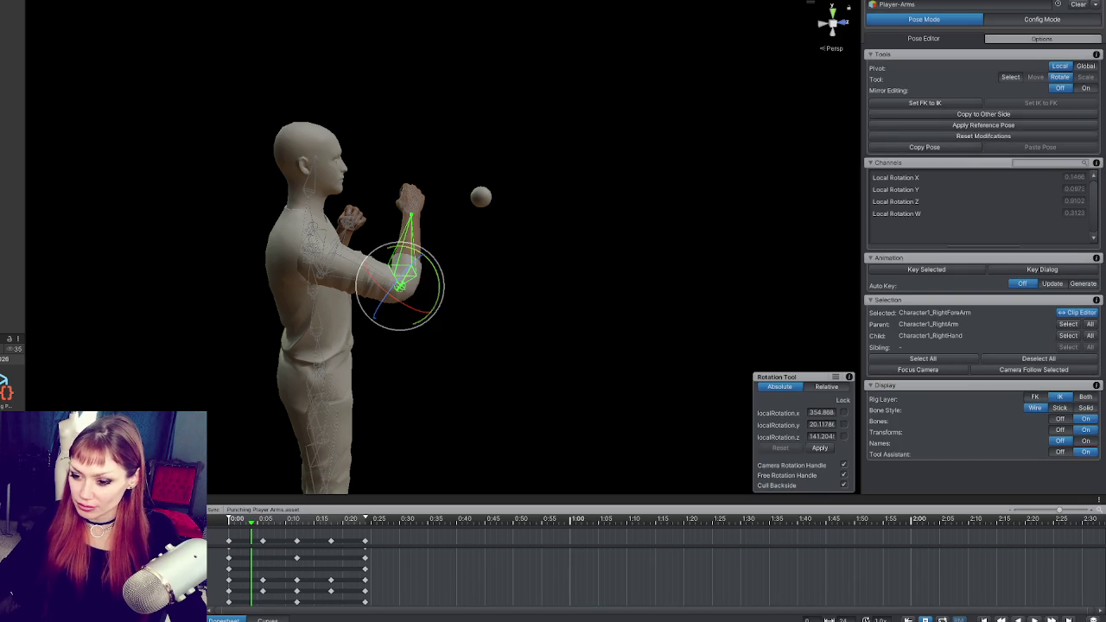
Delete all keyframes after 0:00 in the Dopesheet.
left_click(264, 536)
left_click_drag(250, 533, 391, 557)
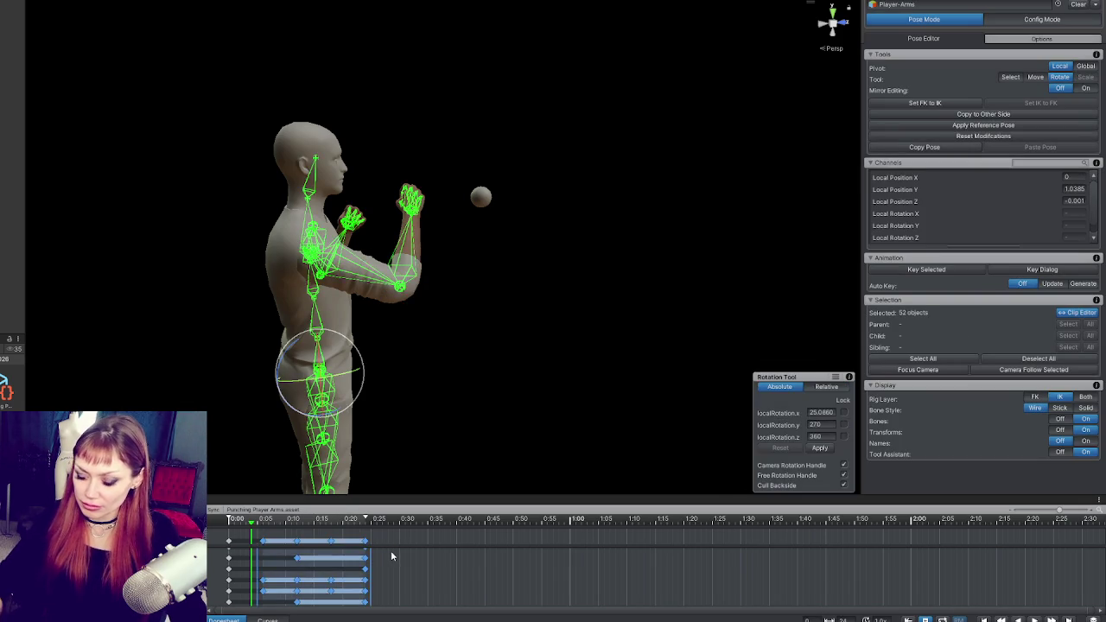
key("Delete")
left_click_drag(382, 412, 434, 245)
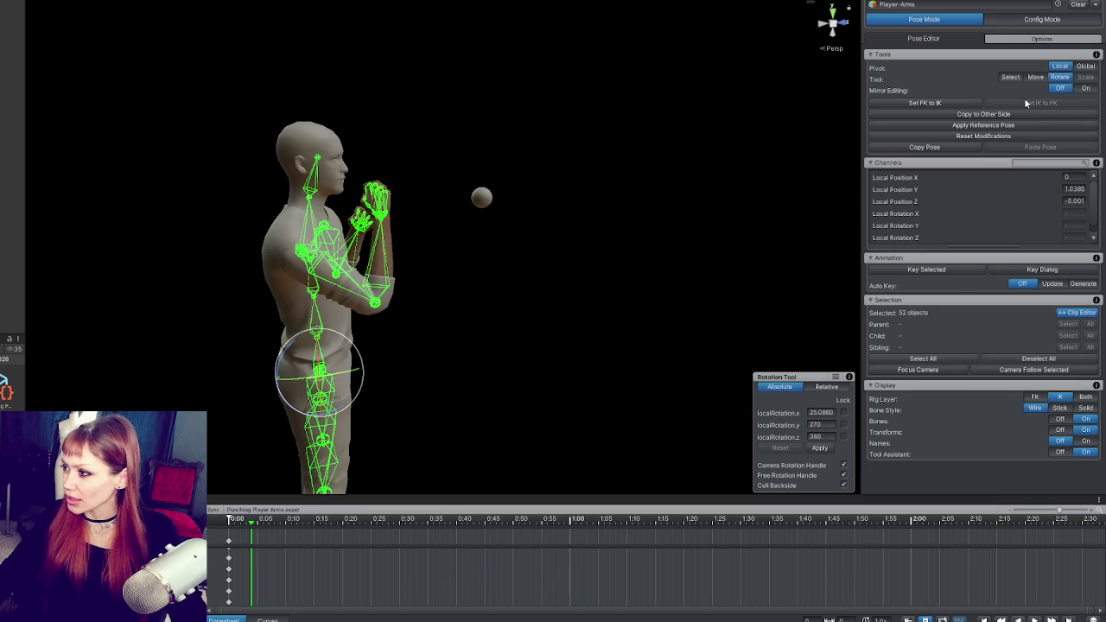
Set the Rig Layer display to FK and switch to the Move tool.
left_click(965, 105)
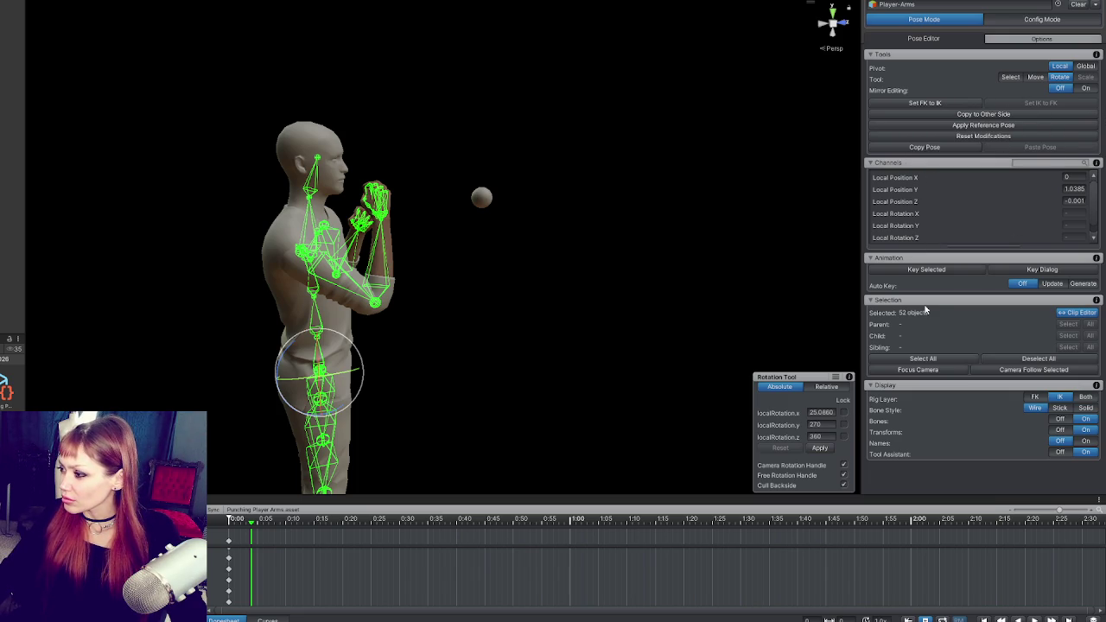
left_click(1036, 396)
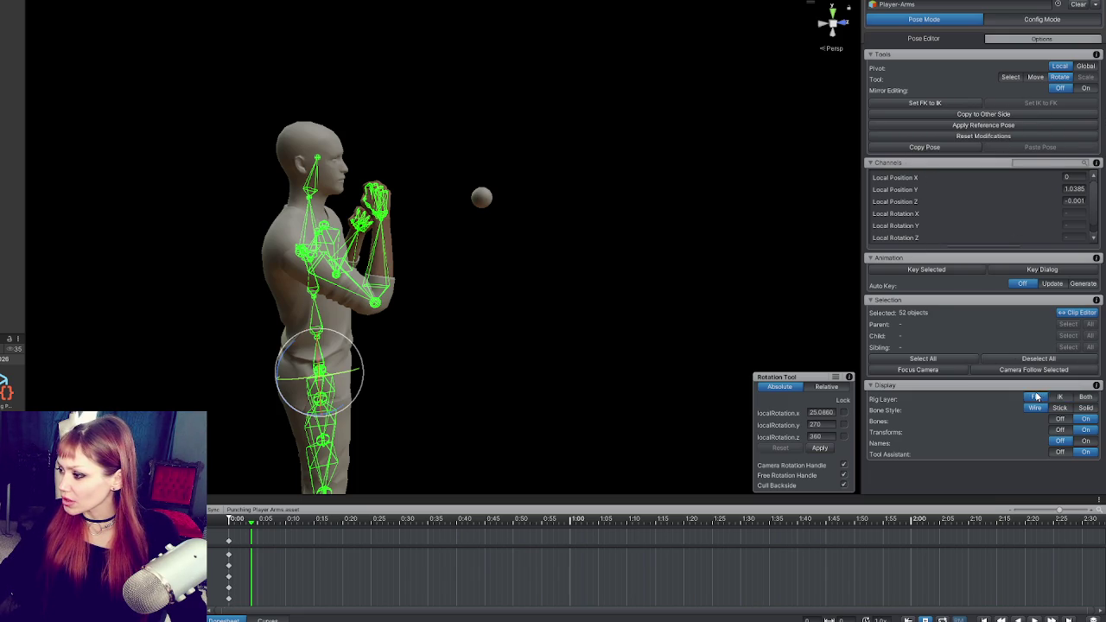
left_click(432, 264)
mouse_move(432, 265)
left_mouse_down()
mouse_move(536, 305)
mouse_move(659, 262)
mouse_move(642, 242)
mouse_move(353, 329)
left_mouse_up()
key("w")
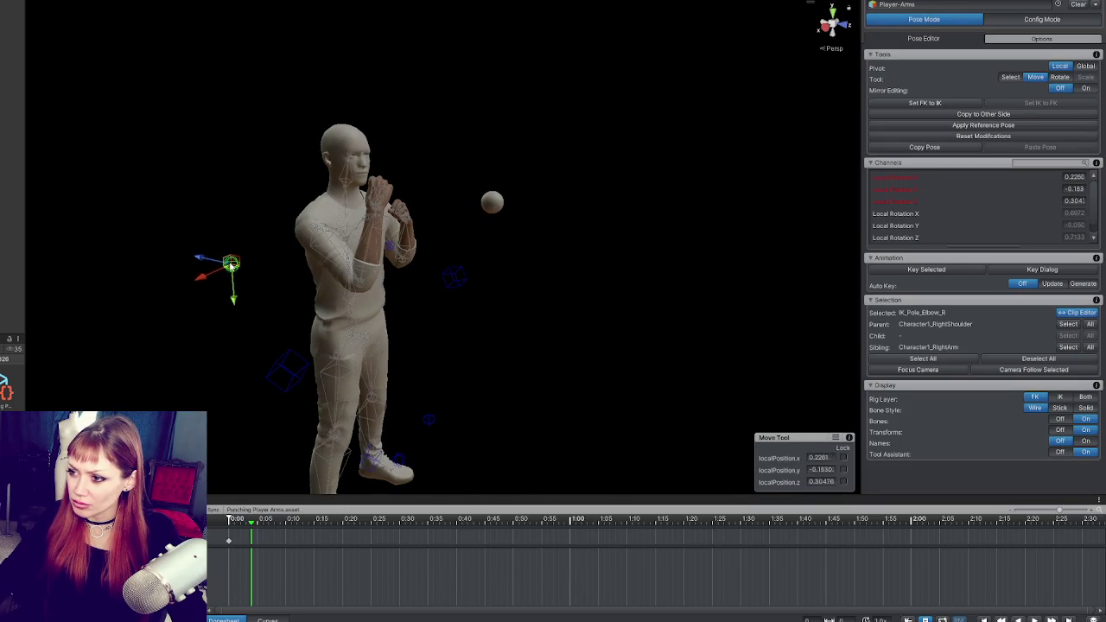
mouse_move(229, 315)
left_mouse_down()
mouse_move(324, 297)
mouse_move(323, 277)
mouse_move(474, 286)
left_mouse_up()
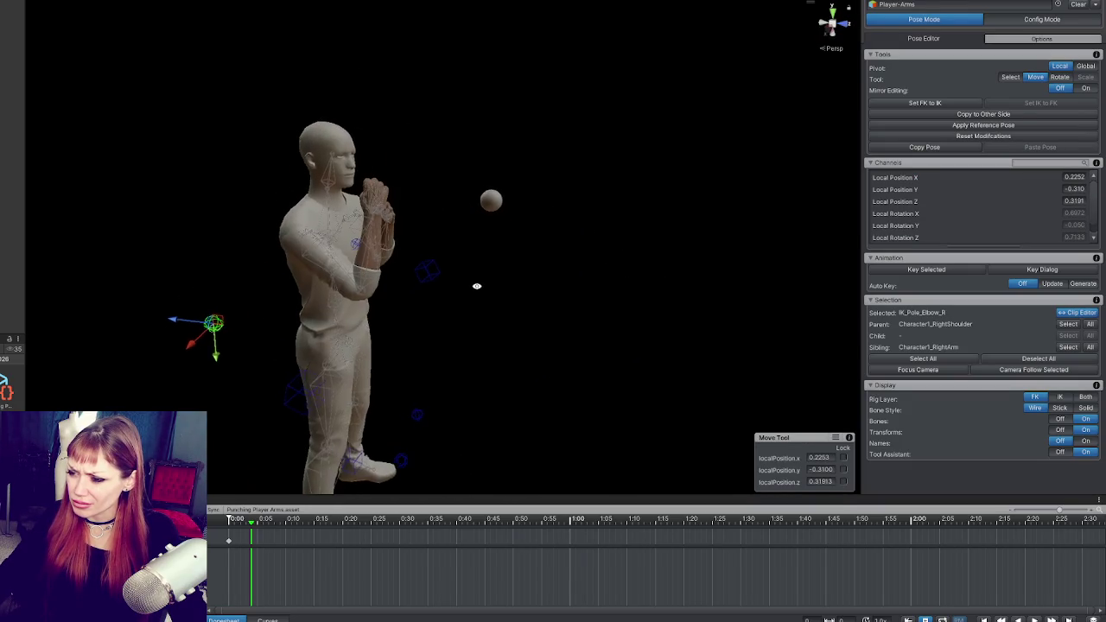
Snap IK_Hand_R to the FK arm pose with Set FK to IK, then request Config Mode.
left_click(306, 386)
left_click_drag(331, 397, 468, 236)
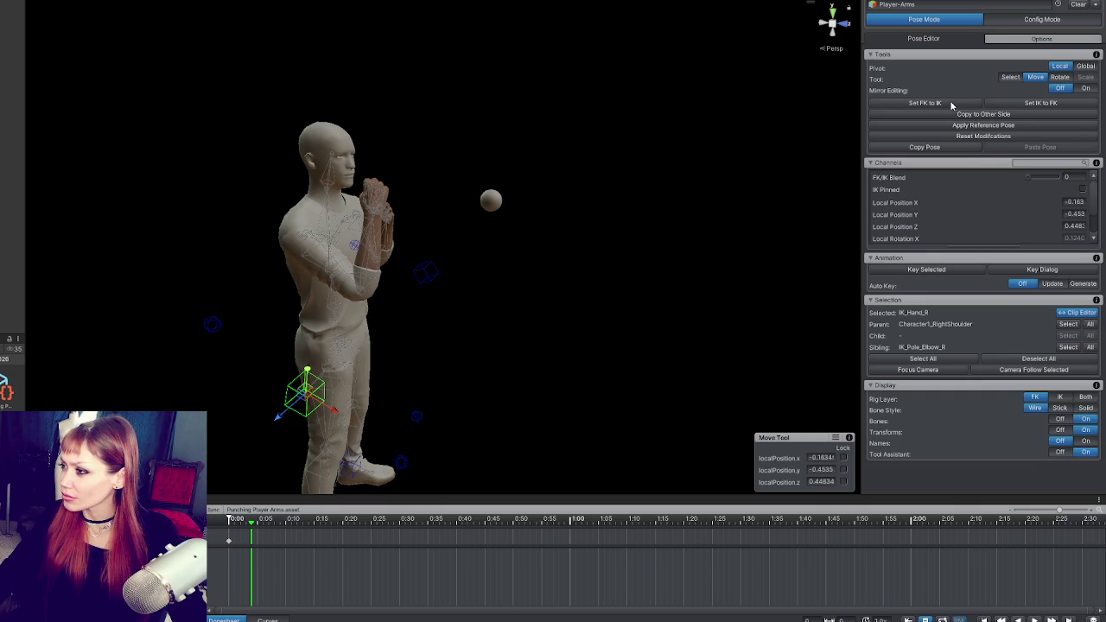
left_click(990, 103)
left_click_drag(498, 203, 527, 210)
left_click_drag(373, 228, 438, 220)
key("ctrl+z")
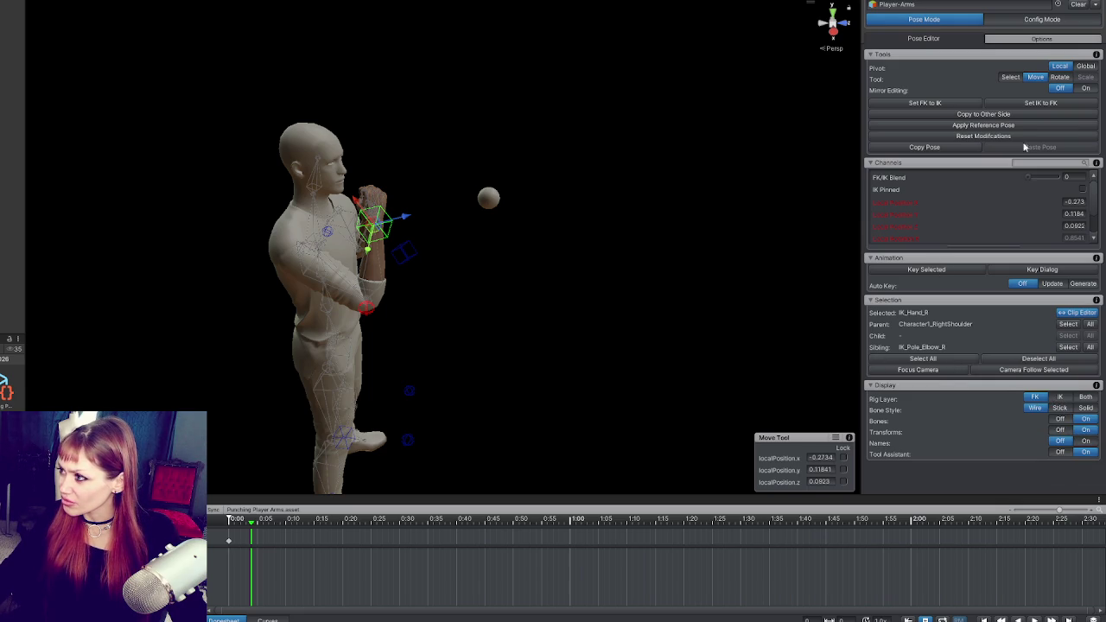
left_click(1037, 21)
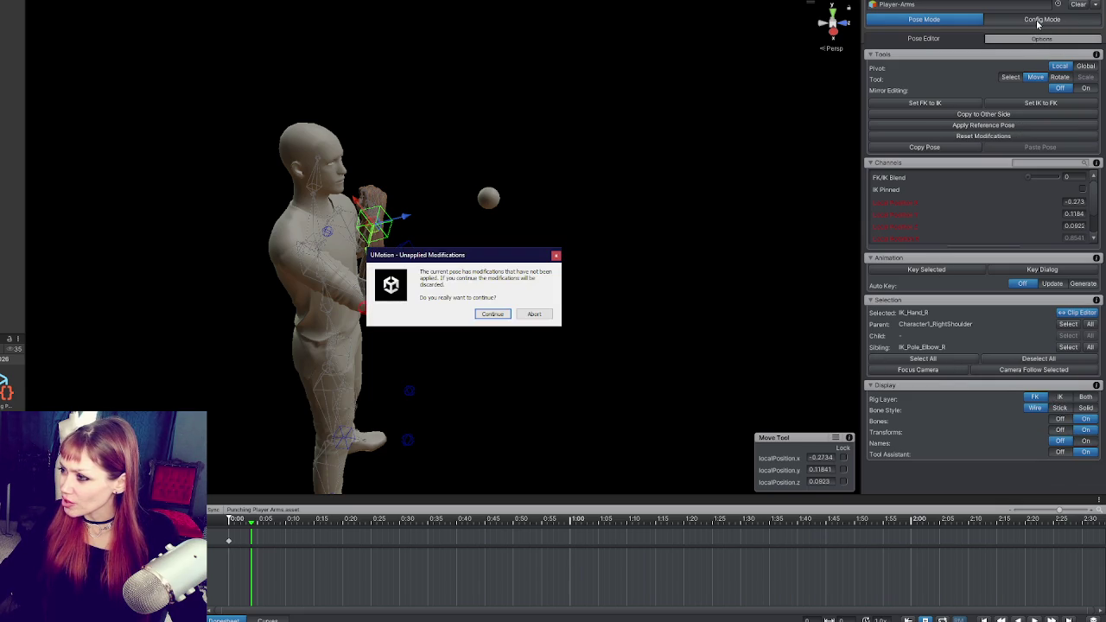
Dismiss the warning and inspect the right elbow pole and hand IK targets, undoing a move.
left_click(556, 257)
left_click_drag(560, 265, 709, 249)
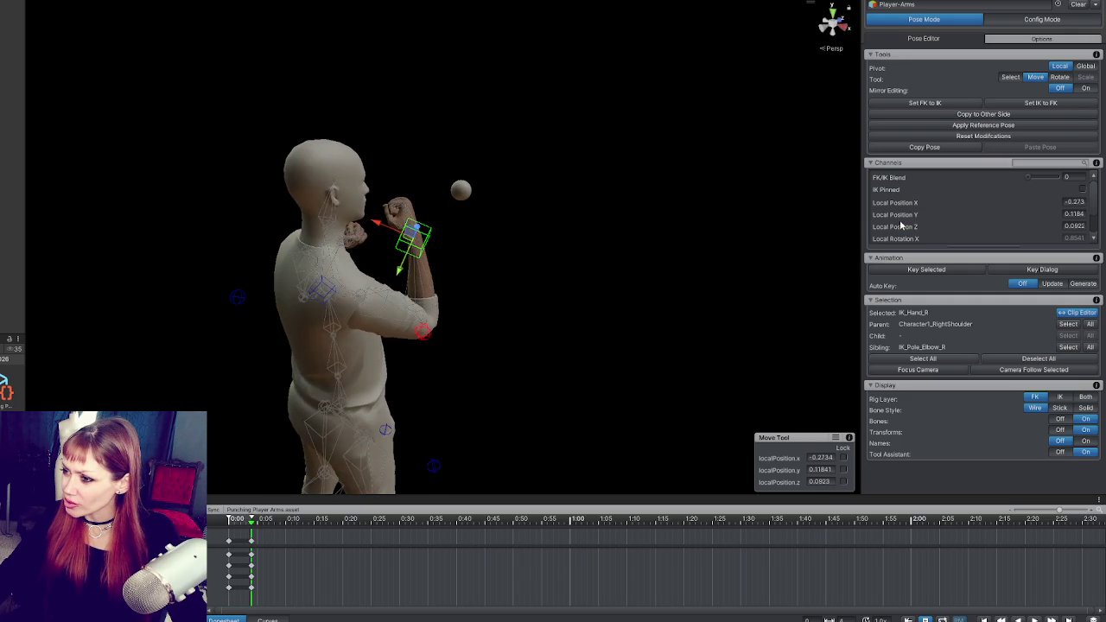
left_click_drag(605, 253, 565, 254)
left_click(403, 328)
mouse_move(449, 276)
left_mouse_down()
mouse_move(399, 227)
mouse_move(477, 223)
left_mouse_up()
left_click(385, 225)
key("ctrl+z")
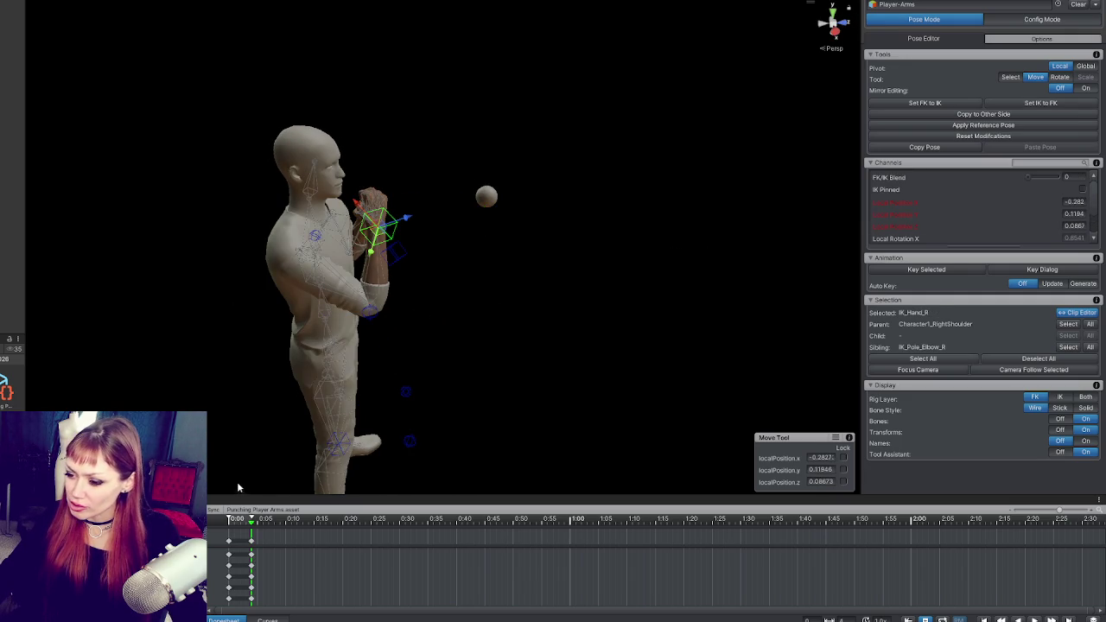
Delete the 0:05 keyframe column, keeping the pending pose modifications.
left_click(250, 542)
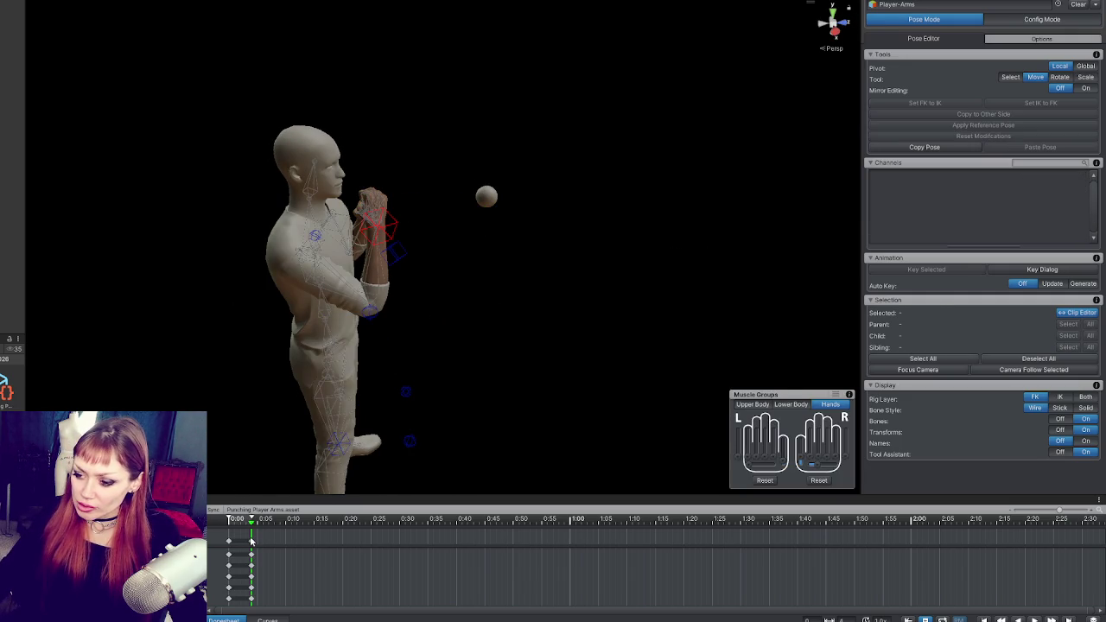
key("e")
key("Delete")
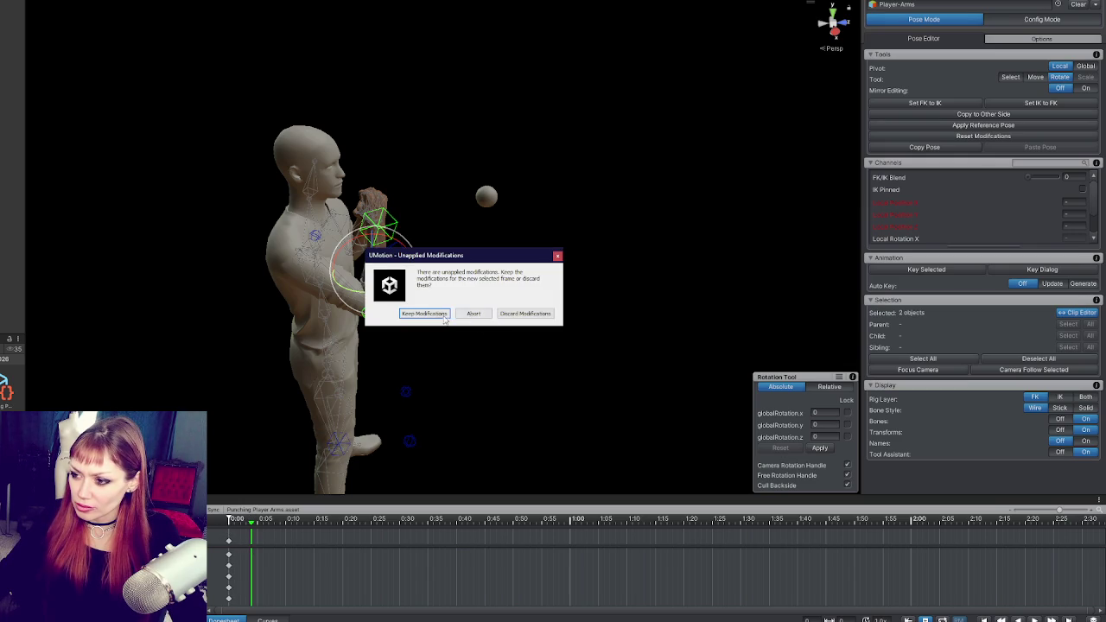
left_click(441, 315)
Retry snapping IK_Hand_R to the FK pose, then undo the change.
left_click_drag(456, 72, 372, 233)
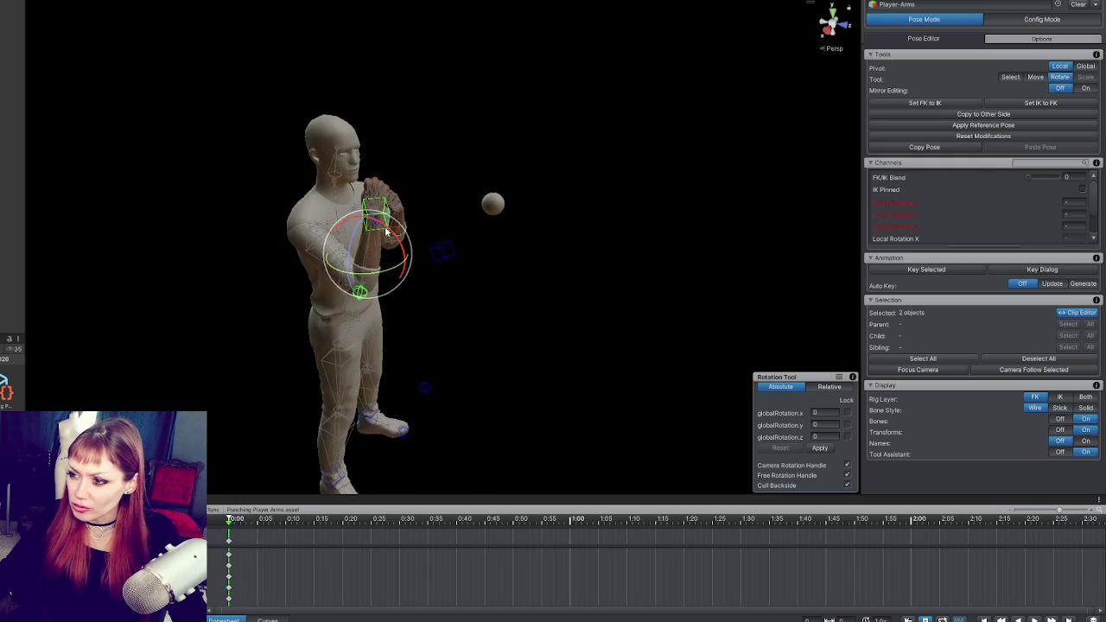
left_click(363, 240)
left_click(453, 232)
key("w")
key("ctrl+z")
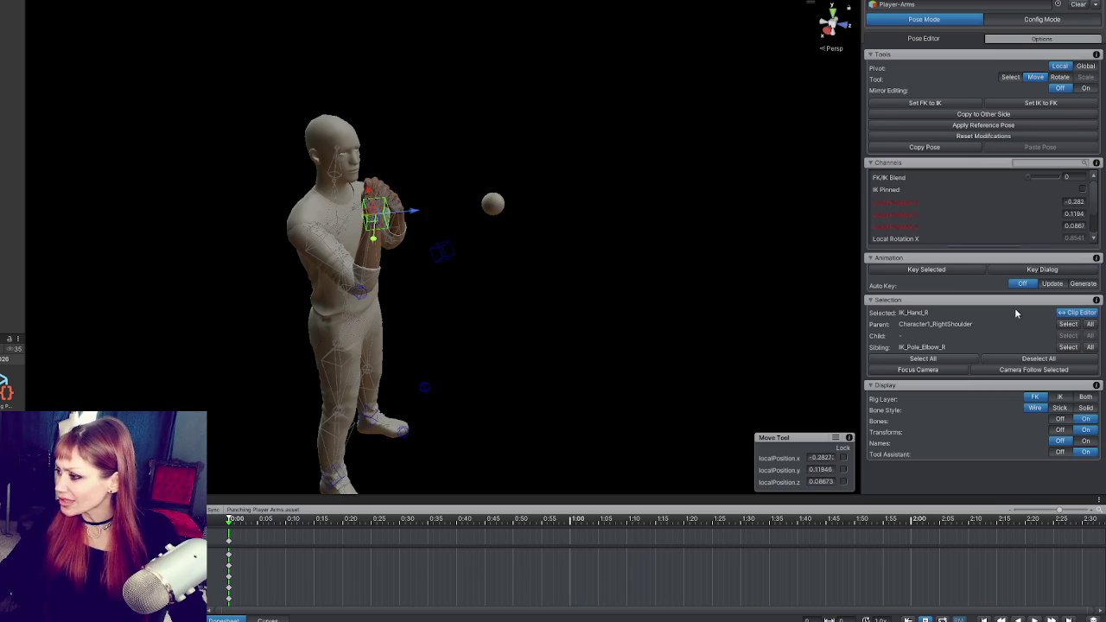
left_click(975, 103)
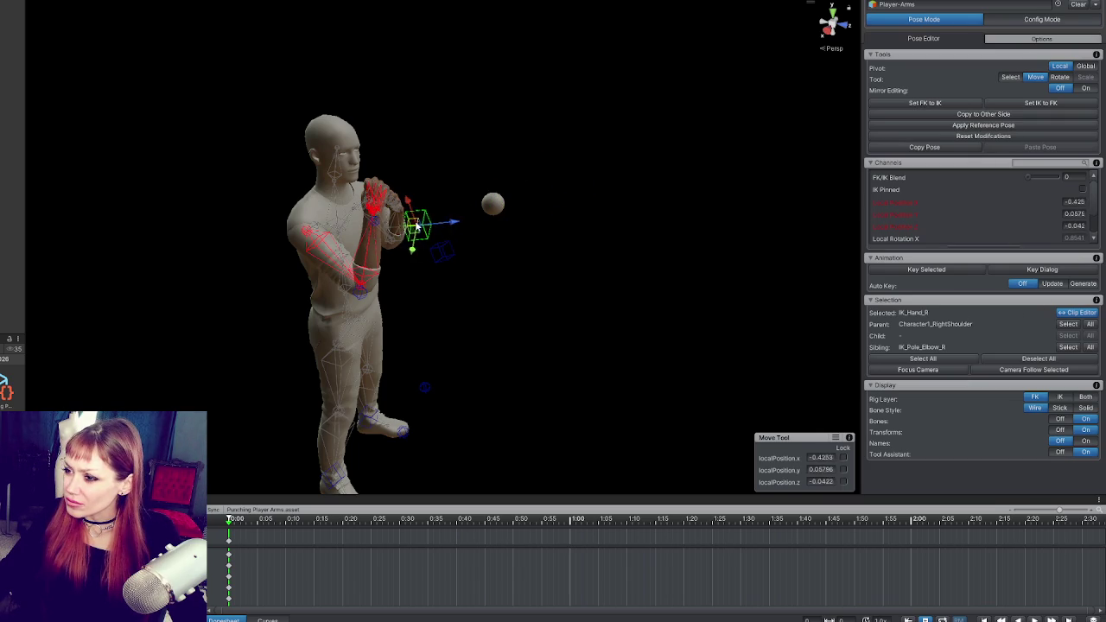
mouse_move(581, 183)
left_mouse_down()
mouse_move(434, 229)
mouse_move(398, 220)
mouse_move(449, 203)
mouse_move(711, 184)
left_mouse_up()
key("ctrl+z")
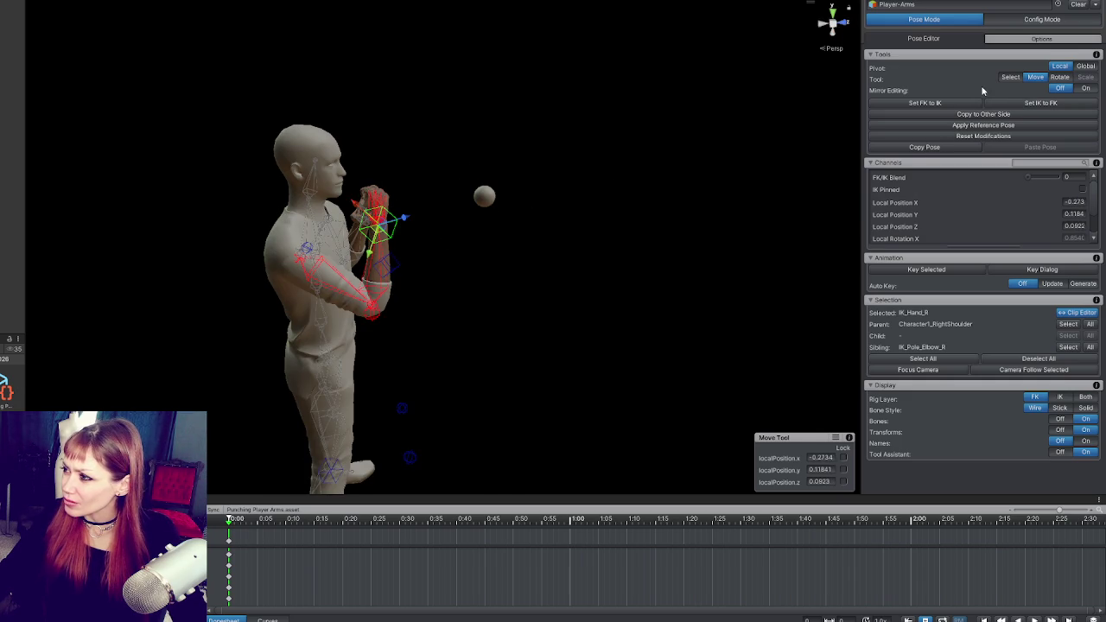
Clear the character, discard unapplied changes, reload Player-Arms, and enter Config Mode.
left_click(1073, 5)
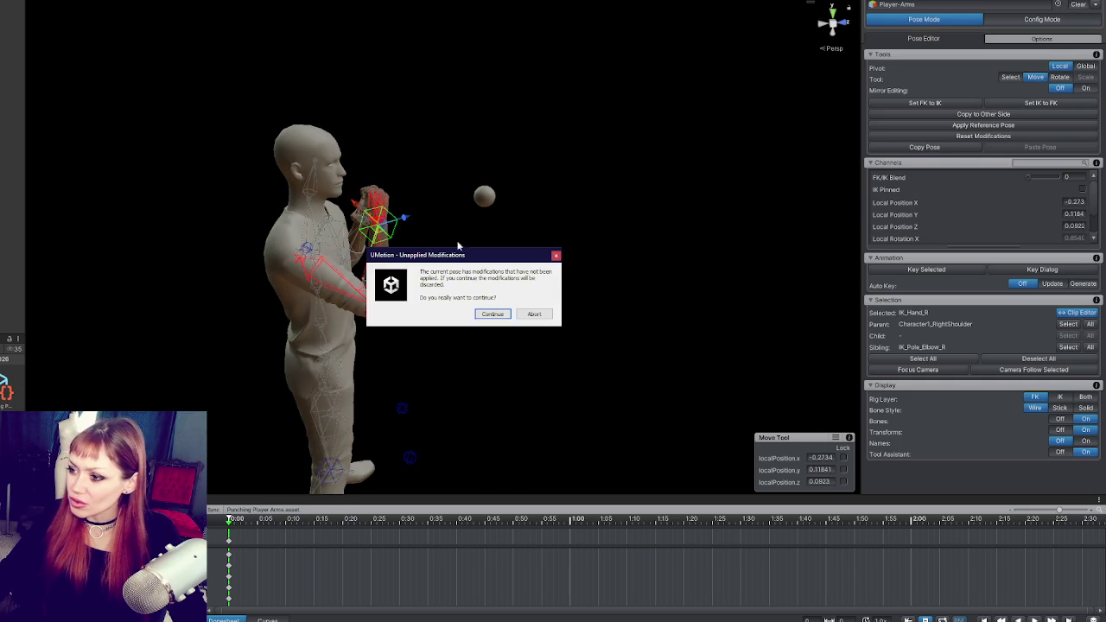
left_click(492, 314)
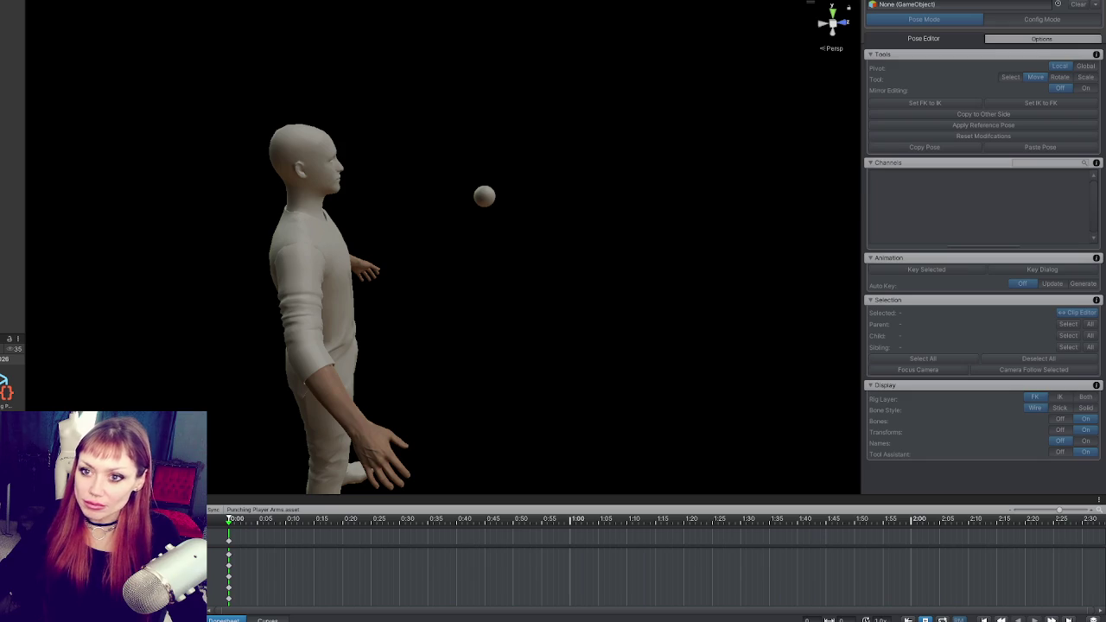
left_click_drag(870, 30, 1034, 12)
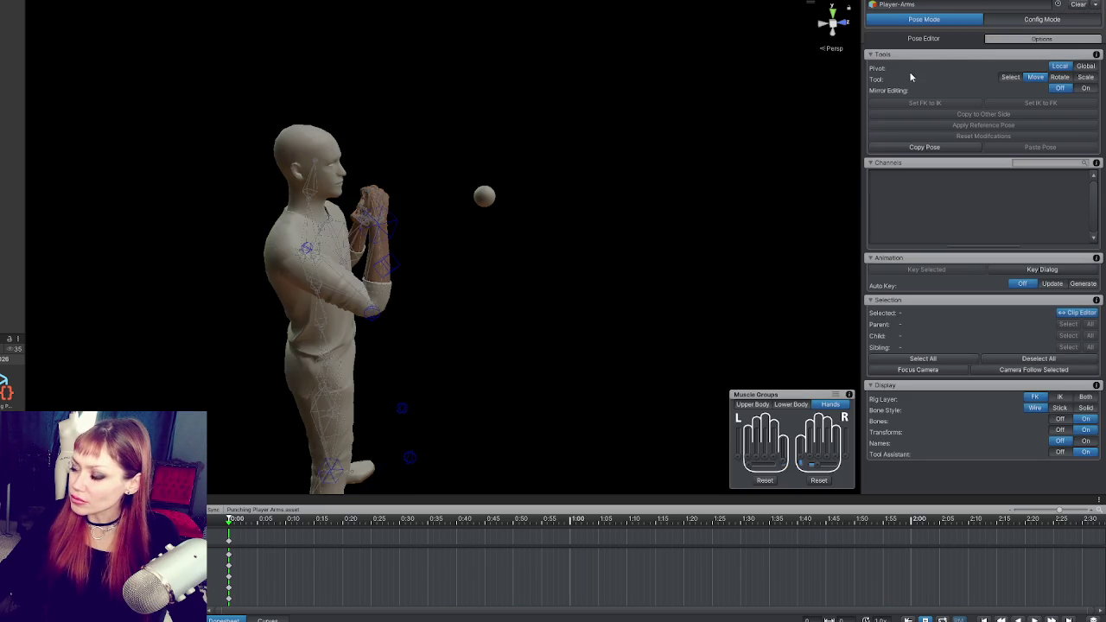
left_click(1027, 21)
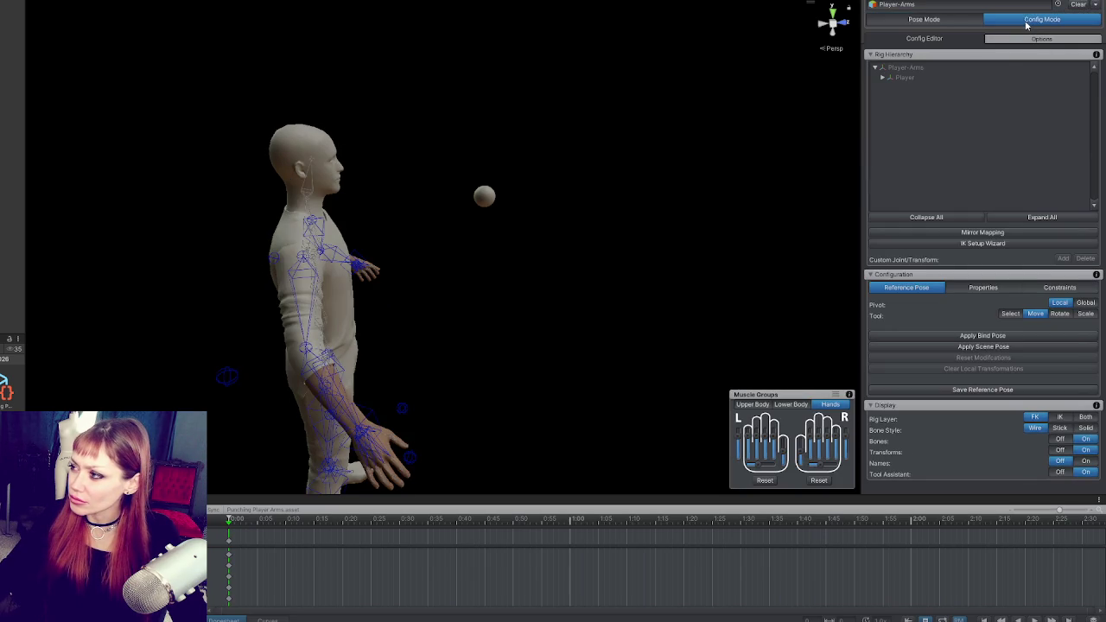
Open and abort the IK Setup Wizard, return to Pose Mode, and show the Options tab.
left_click(982, 243)
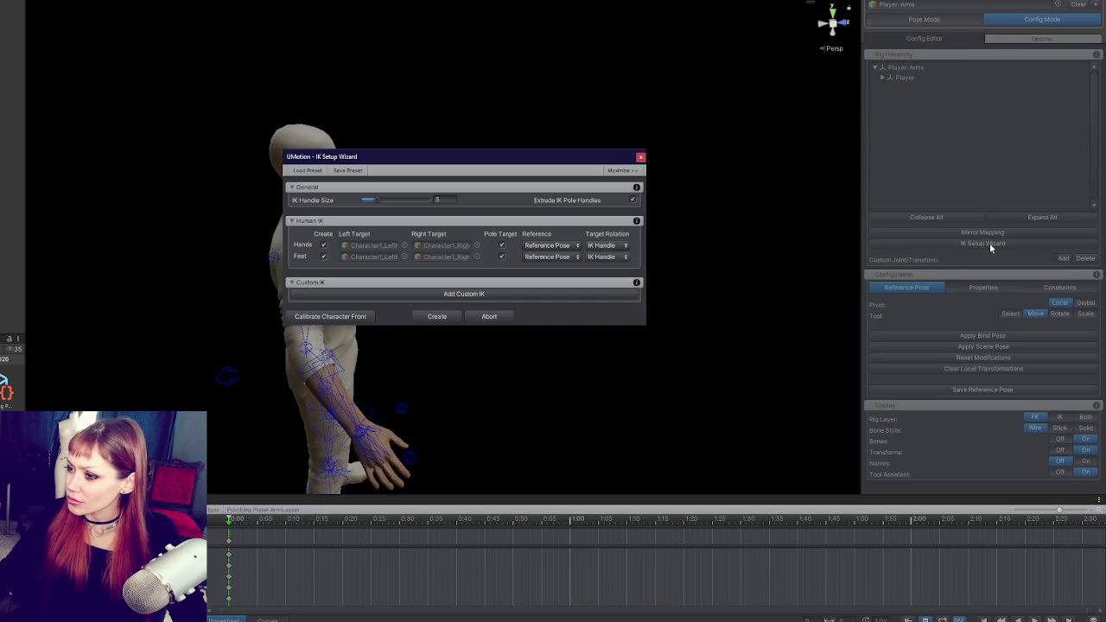
left_click(482, 316)
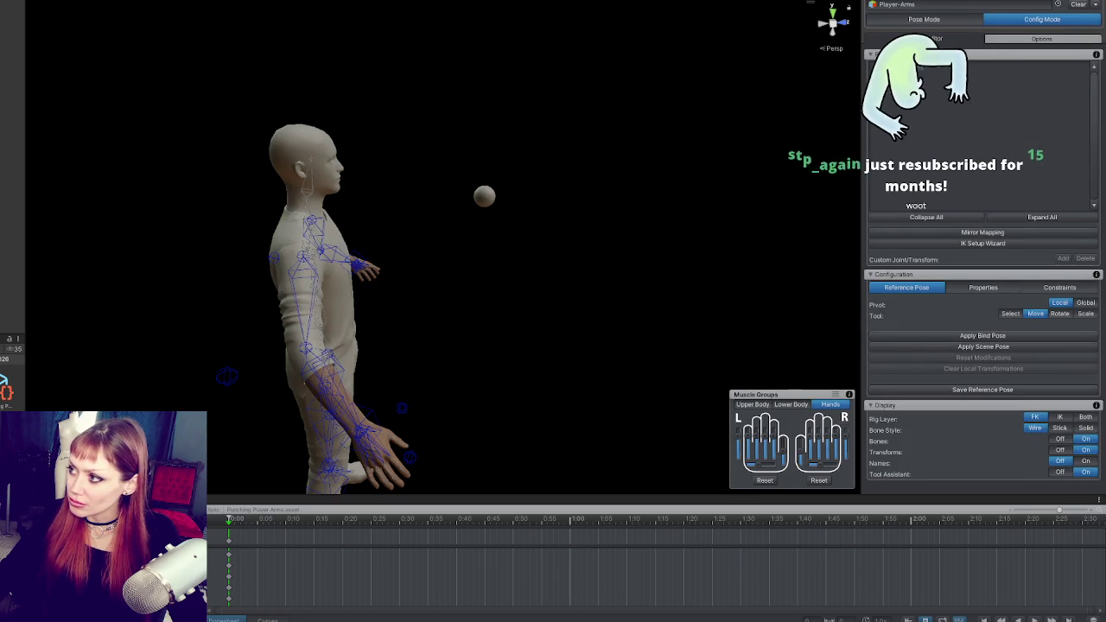
left_click(928, 19)
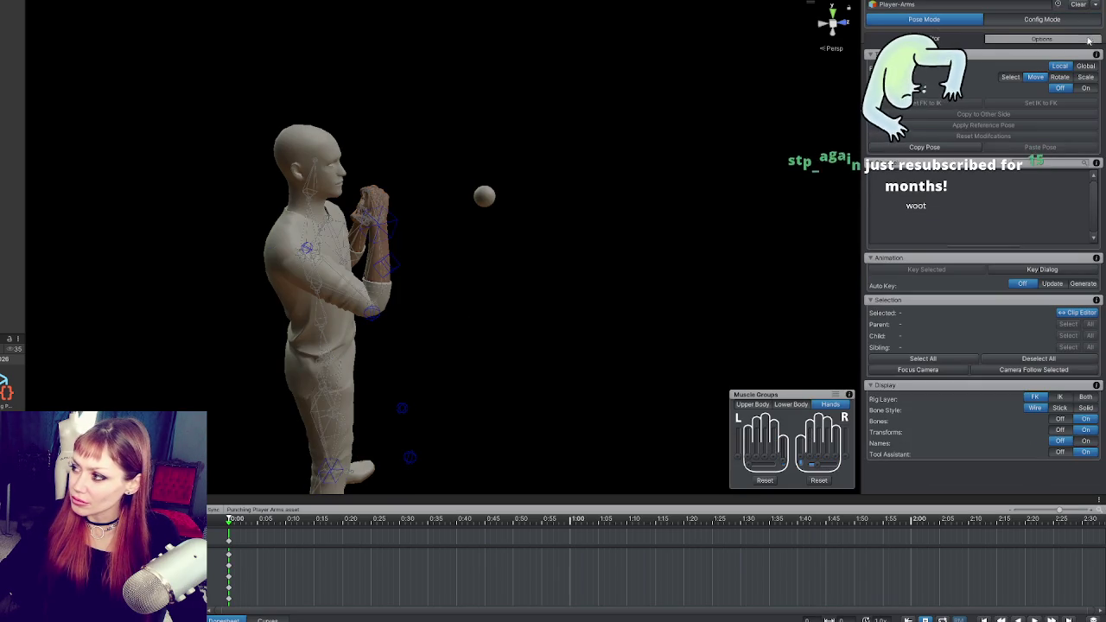
left_click(938, 40)
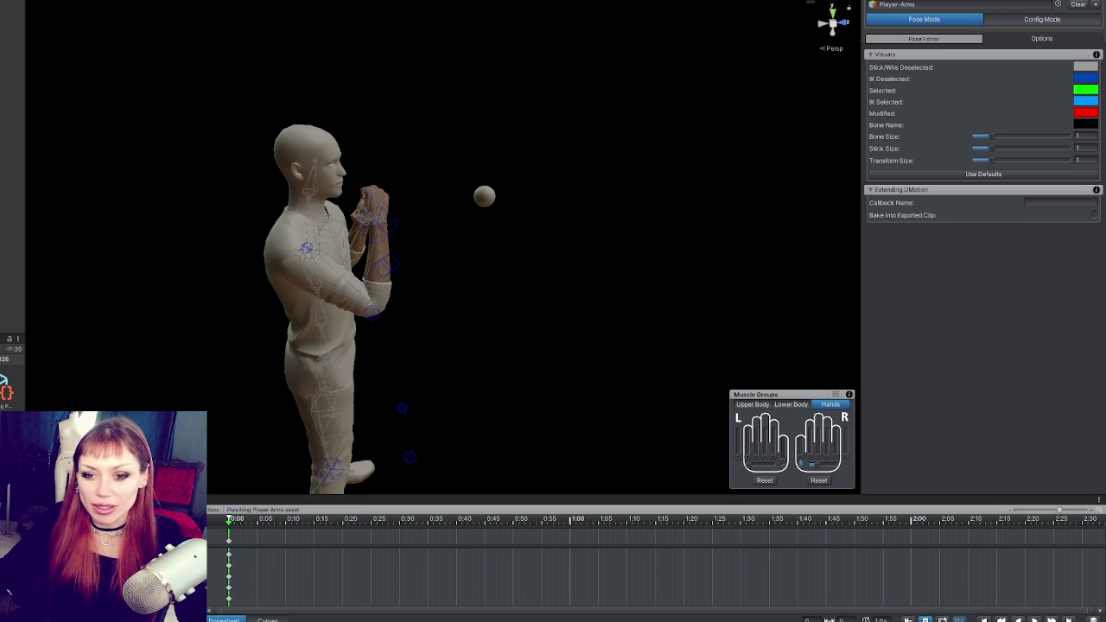
Select the right hand and set its FK/IK Blend to 1 in the Pose Editor.
mouse_move(241, 84)
left_mouse_down()
mouse_move(358, 194)
mouse_move(402, 215)
mouse_move(380, 217)
left_mouse_up()
left_click(361, 212)
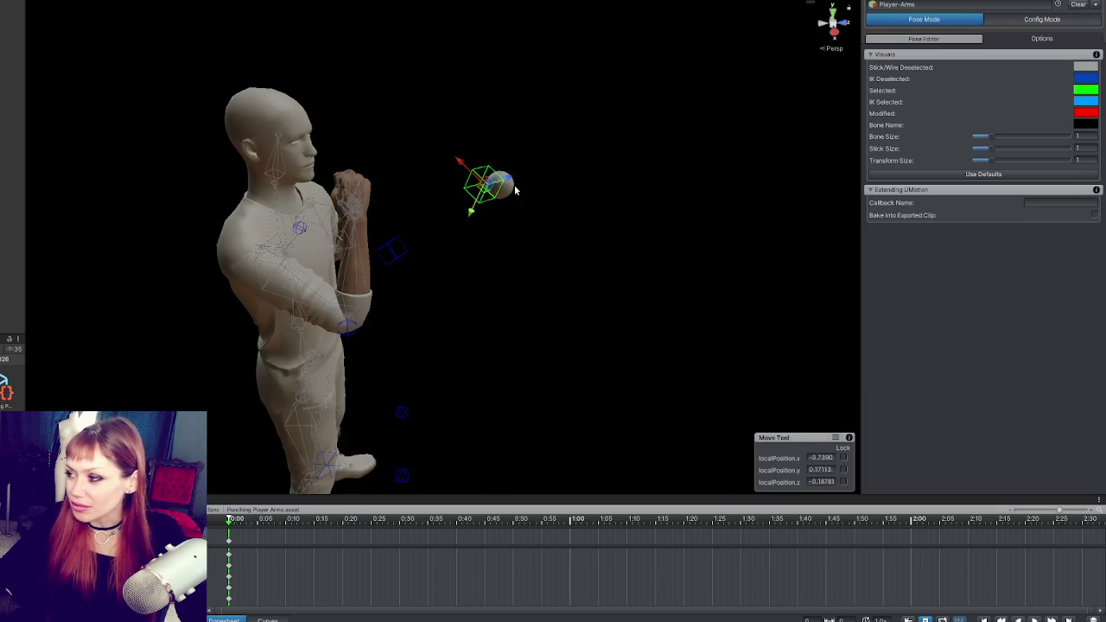
left_click(921, 38)
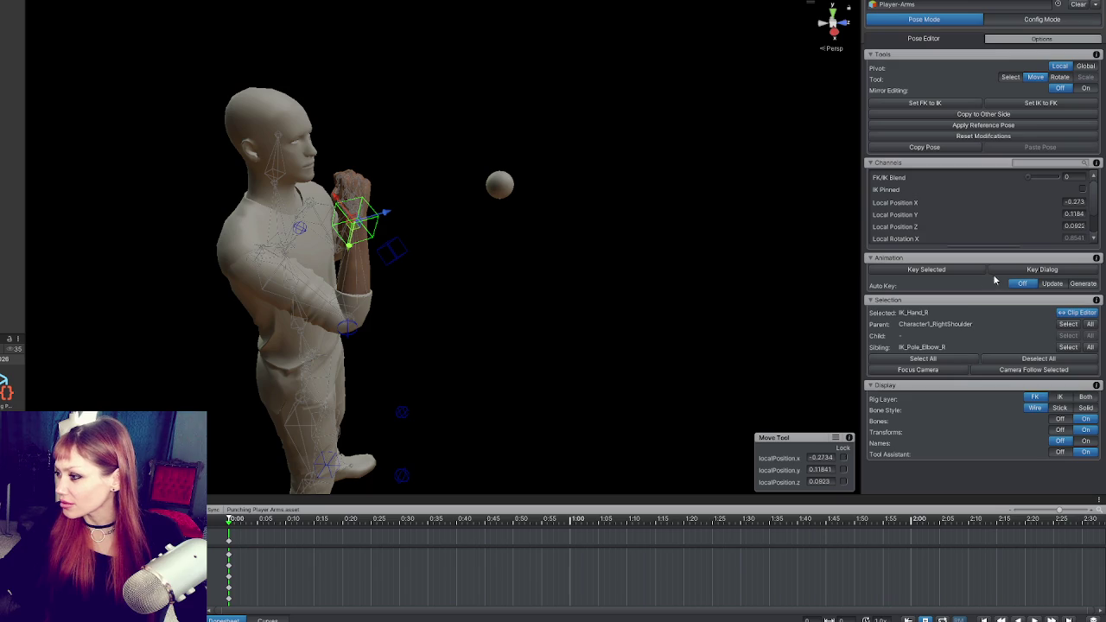
left_click_drag(1029, 176, 1056, 176)
Move IK_Hand_R up toward the ball.
mouse_move(397, 207)
left_mouse_down()
mouse_move(389, 220)
mouse_move(464, 198)
mouse_move(420, 222)
mouse_move(509, 219)
mouse_move(494, 230)
mouse_move(400, 225)
mouse_move(372, 207)
mouse_move(496, 191)
mouse_move(471, 161)
mouse_move(564, 181)
mouse_move(506, 201)
mouse_move(484, 186)
mouse_move(501, 261)
mouse_move(672, 320)
left_mouse_up()
key("e")
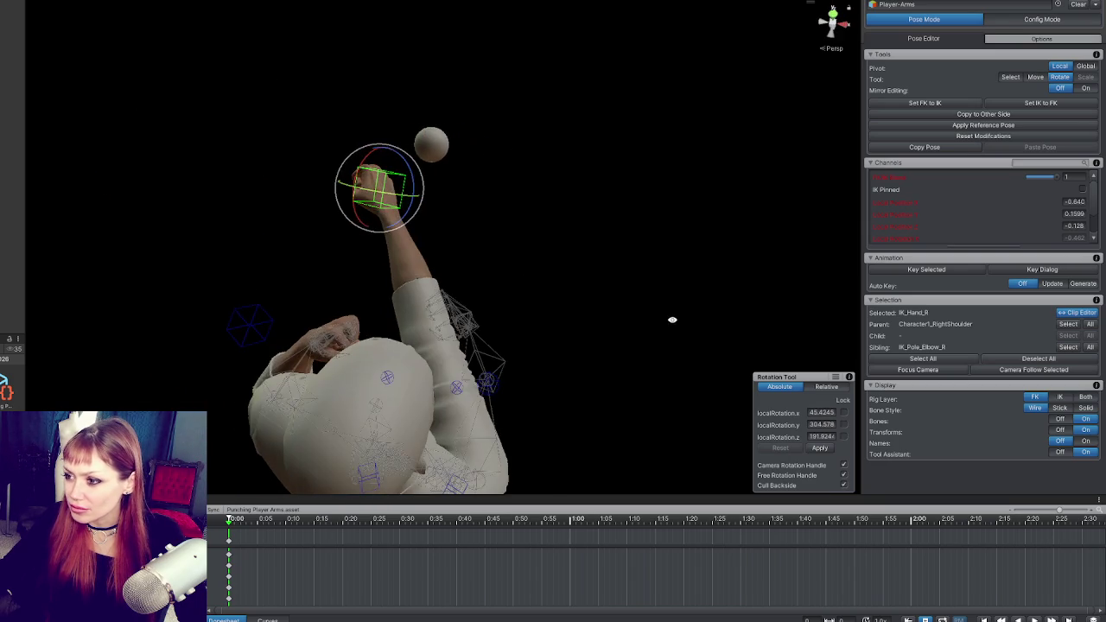
key("w")
left_click_drag(355, 186, 428, 195)
mouse_move(439, 247)
left_mouse_down()
mouse_move(467, 203)
mouse_move(463, 160)
mouse_move(446, 166)
left_mouse_up()
key("e")
Move IK_Pole_Elbow_R left and up to adjust the elbow direction.
left_click(483, 375)
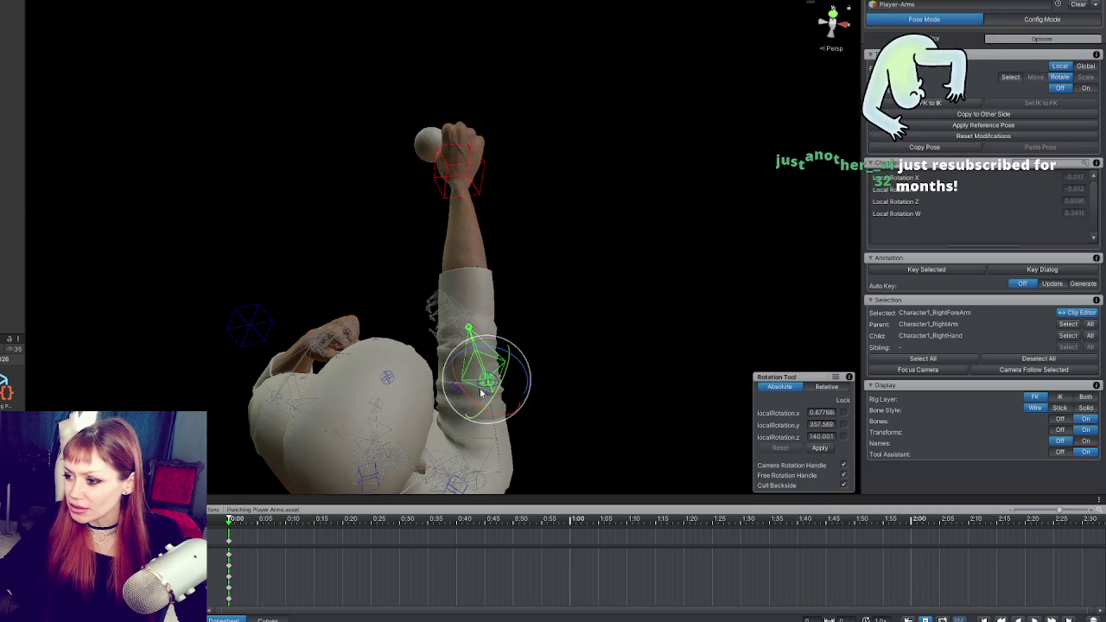
left_click_drag(545, 358, 406, 238)
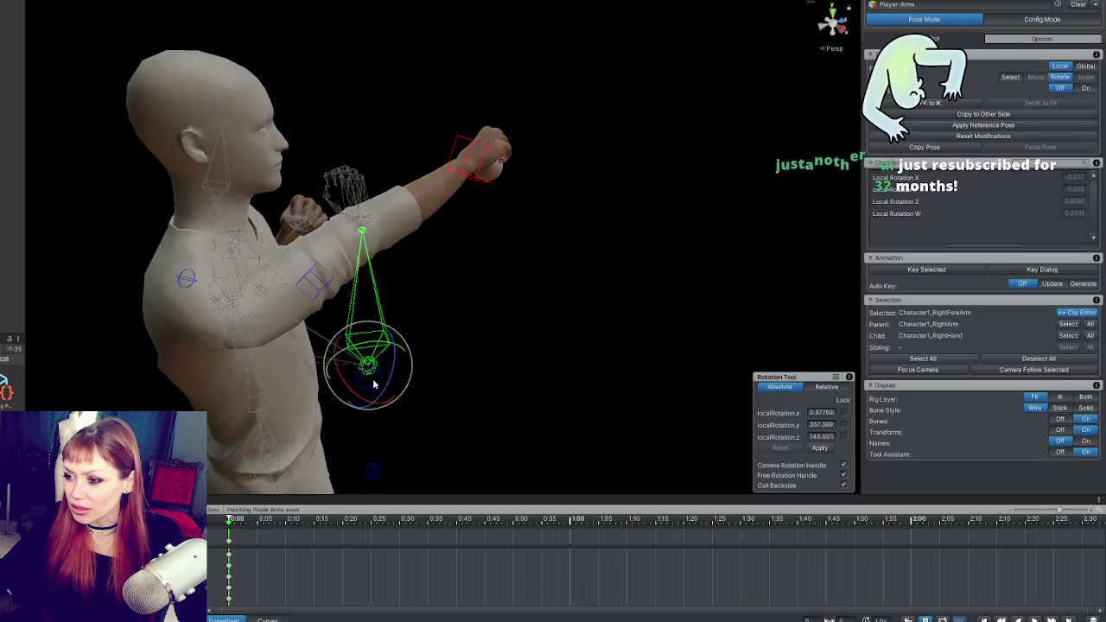
left_click(454, 352)
mouse_move(454, 353)
left_mouse_down()
mouse_move(277, 266)
mouse_move(89, 217)
left_mouse_up()
left_click(377, 304)
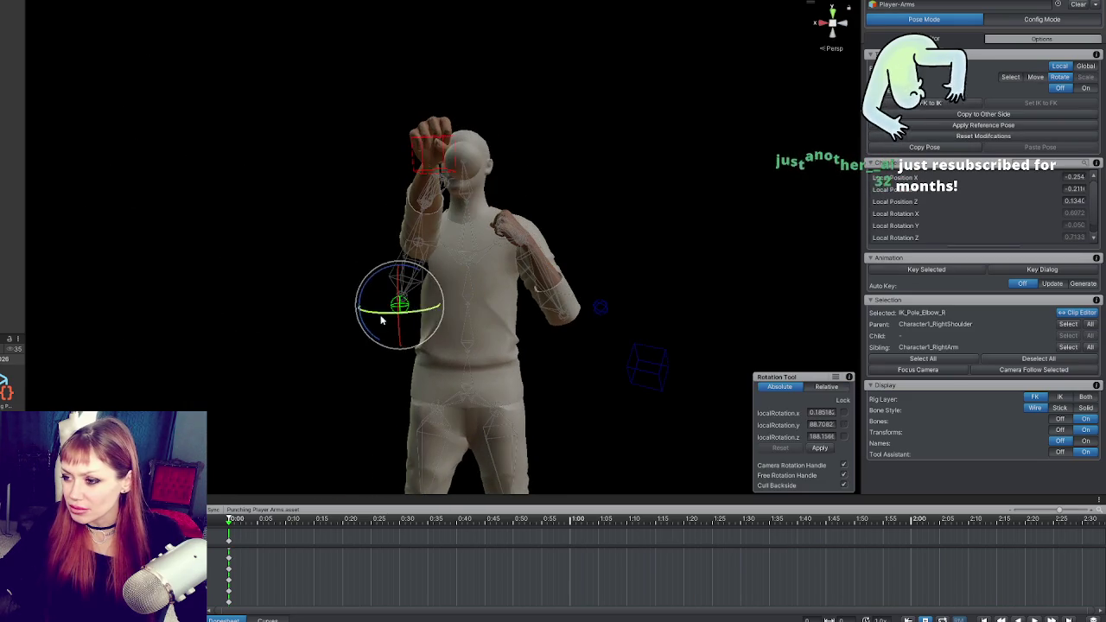
left_click(292, 294)
left_click(397, 302)
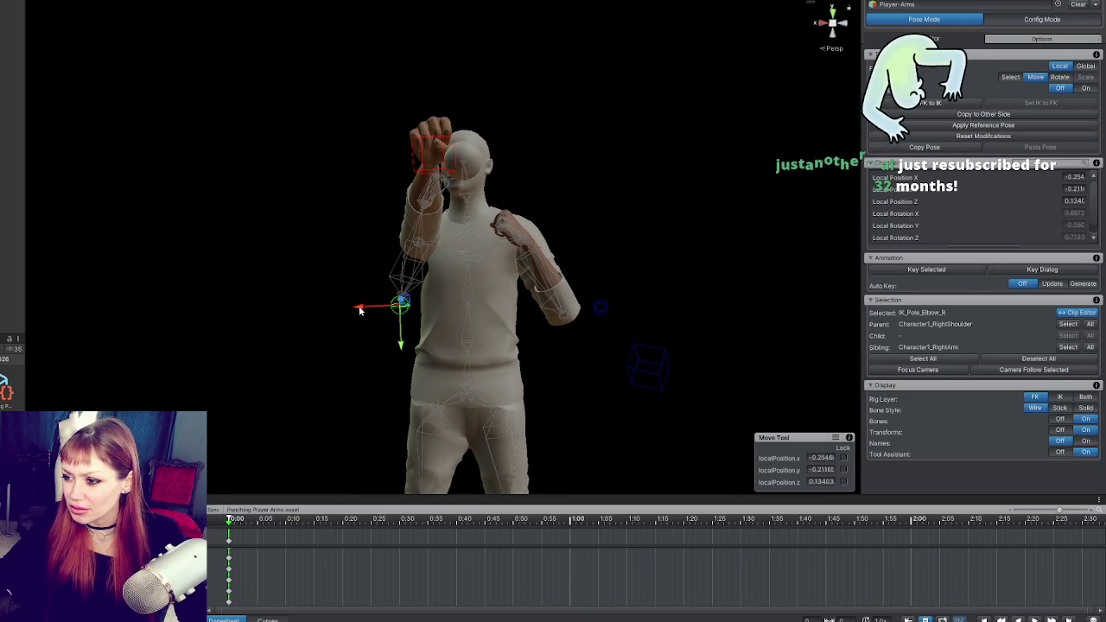
left_click_drag(356, 298, 279, 297)
mouse_move(327, 354)
left_mouse_down()
mouse_move(323, 235)
mouse_move(656, 366)
mouse_move(339, 343)
mouse_move(486, 318)
mouse_move(418, 330)
mouse_move(568, 335)
mouse_move(650, 291)
mouse_move(461, 205)
mouse_move(382, 217)
mouse_move(409, 216)
mouse_move(403, 238)
mouse_move(500, 290)
mouse_move(585, 298)
left_mouse_up()
left_click(405, 258)
Lower the right hand IK control slightly and prepare to rotate it.
left_click(459, 207)
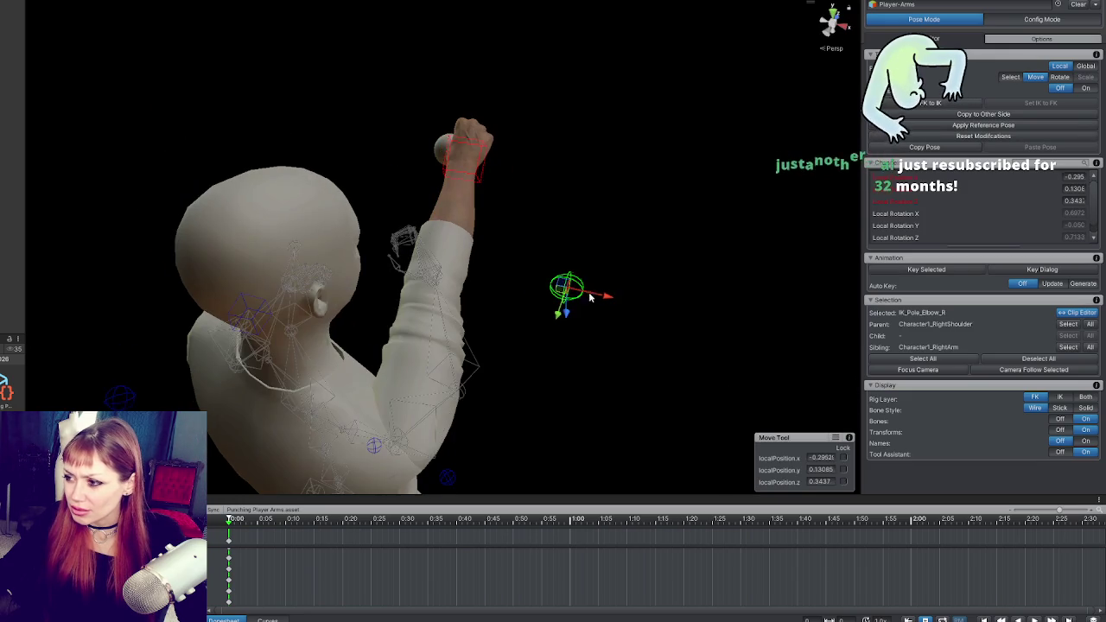
left_click(474, 175)
mouse_move(455, 197)
left_mouse_down()
mouse_move(450, 220)
mouse_move(509, 204)
mouse_move(476, 174)
left_mouse_up()
key("e")
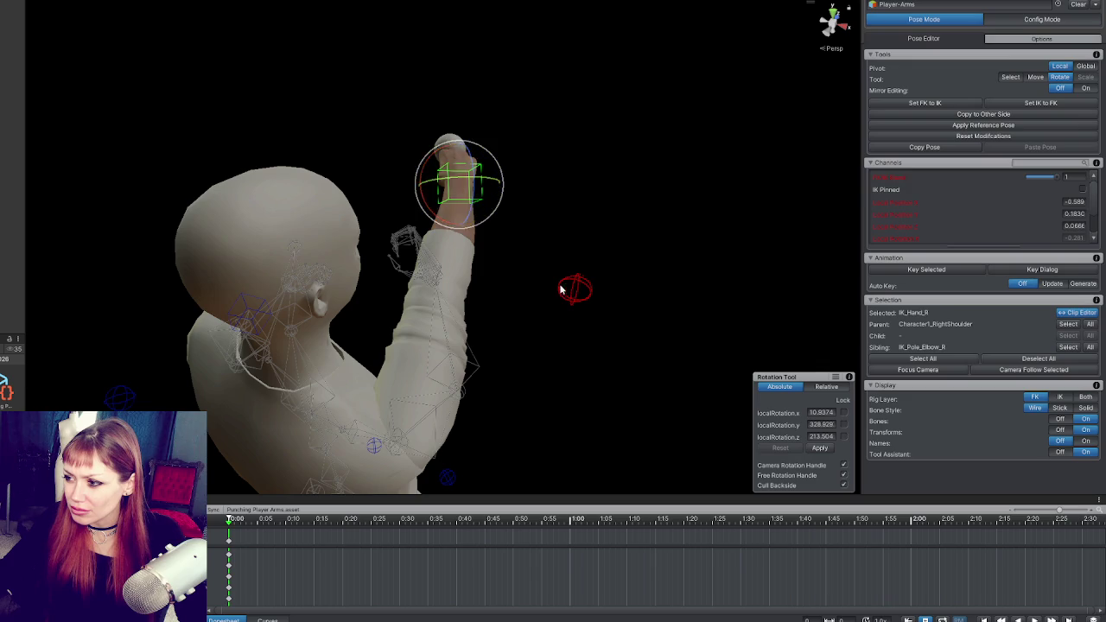
Move the right elbow pole target down to reshape the right arm.
left_click(559, 294)
left_click(459, 199)
key("w")
left_click_drag(461, 202, 466, 223)
left_click(584, 298)
left_click_drag(583, 297, 483, 294)
left_click_drag(358, 247, 398, 414)
Rotate the right hand IK control so the fist reaches a punching angle.
left_click(441, 197)
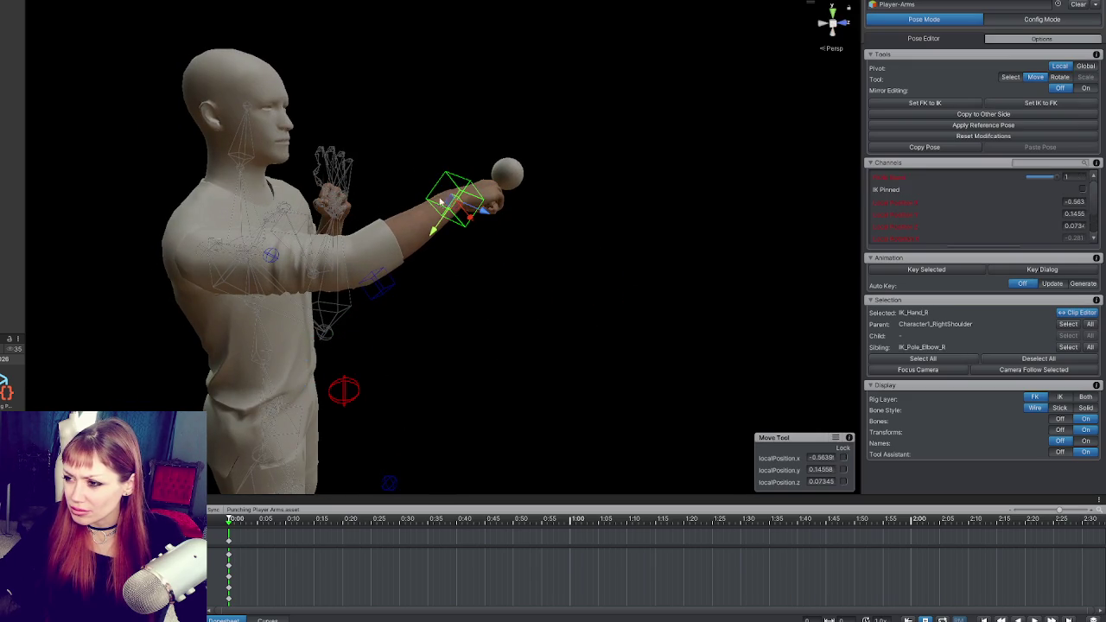
key("e")
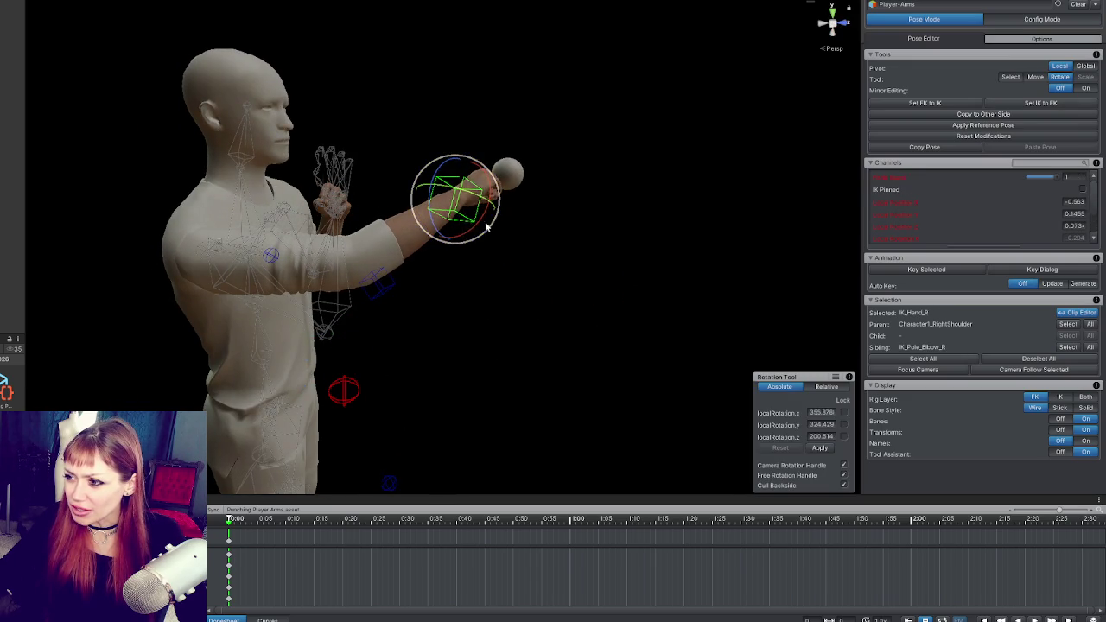
left_click_drag(463, 217, 587, 230)
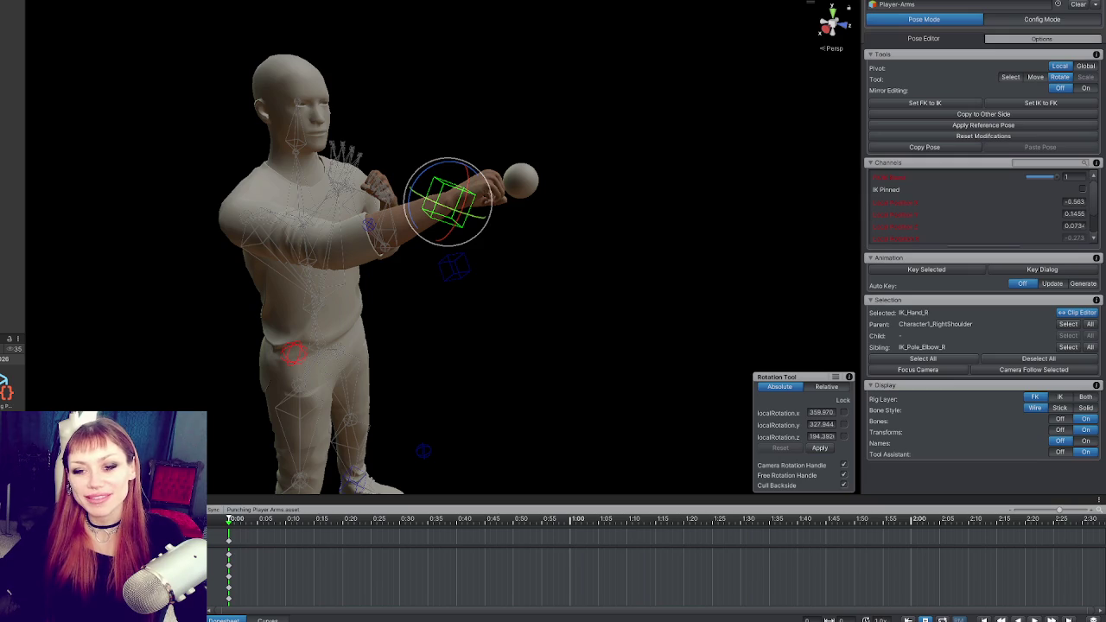
mouse_move(541, 199)
left_mouse_down()
mouse_move(484, 237)
mouse_move(348, 272)
mouse_move(262, 372)
mouse_move(280, 285)
left_mouse_up()
left_click_drag(191, 324, 316, 297)
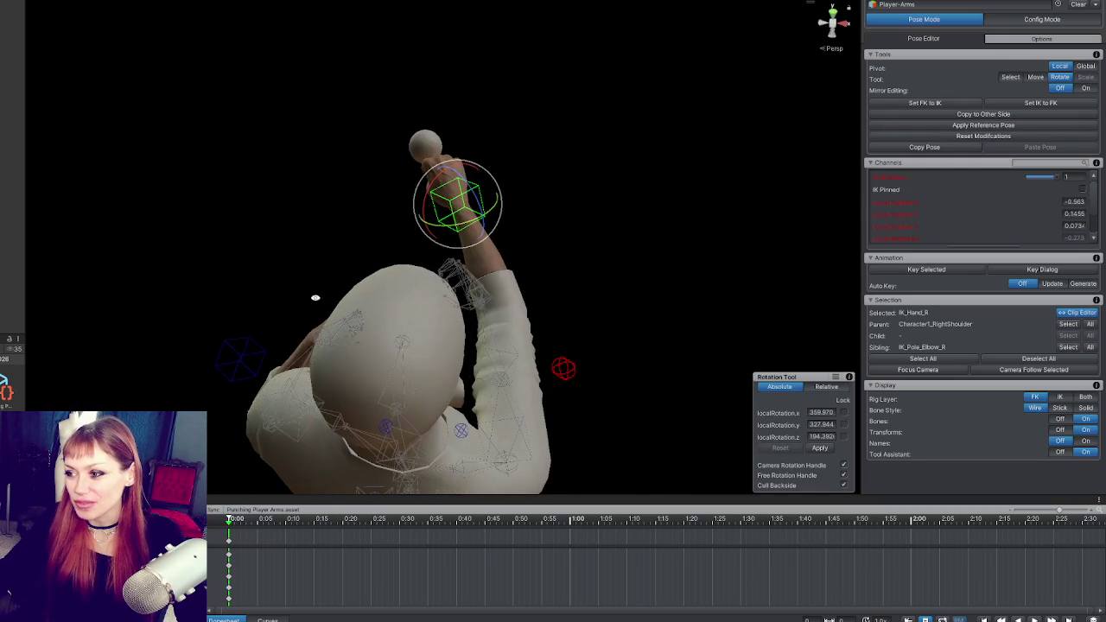
left_click_drag(468, 213, 464, 177)
mouse_move(482, 252)
left_mouse_down()
mouse_move(610, 363)
mouse_move(498, 244)
left_mouse_up()
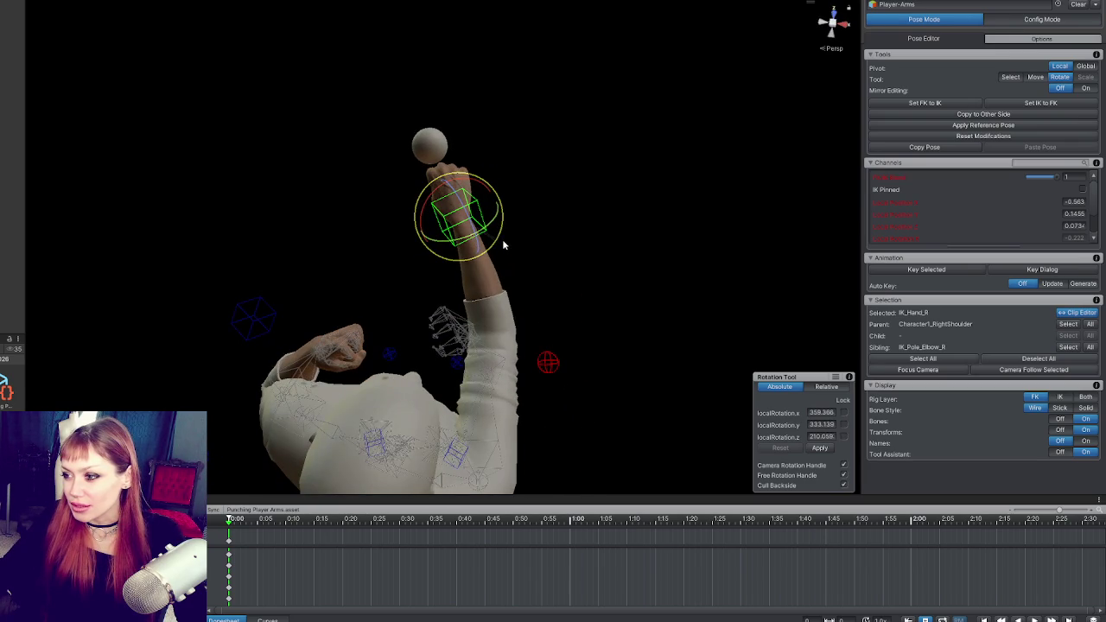
left_click(548, 362)
mouse_move(548, 362)
left_mouse_down()
mouse_move(510, 256)
mouse_move(486, 234)
mouse_move(373, 259)
mouse_move(279, 259)
mouse_move(239, 181)
mouse_move(432, 213)
left_mouse_up()
left_click(444, 212)
left_click(444, 213)
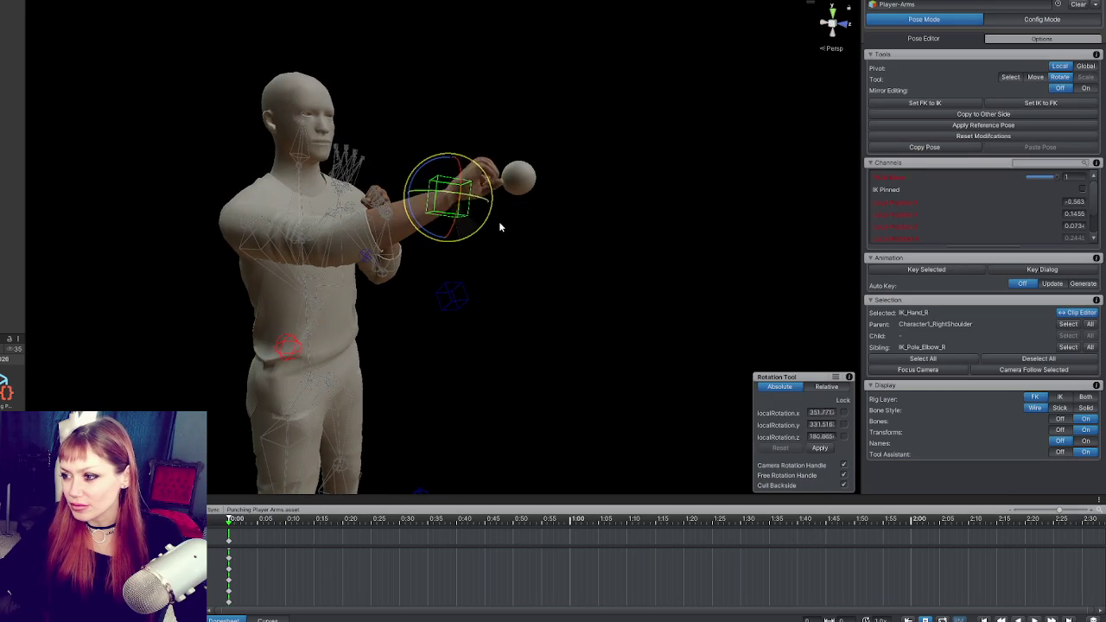
mouse_move(463, 243)
left_mouse_down()
mouse_move(487, 230)
mouse_move(448, 214)
mouse_move(502, 206)
mouse_move(450, 205)
left_mouse_up()
Push the right elbow pole target outward and adjust its height.
left_click(288, 347)
key("w")
left_click_drag(257, 347, 304, 353)
mouse_move(340, 398)
left_mouse_down()
mouse_move(344, 355)
mouse_move(350, 427)
mouse_move(347, 380)
mouse_move(353, 403)
left_mouse_up()
mouse_move(376, 330)
left_mouse_down()
mouse_move(578, 383)
mouse_move(348, 338)
left_mouse_up()
Raise the right hand IK target toward the ball, then jump the timeline to about 0:15.
left_click(446, 196)
key("e")
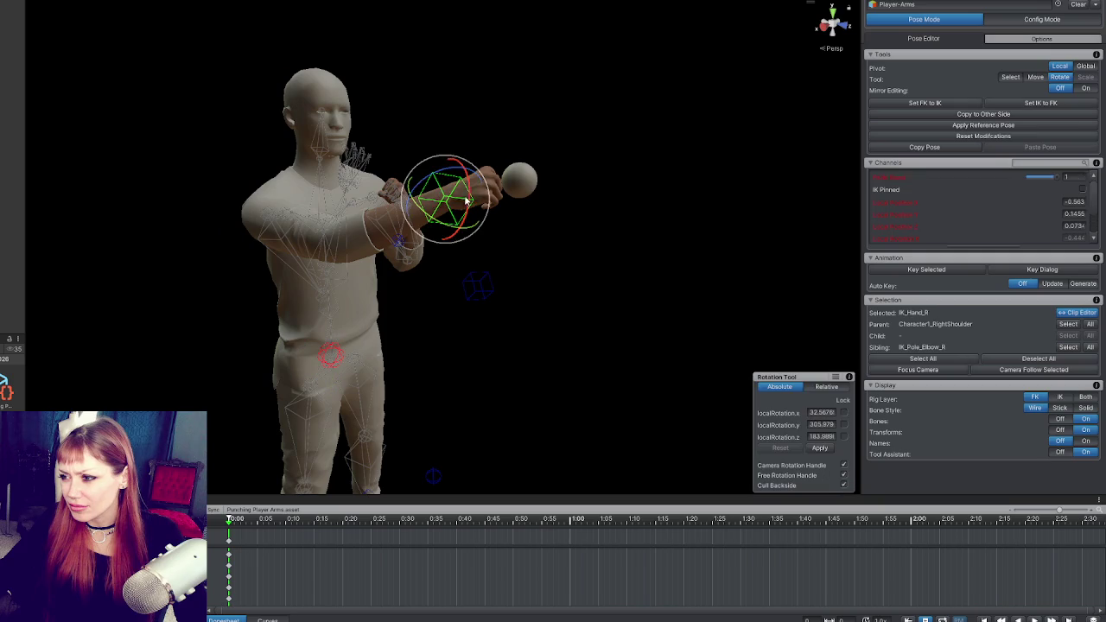
mouse_move(475, 177)
left_mouse_down()
mouse_move(568, 242)
mouse_move(662, 281)
mouse_move(657, 292)
left_mouse_up()
key("w")
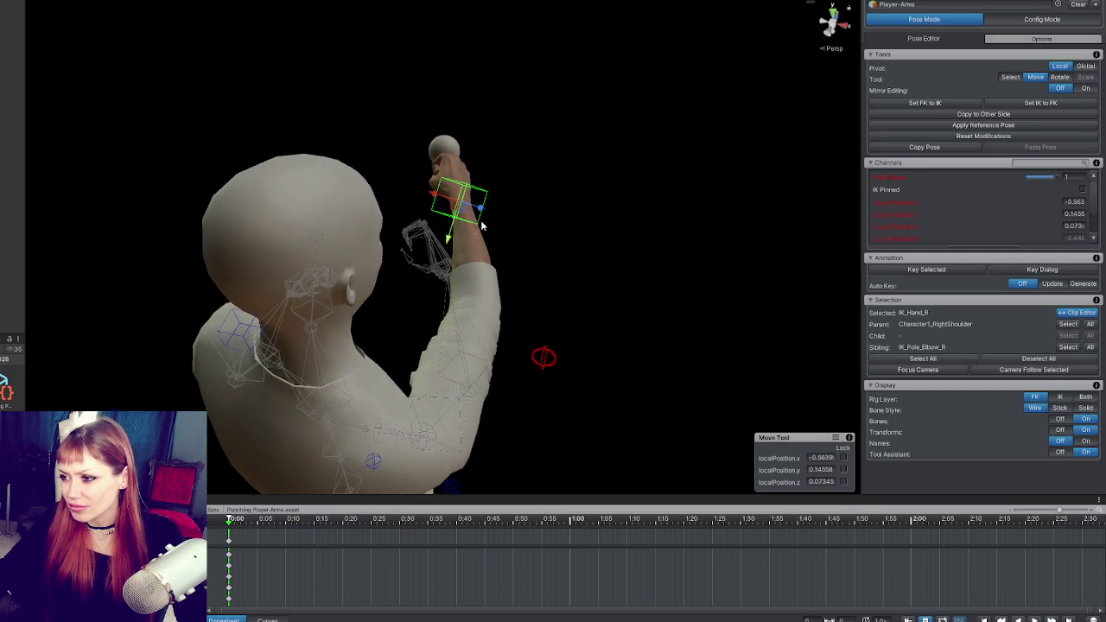
mouse_move(457, 236)
left_mouse_down()
mouse_move(467, 189)
mouse_move(445, 180)
mouse_move(484, 192)
mouse_move(443, 197)
mouse_move(488, 202)
left_mouse_up()
key("e")
key("w")
mouse_move(373, 217)
left_mouse_down()
mouse_move(573, 297)
mouse_move(597, 320)
mouse_move(413, 220)
mouse_move(345, 216)
mouse_move(554, 242)
left_mouse_up()
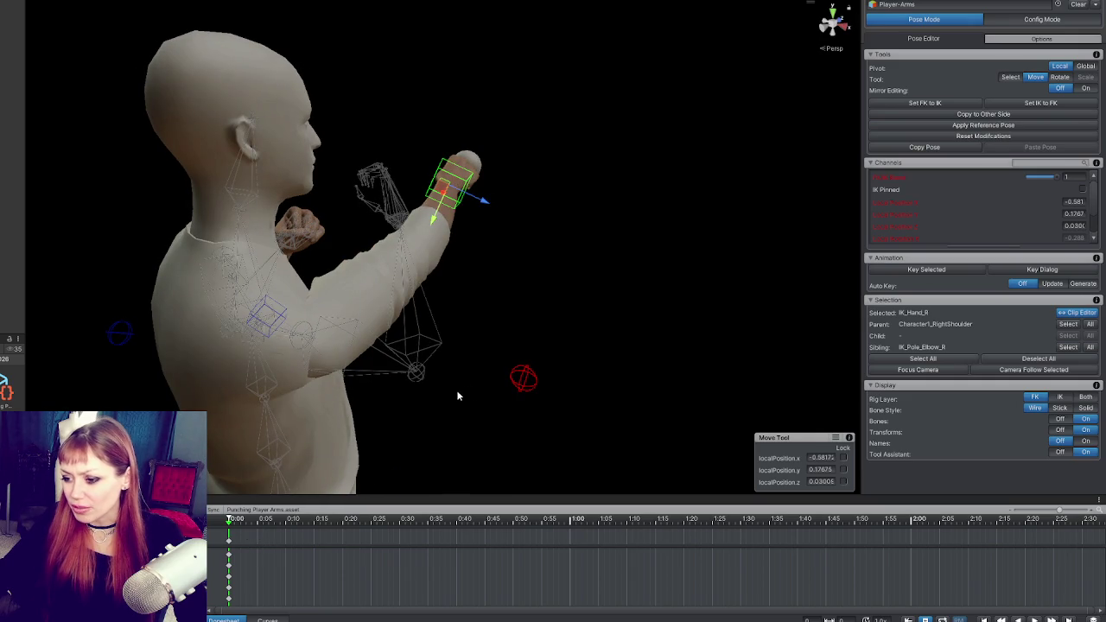
left_click(316, 521)
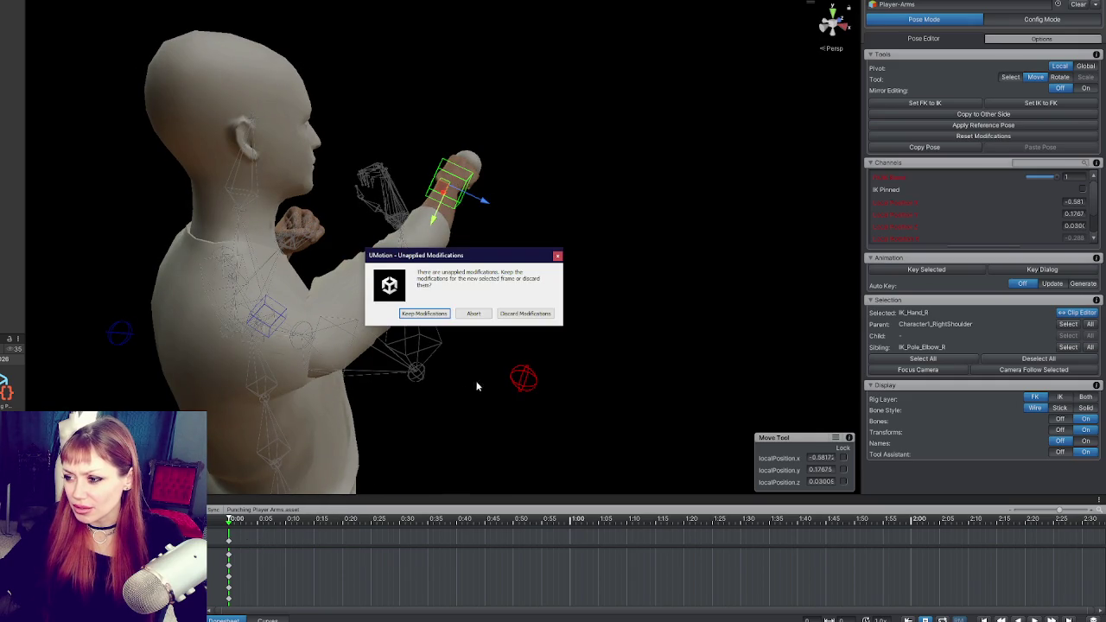
Resolve the unapplied-changes prompt and key the current pose at the new frame.
left_click(525, 313)
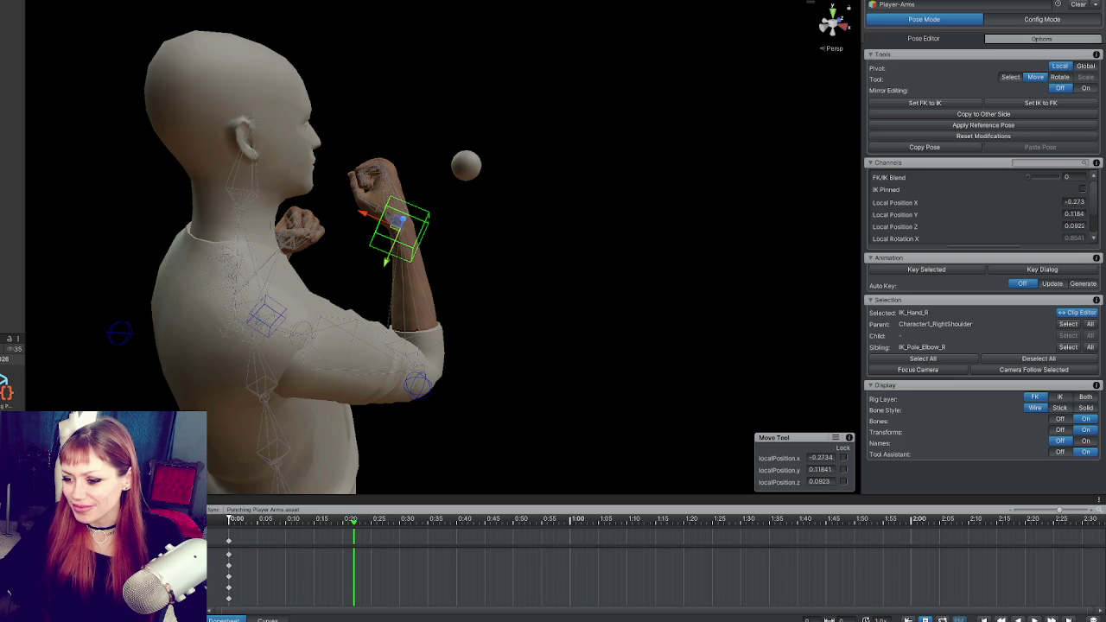
key("s")
mouse_move(350, 411)
left_mouse_down()
mouse_move(519, 299)
mouse_move(456, 311)
mouse_move(446, 297)
left_mouse_up()
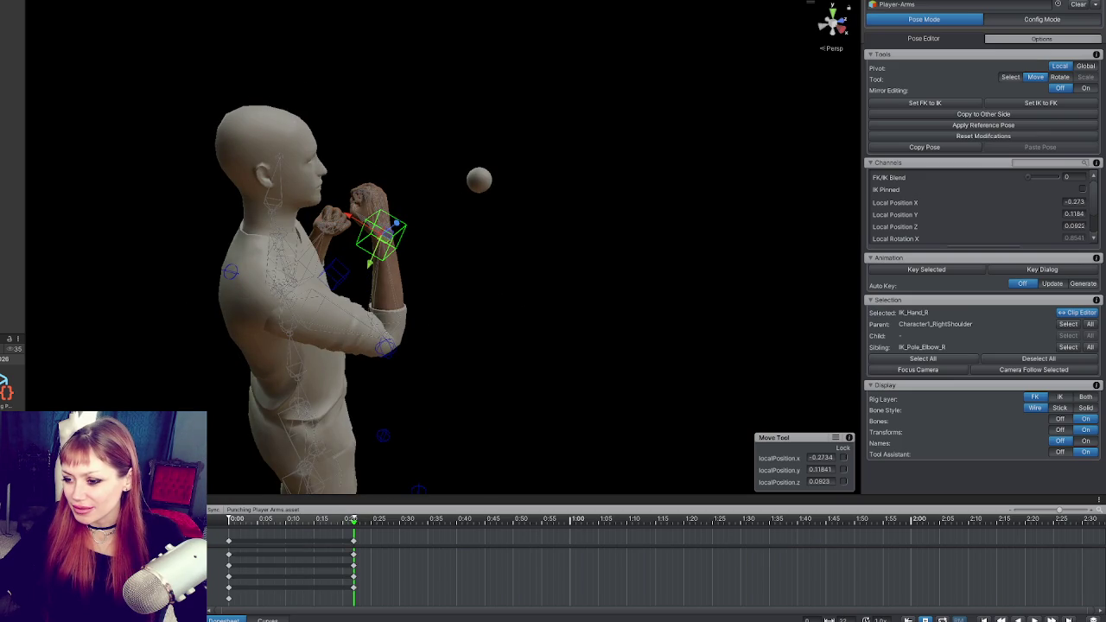
Extend the right hand out toward the ball and move the elbow pole right and up.
left_click_drag(403, 225, 469, 172)
key("ctrl+z")
left_click_drag(499, 219, 512, 221)
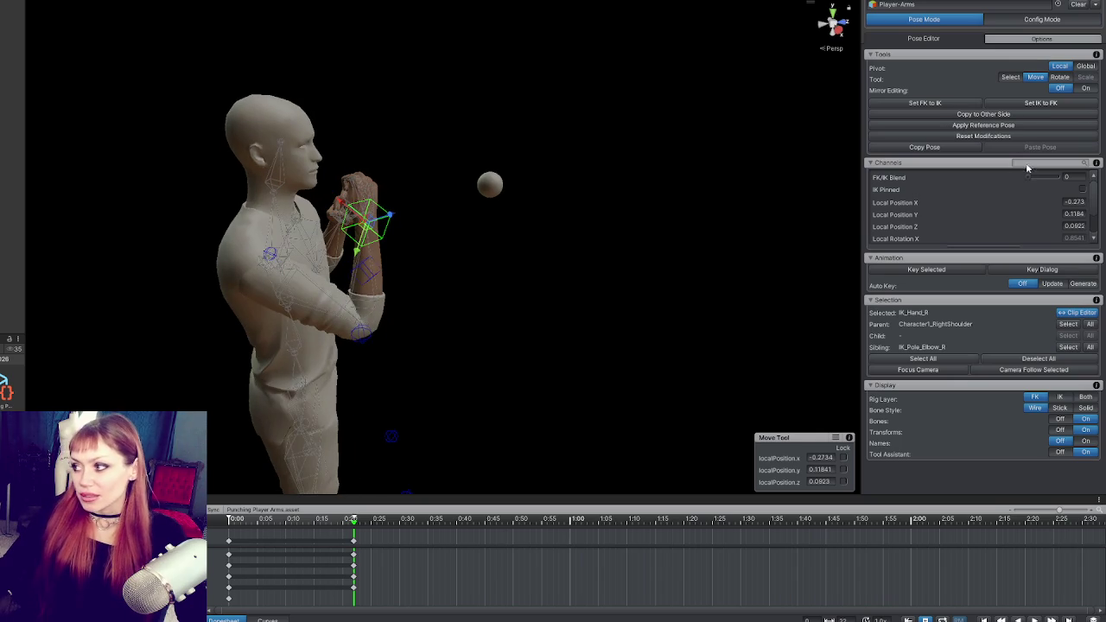
scroll(440, 217, "up", 2)
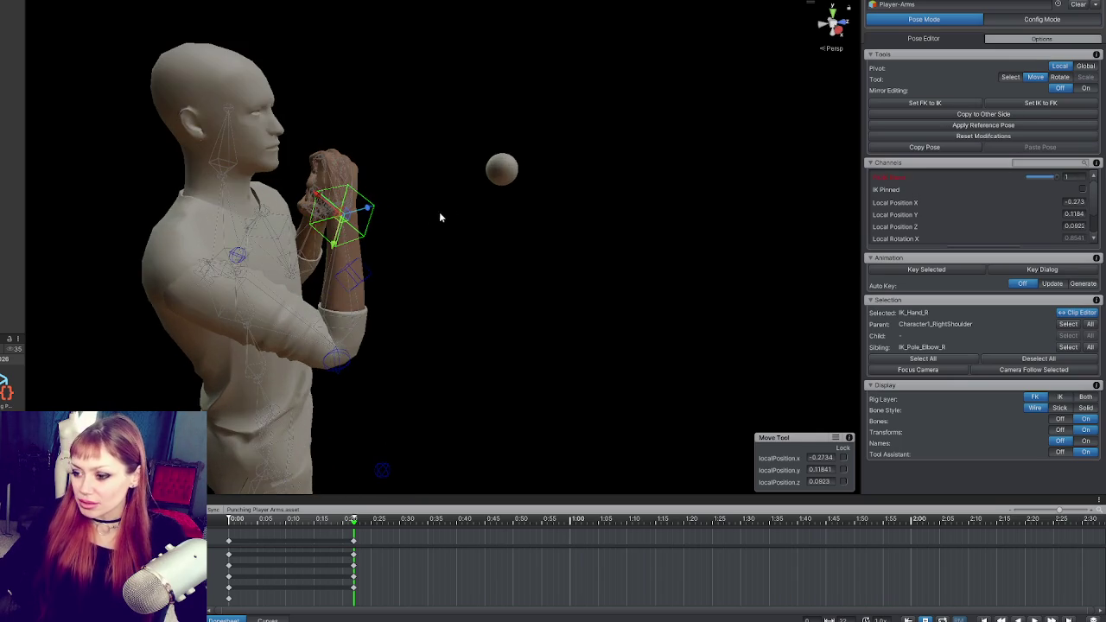
mouse_move(372, 208)
left_mouse_down()
mouse_move(511, 185)
mouse_move(362, 260)
left_mouse_up()
left_click(330, 313)
left_click_drag(276, 310, 396, 329)
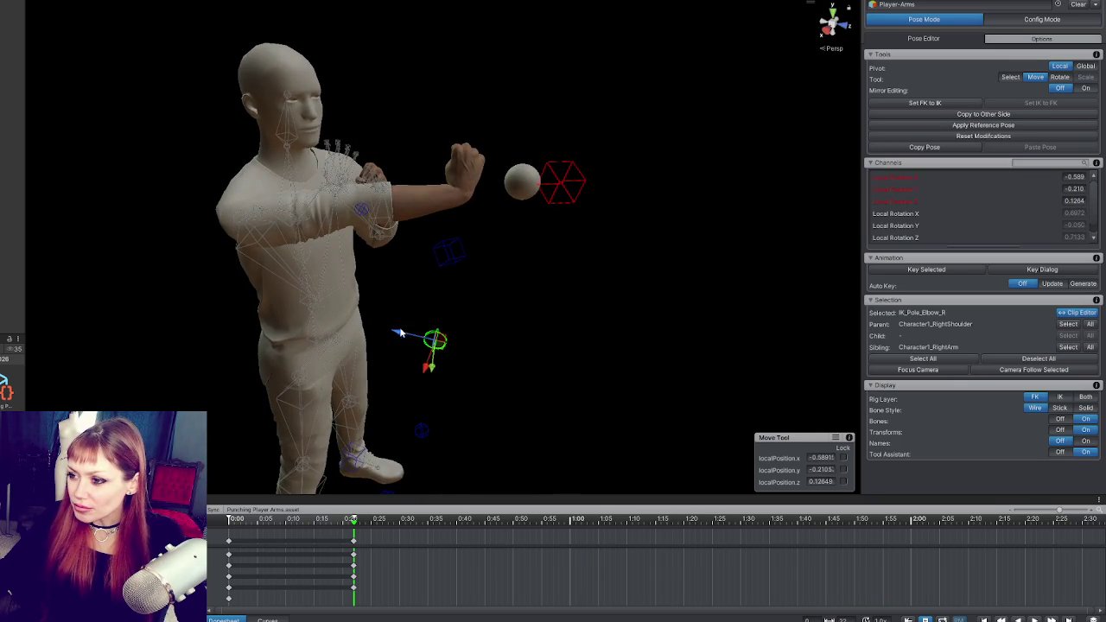
left_click_drag(430, 367, 436, 296)
left_click(524, 190)
left_click(572, 188)
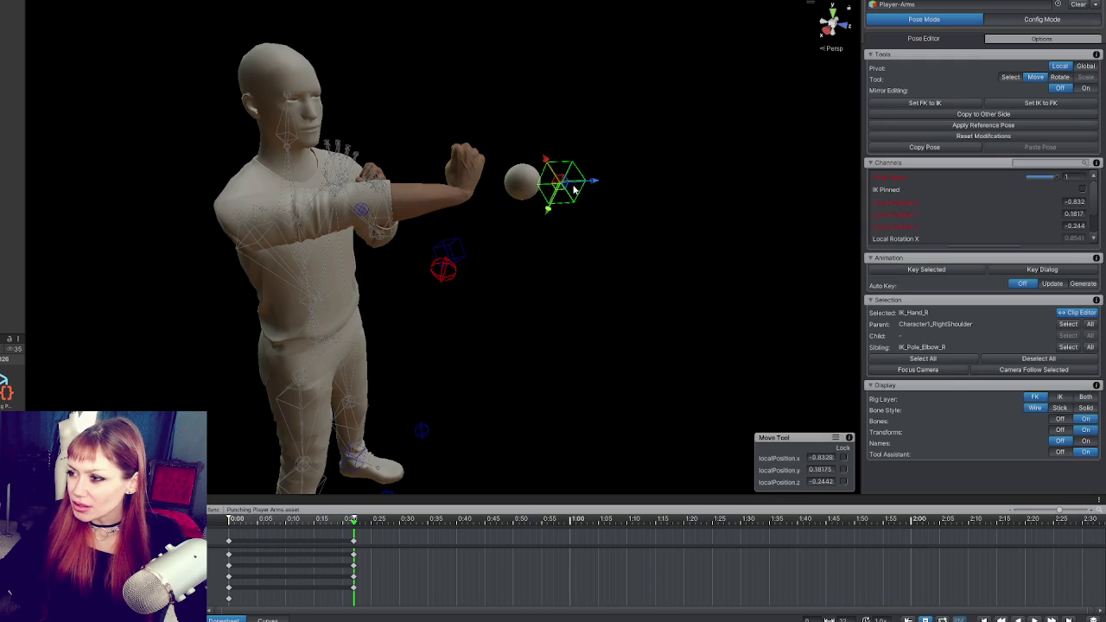
Turn the right fist to point forward and lift the hand target toward the ball.
key("e")
mouse_move(580, 205)
left_mouse_down()
mouse_move(487, 182)
mouse_move(466, 151)
left_mouse_up()
mouse_move(555, 158)
left_mouse_down()
mouse_move(595, 153)
mouse_move(587, 213)
mouse_move(574, 188)
mouse_move(637, 195)
mouse_move(526, 190)
mouse_move(656, 221)
left_mouse_up()
key("w")
mouse_move(401, 140)
left_mouse_down()
mouse_move(442, 164)
mouse_move(474, 156)
mouse_move(401, 82)
left_mouse_up()
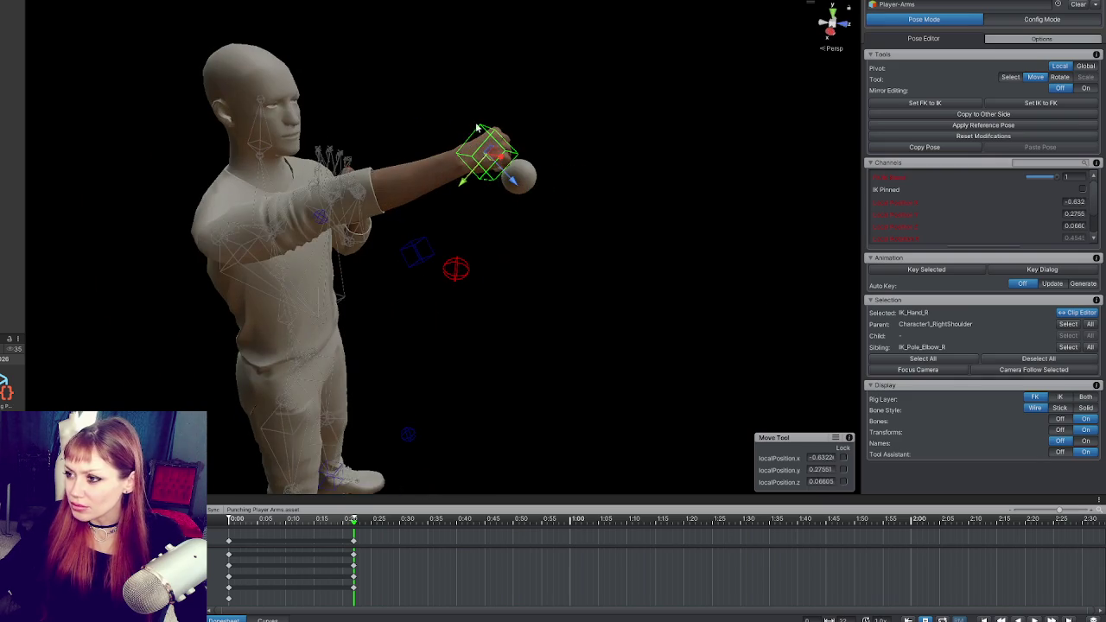
mouse_move(510, 179)
left_mouse_down()
mouse_move(531, 210)
mouse_move(497, 199)
mouse_move(518, 195)
mouse_move(496, 187)
mouse_move(505, 180)
mouse_move(539, 198)
mouse_move(532, 205)
left_mouse_up()
Lower and shift the right elbow pole target, then lower the hand target slightly.
left_click_drag(458, 210, 494, 255)
left_click(493, 256)
mouse_move(487, 292)
left_mouse_down()
mouse_move(450, 337)
mouse_move(465, 283)
mouse_move(448, 295)
mouse_move(440, 302)
mouse_move(501, 295)
left_mouse_up()
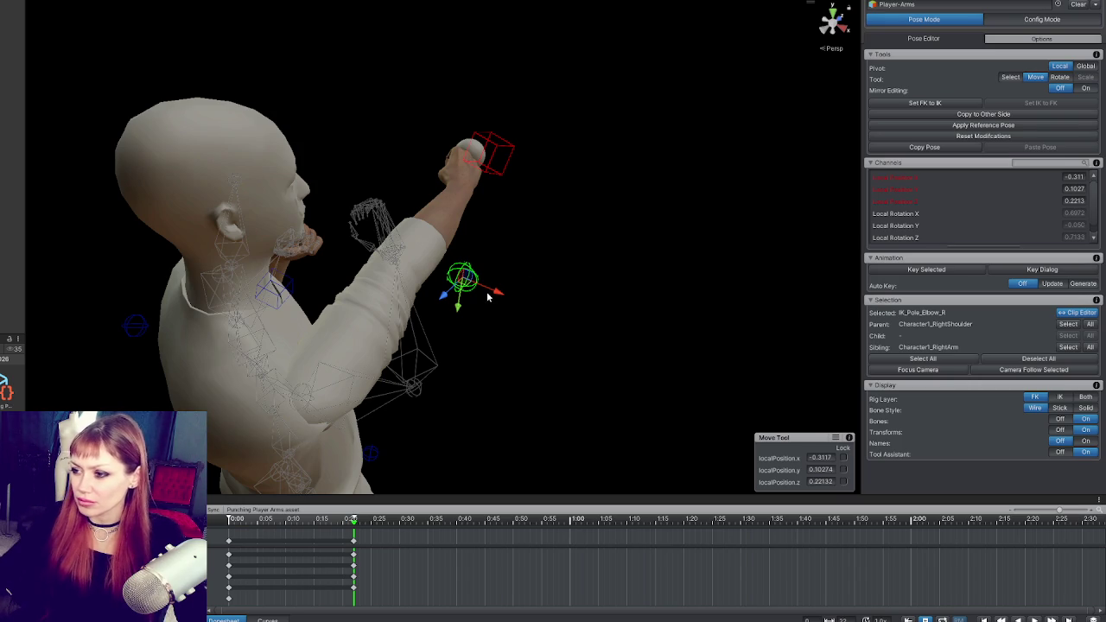
mouse_move(486, 300)
left_mouse_down()
mouse_move(447, 313)
mouse_move(383, 227)
mouse_move(342, 261)
mouse_move(363, 268)
mouse_move(390, 361)
mouse_move(544, 348)
mouse_move(596, 321)
mouse_move(614, 353)
left_mouse_up()
mouse_move(539, 349)
left_mouse_down()
mouse_move(503, 340)
mouse_move(555, 351)
left_mouse_up()
left_click(476, 140)
mouse_move(459, 183)
left_mouse_down()
mouse_move(458, 208)
mouse_move(555, 211)
mouse_move(506, 181)
mouse_move(375, 210)
mouse_move(478, 197)
mouse_move(388, 234)
mouse_move(351, 213)
mouse_move(537, 191)
mouse_move(377, 249)
mouse_move(483, 209)
mouse_move(372, 232)
mouse_move(444, 185)
mouse_move(337, 240)
mouse_move(438, 227)
mouse_move(488, 195)
mouse_move(397, 246)
mouse_move(462, 208)
mouse_move(493, 178)
mouse_move(482, 170)
left_mouse_up()
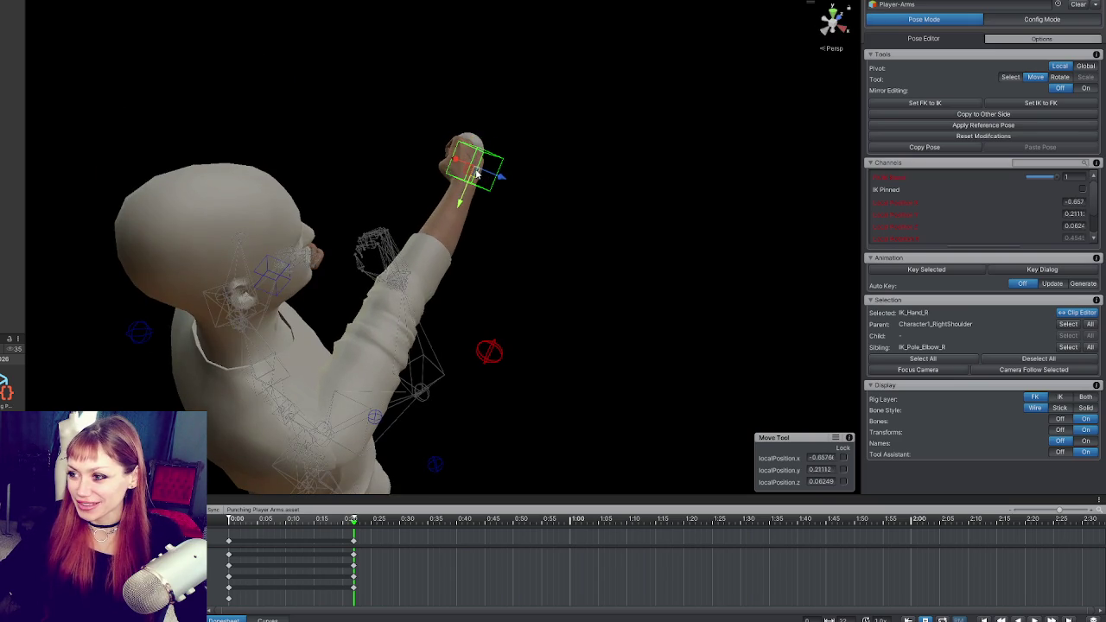
left_click(491, 354)
Nudge the right hand IK target into place for the extended punch.
left_click_drag(521, 370, 419, 239)
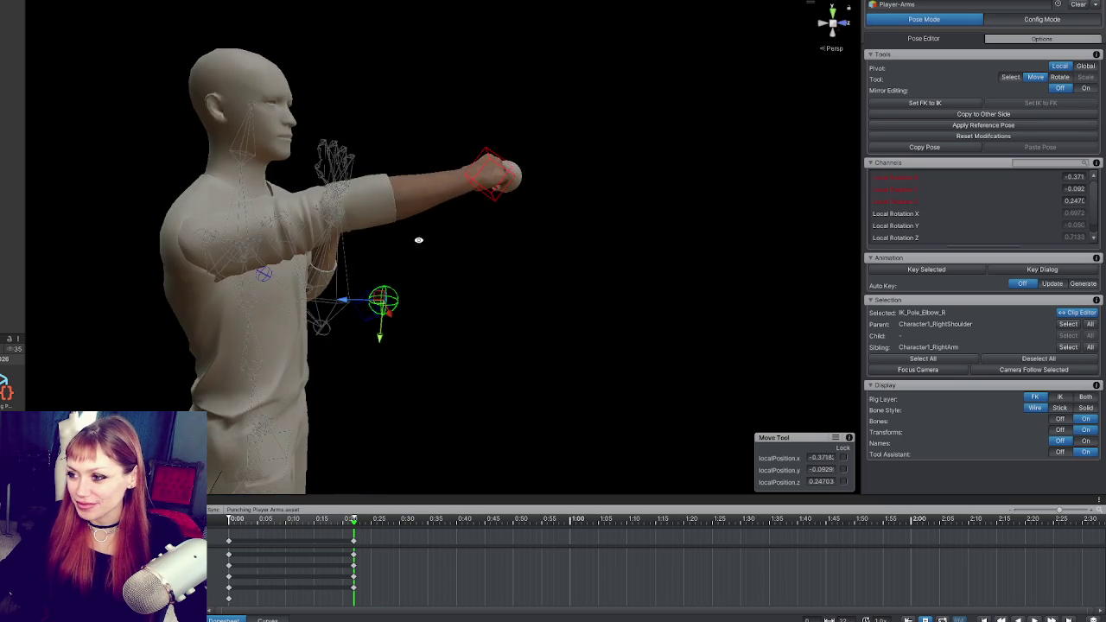
mouse_move(382, 324)
left_mouse_down()
mouse_move(368, 329)
mouse_move(385, 345)
left_mouse_up()
left_click(504, 204)
key("e")
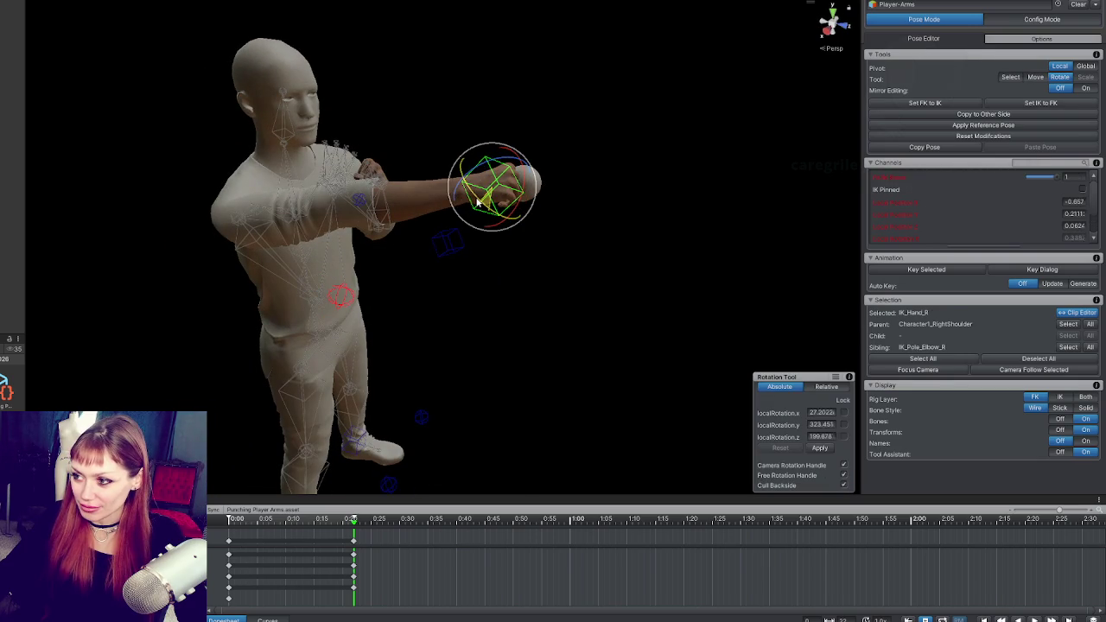
mouse_move(476, 202)
left_mouse_down()
mouse_move(572, 168)
mouse_move(672, 245)
mouse_move(515, 184)
left_mouse_up()
key("w")
mouse_move(458, 164)
left_mouse_down()
mouse_move(444, 169)
mouse_move(451, 160)
mouse_move(441, 203)
left_mouse_up()
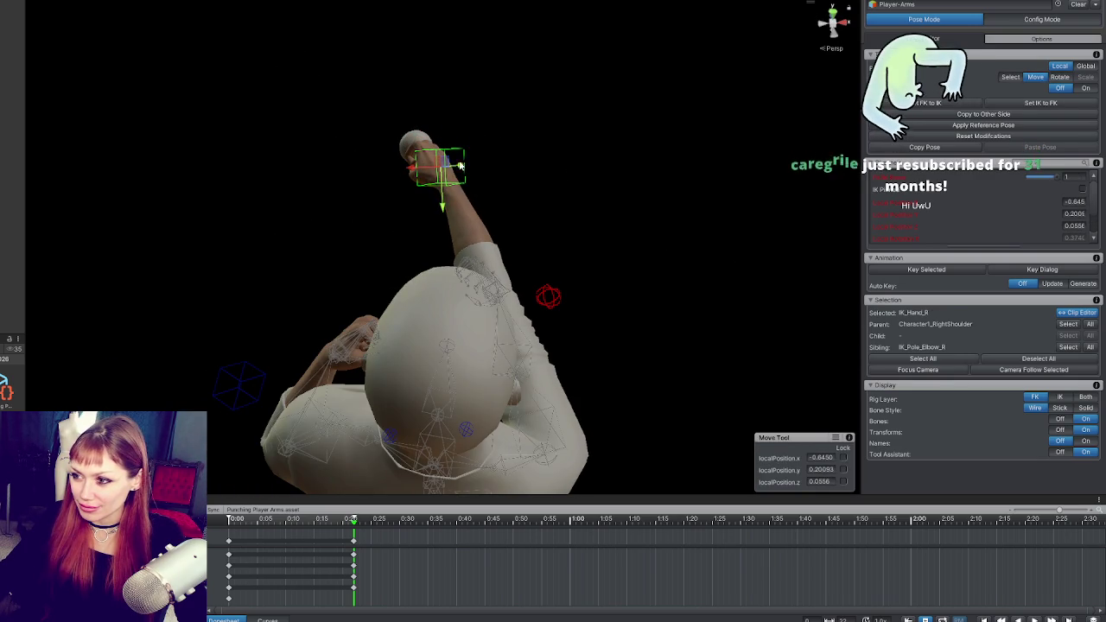
mouse_move(459, 166)
left_mouse_down()
mouse_move(637, 130)
mouse_move(535, 169)
mouse_move(130, 102)
mouse_move(247, 99)
mouse_move(402, 121)
mouse_move(575, 181)
mouse_move(212, 146)
left_mouse_up()
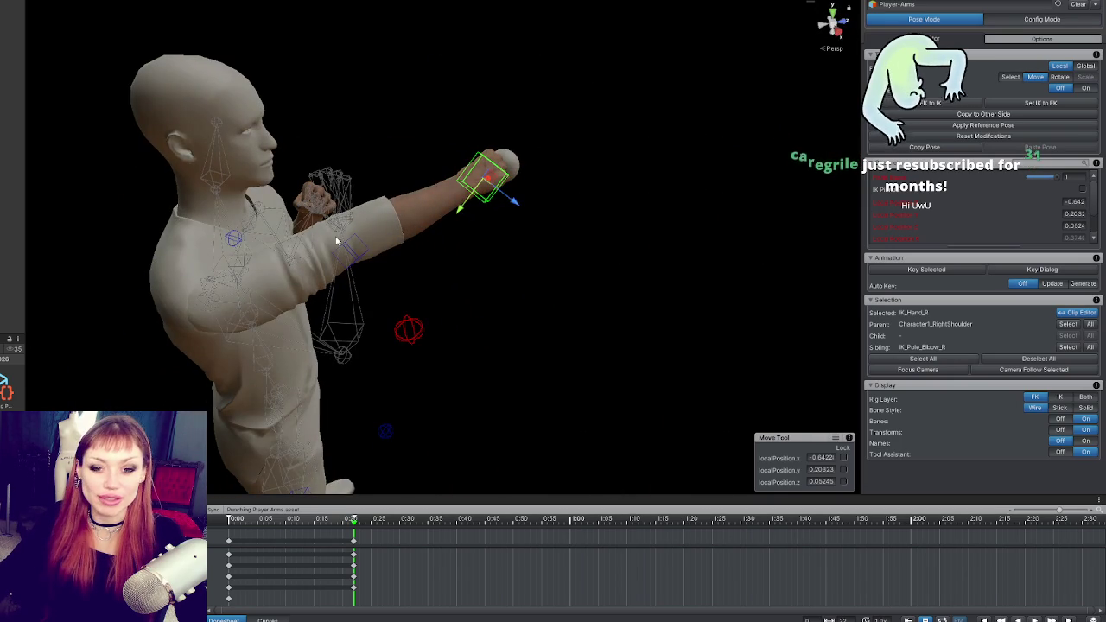
mouse_move(339, 227)
left_mouse_down()
mouse_move(555, 270)
mouse_move(407, 222)
left_mouse_up()
Bend Character1_Spine2 forward into the punch and push the right hand forward.
left_click(378, 252)
key("e")
mouse_move(383, 284)
left_mouse_down()
mouse_move(395, 371)
mouse_move(459, 342)
left_mouse_up()
left_click(252, 178)
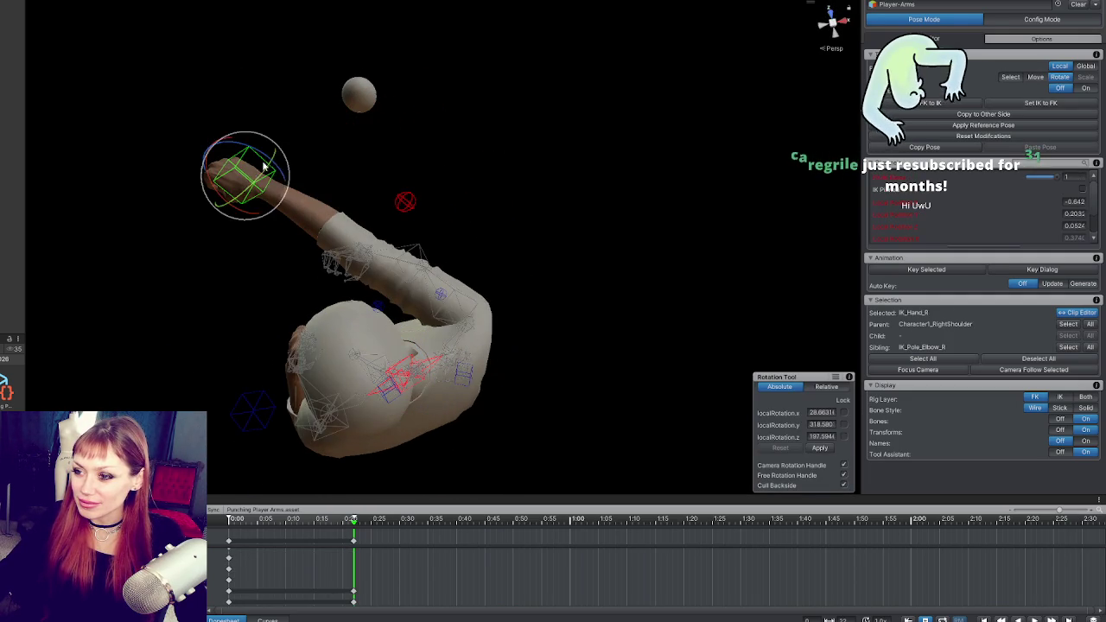
key("w")
left_click_drag(245, 179, 360, 123)
left_click_drag(383, 103, 498, 157)
mouse_move(529, 60)
left_mouse_down()
mouse_move(527, 91)
mouse_move(558, 119)
left_mouse_up()
Lower and fine-tune the right elbow pole, then move the fist further across.
left_click(476, 182)
mouse_move(476, 181)
left_mouse_down()
mouse_move(494, 241)
mouse_move(553, 230)
left_mouse_up()
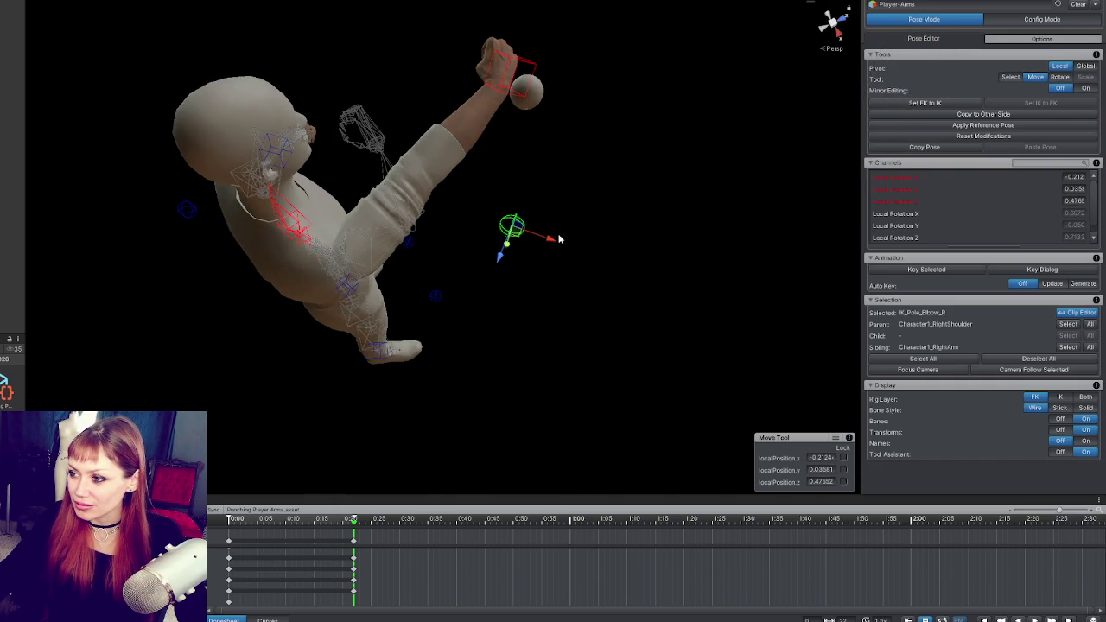
left_click_drag(458, 252, 339, 169)
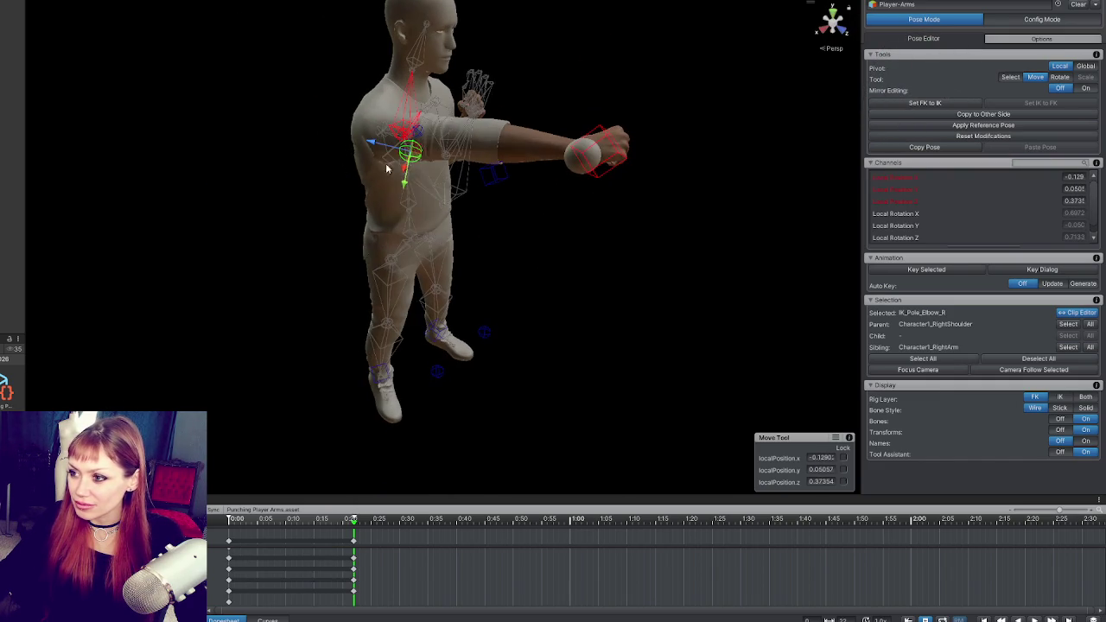
mouse_move(407, 191)
left_mouse_down()
mouse_move(391, 218)
mouse_move(378, 192)
left_mouse_up()
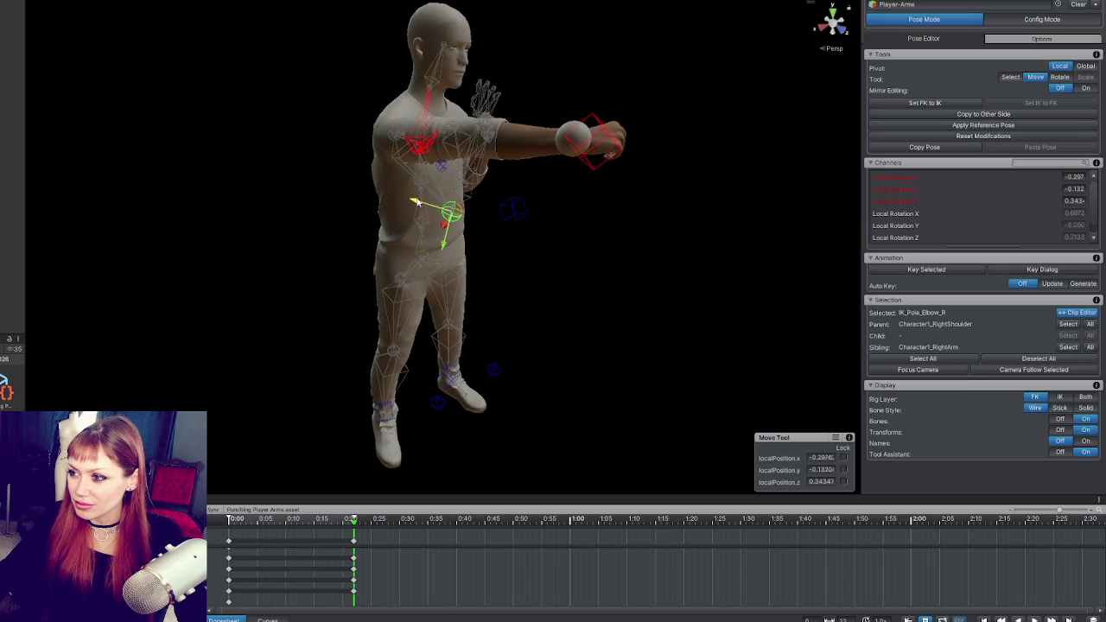
mouse_move(448, 207)
left_mouse_down()
mouse_move(409, 178)
mouse_move(311, 153)
mouse_move(435, 160)
left_mouse_up()
left_click(490, 138)
mouse_move(490, 138)
left_mouse_down()
mouse_move(448, 135)
mouse_move(563, 228)
mouse_move(584, 221)
mouse_move(627, 240)
left_mouse_up()
Lower the right fist and push it forward, then re-angle the fist.
key("e")
key("w")
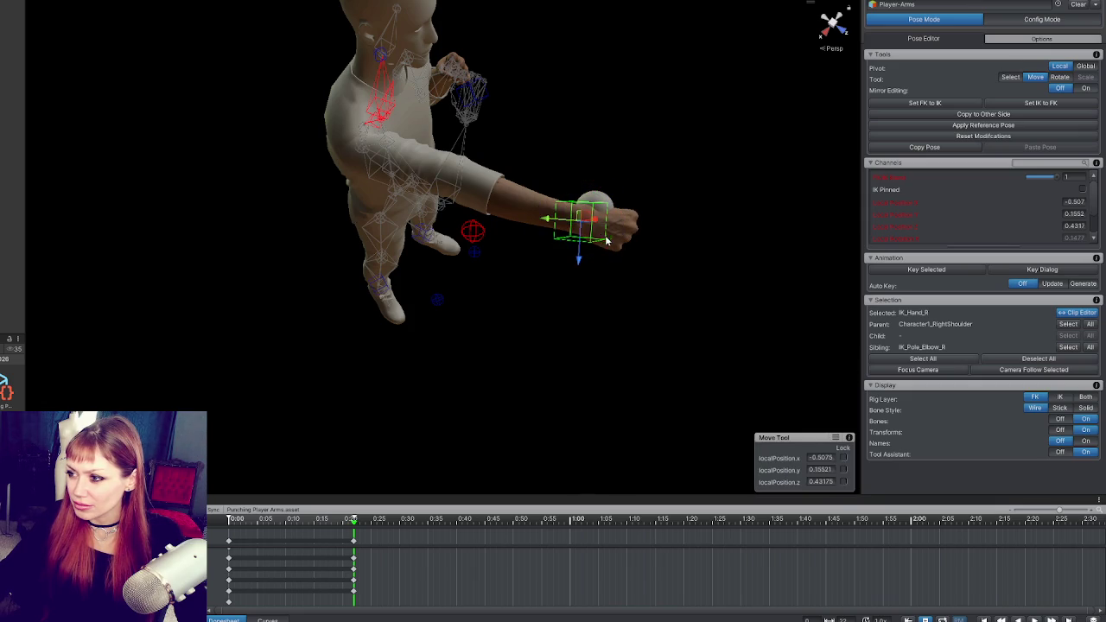
key("q")
key("w")
mouse_move(590, 247)
left_mouse_down()
mouse_move(580, 226)
mouse_move(580, 242)
mouse_move(577, 160)
mouse_move(556, 104)
mouse_move(570, 152)
left_mouse_up()
mouse_move(644, 147)
left_mouse_down()
mouse_move(512, 167)
mouse_move(535, 176)
mouse_move(493, 166)
mouse_move(514, 151)
mouse_move(381, 142)
mouse_move(267, 119)
mouse_move(272, 129)
left_mouse_up()
key("e")
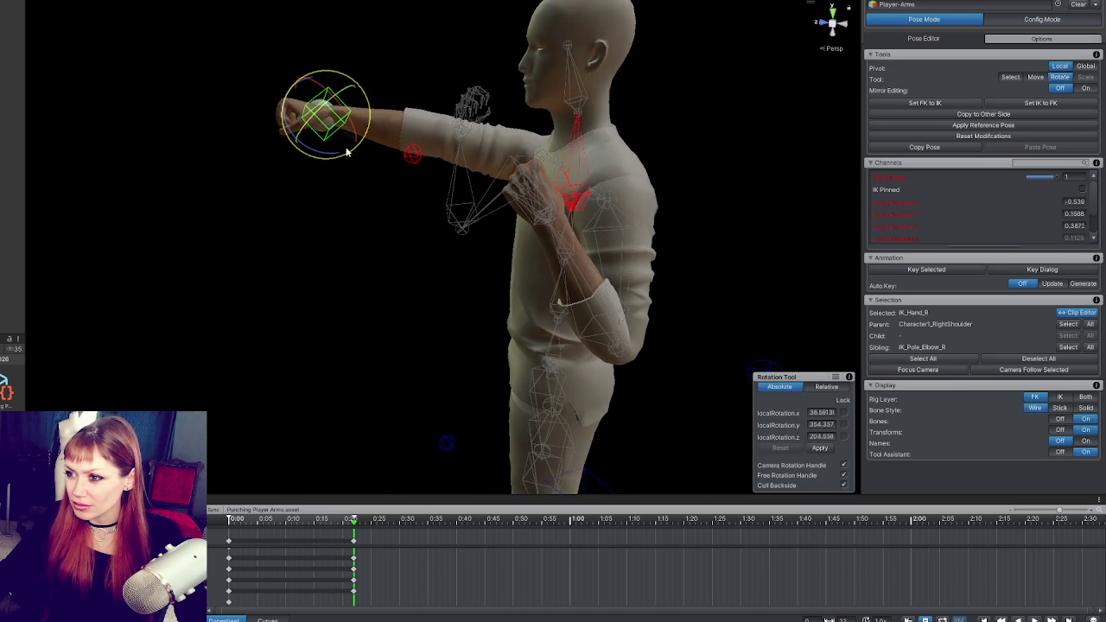
left_click(412, 154)
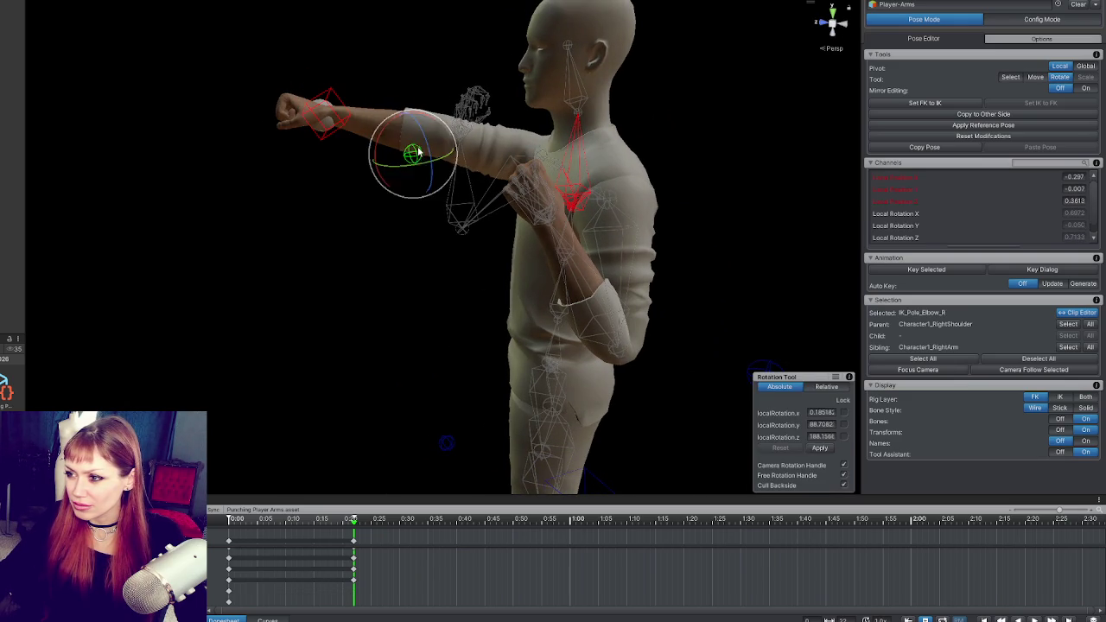
key("w")
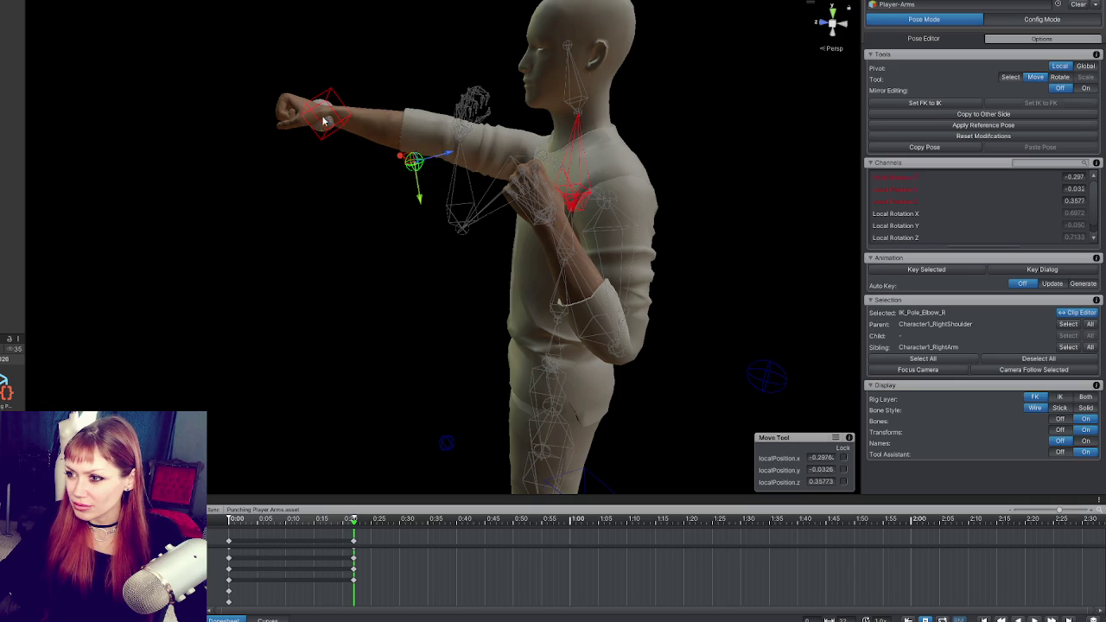
left_click(322, 122)
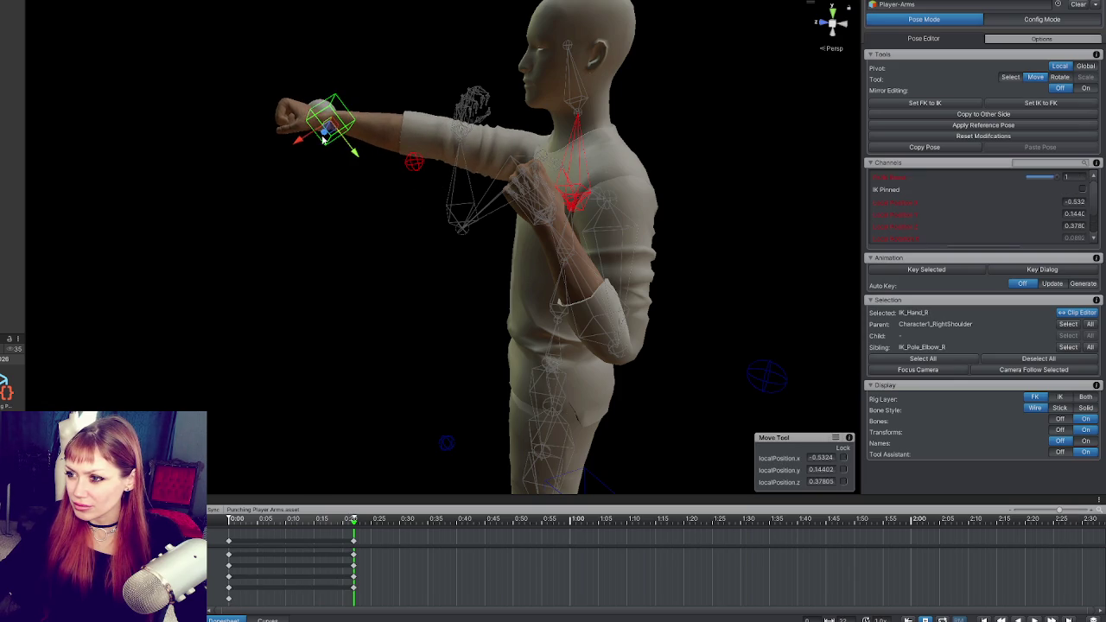
key("e")
mouse_move(373, 142)
left_mouse_down()
mouse_move(329, 164)
mouse_move(216, 180)
mouse_move(225, 196)
mouse_move(131, 244)
mouse_move(129, 286)
mouse_move(254, 216)
mouse_move(306, 213)
left_mouse_up()
left_click(396, 318)
Check the right arm bones and IK controls, then scrub back to the raised guard pose.
left_click_drag(479, 301, 421, 332)
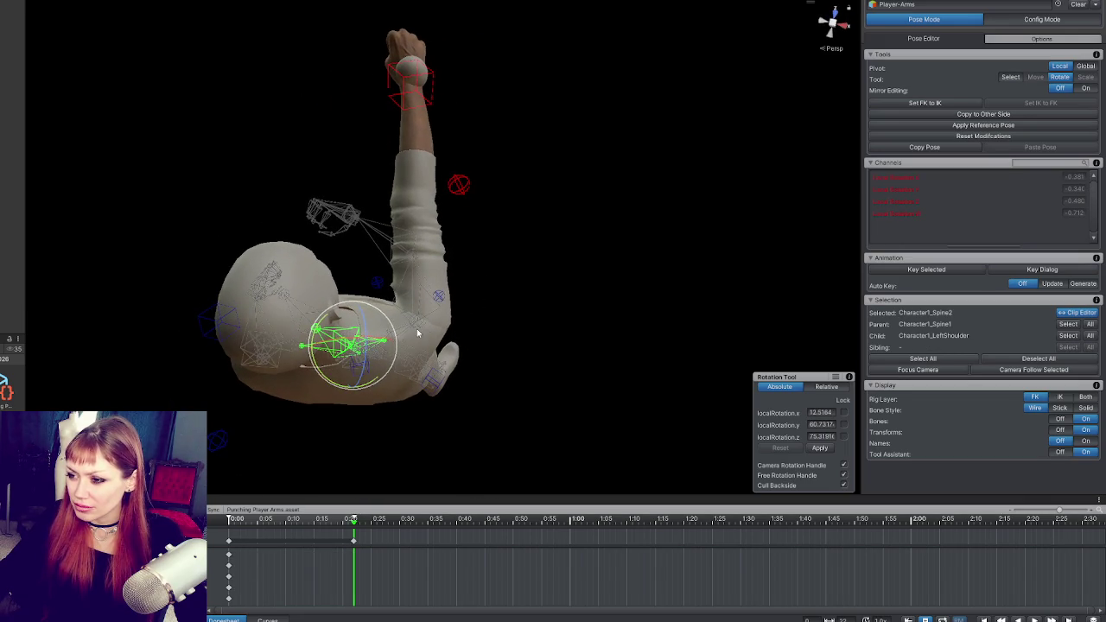
left_click(387, 335)
mouse_move(475, 254)
left_mouse_down()
mouse_move(212, 107)
mouse_move(432, 108)
left_mouse_up()
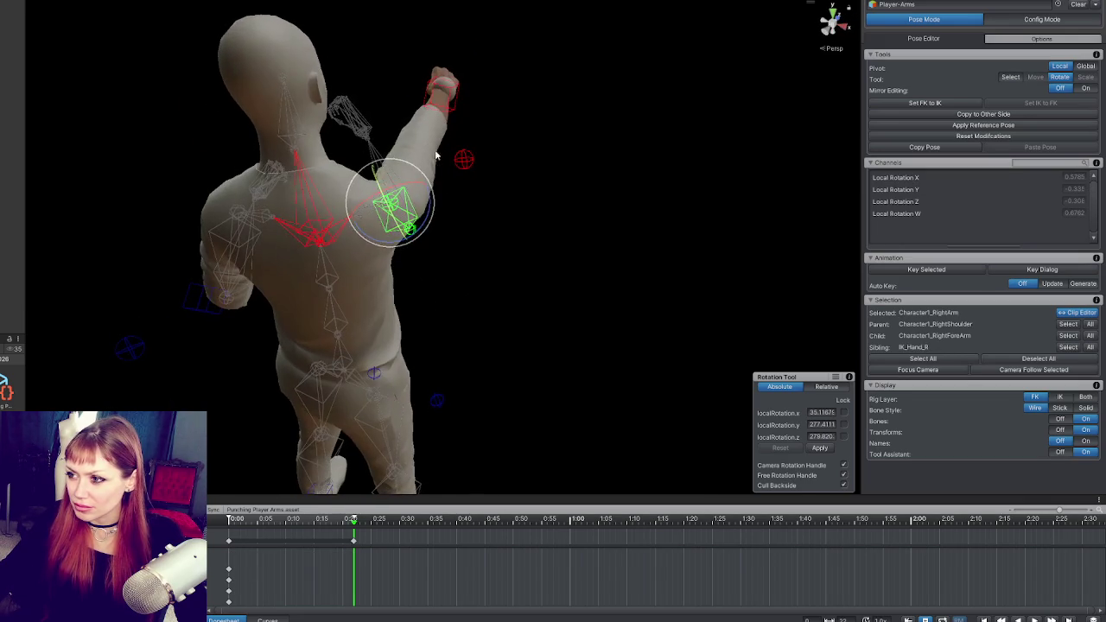
left_click(454, 107)
left_click(454, 107)
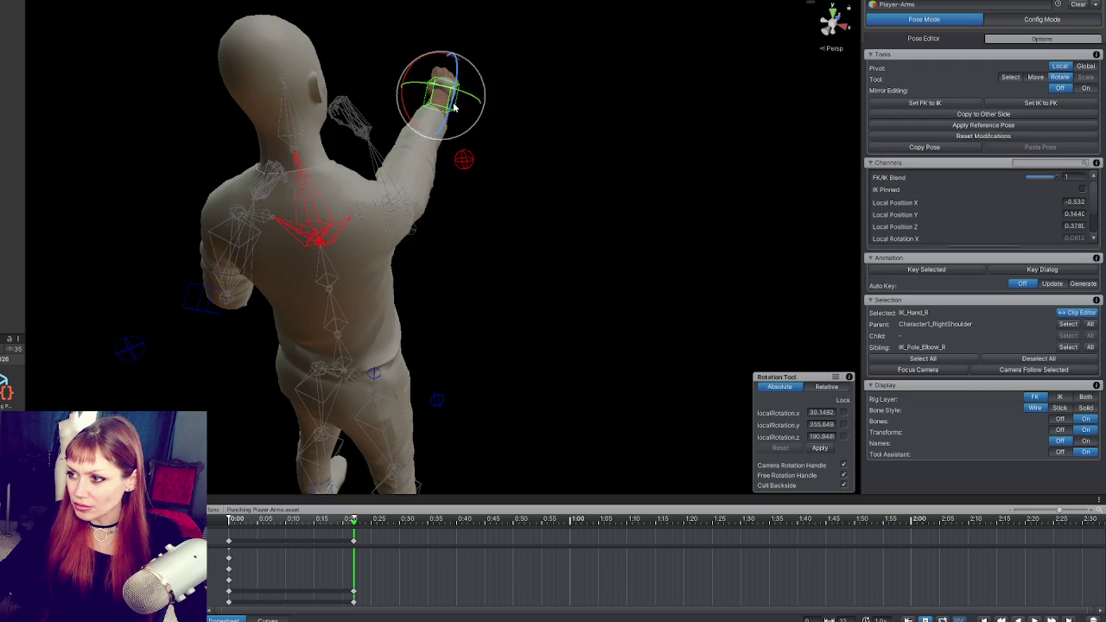
left_click(461, 161)
left_click(464, 160)
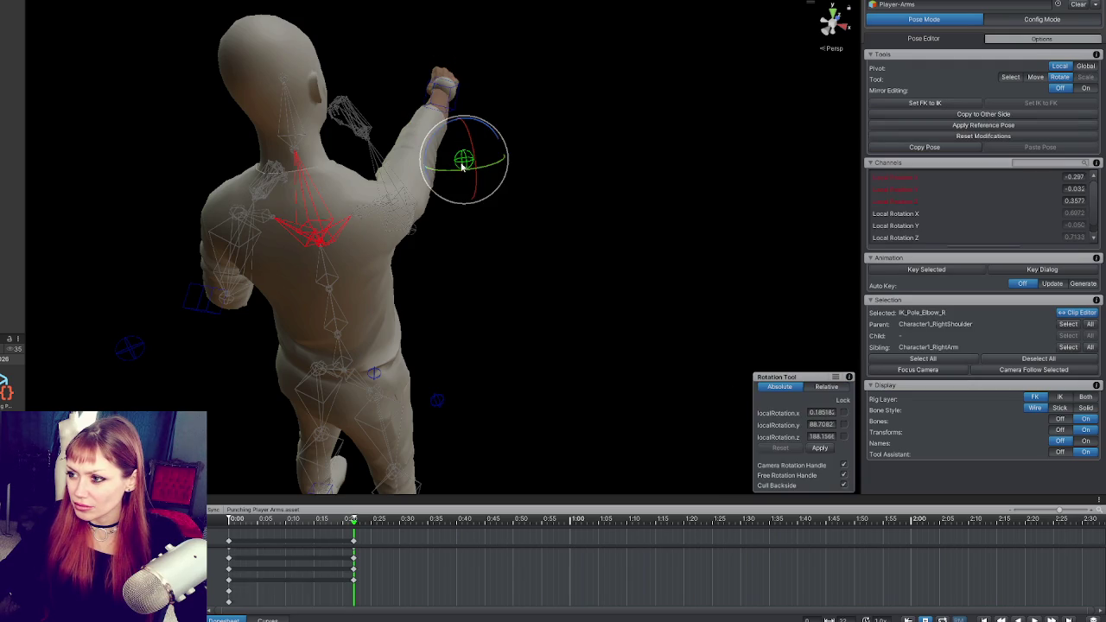
left_click(362, 223)
left_click(570, 230)
mouse_move(570, 230)
left_mouse_down()
mouse_move(344, 195)
mouse_move(731, 205)
mouse_move(363, 205)
left_mouse_up()
mouse_move(301, 519)
left_mouse_down()
mouse_move(235, 518)
mouse_move(353, 518)
mouse_move(228, 519)
mouse_move(390, 518)
mouse_move(228, 510)
mouse_move(411, 515)
mouse_move(211, 504)
left_mouse_up()
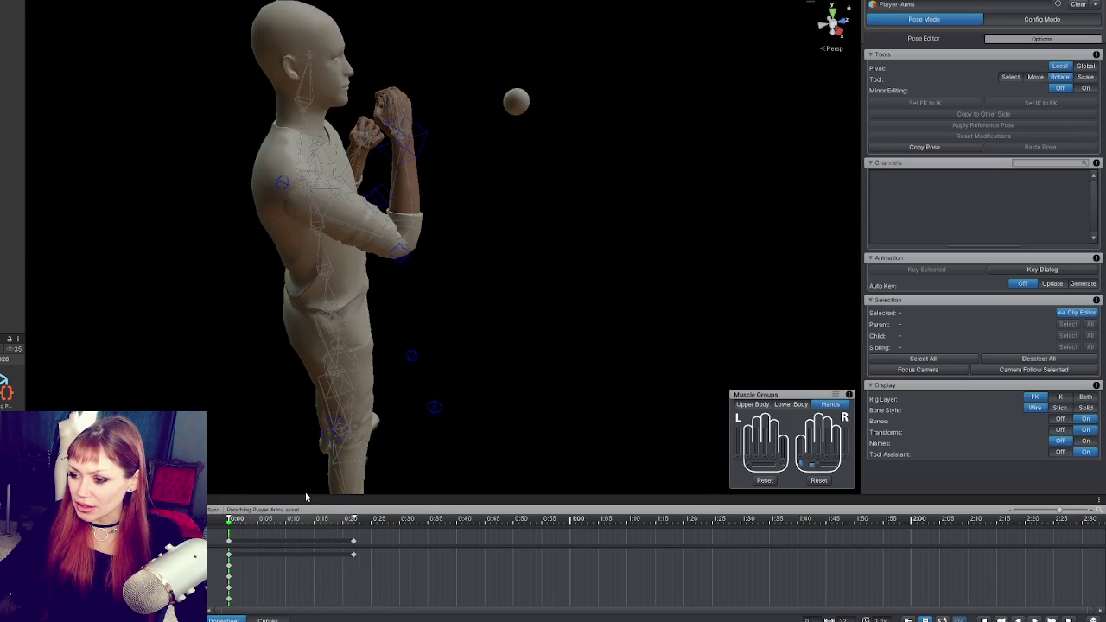
left_click(230, 542)
Move the punch keys earlier to about 0:19, with the clip ending near 0:31.
left_click(415, 523)
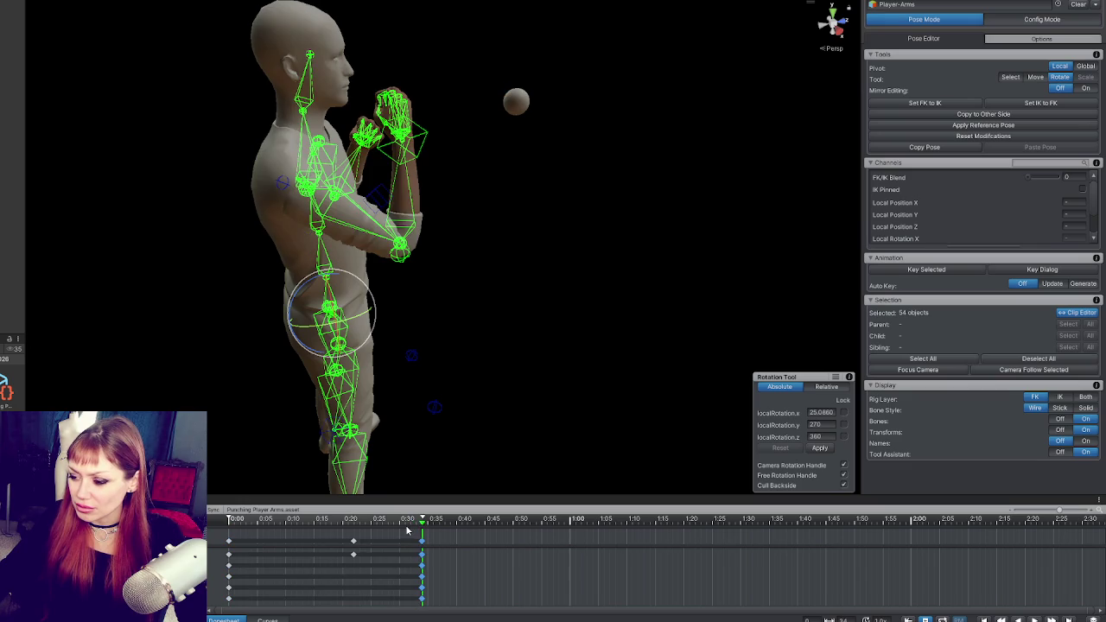
left_click_drag(353, 542, 326, 544)
left_click(417, 543)
left_click(331, 544)
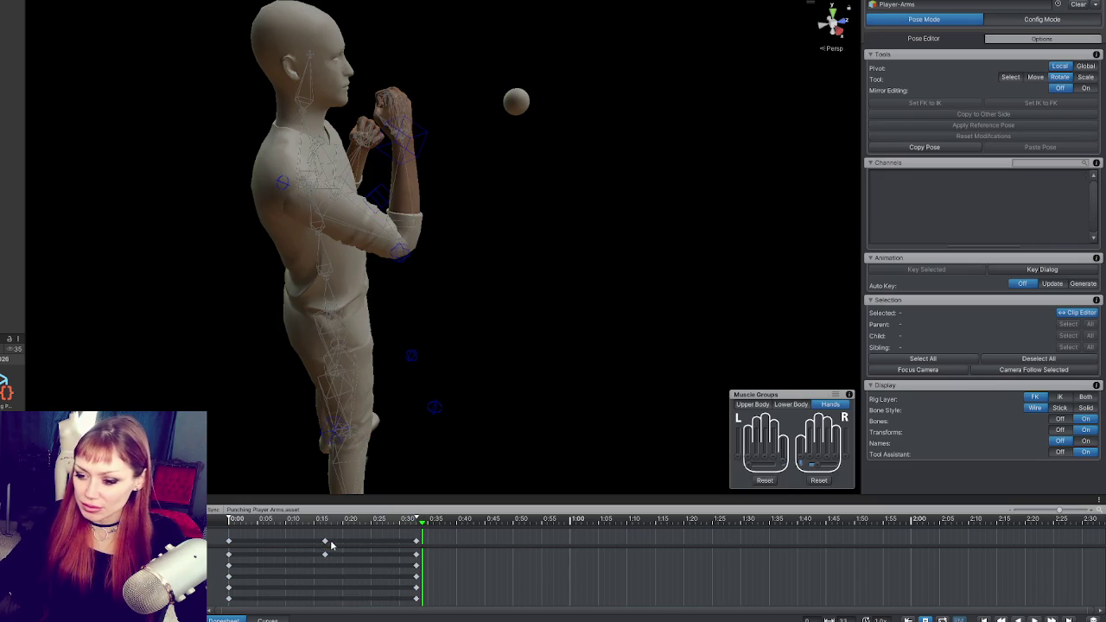
left_click(325, 542)
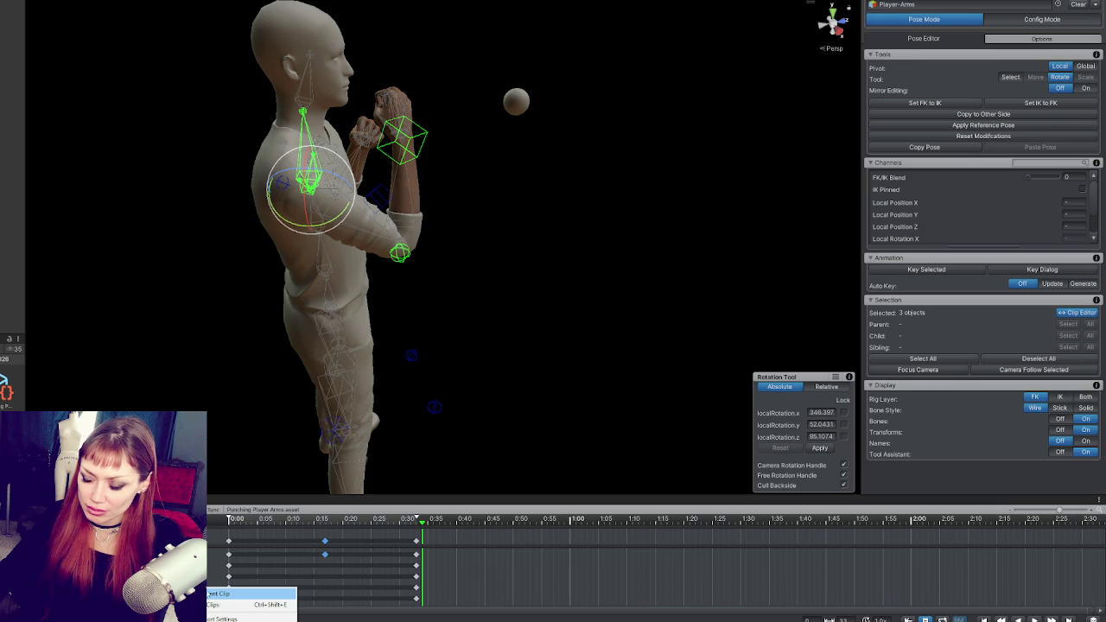
left_click(420, 550)
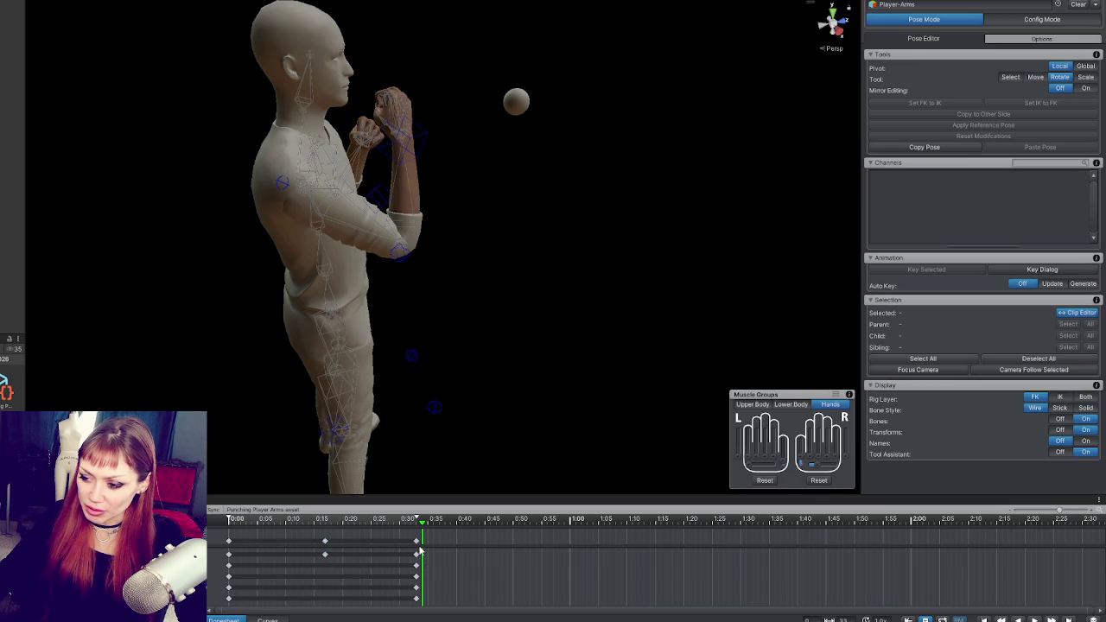
Select all keys, export the Punching FK clip, then export all clips.
key("ctrl+a")
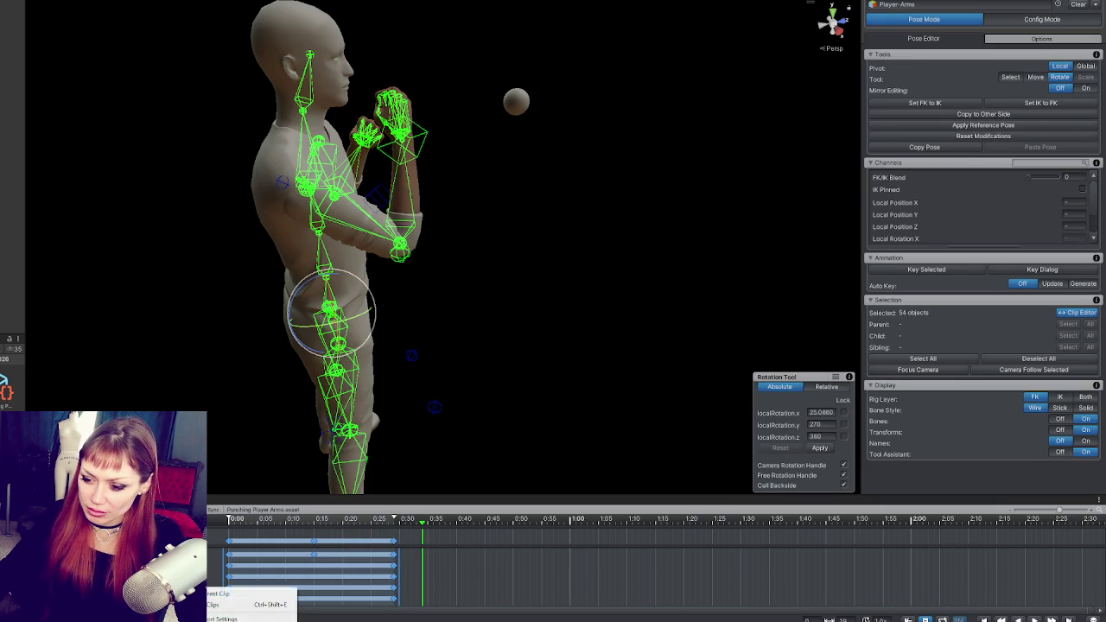
key("ctrl+e")
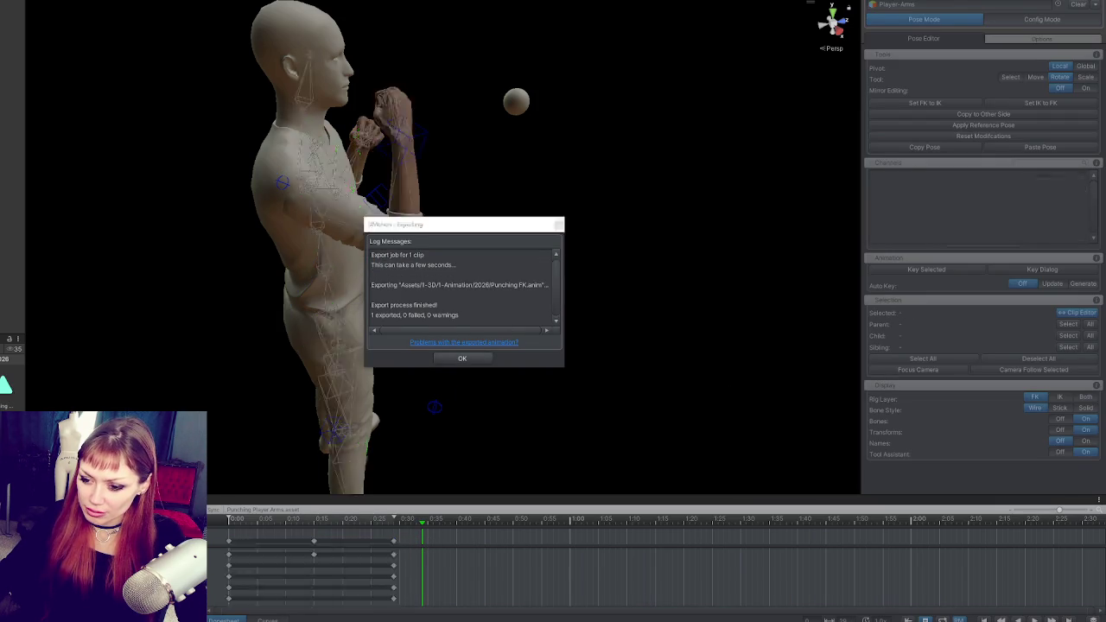
key("Return")
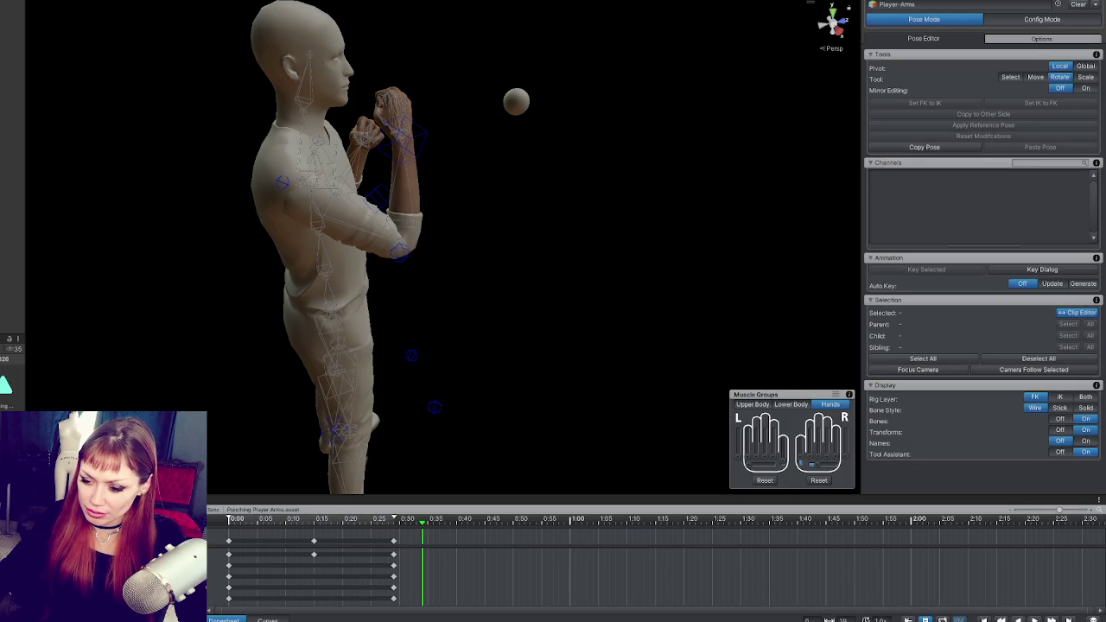
key("ctrl+shift+e")
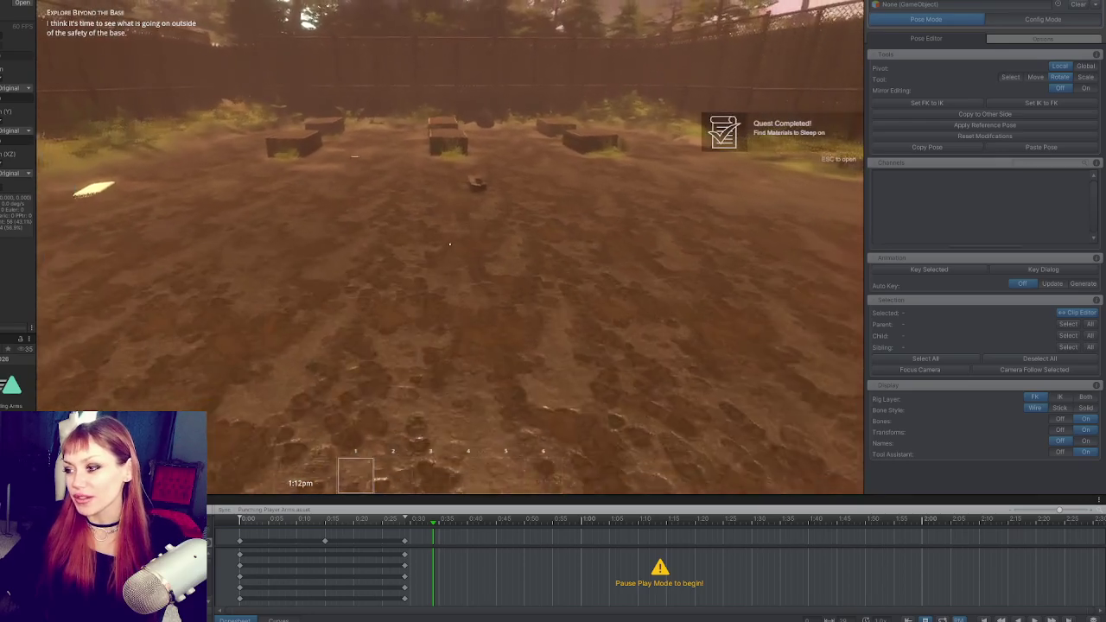
In play mode, pick up the stone, newspaper, kettle and other items, and reach toward the tomato sapling.
key("e")
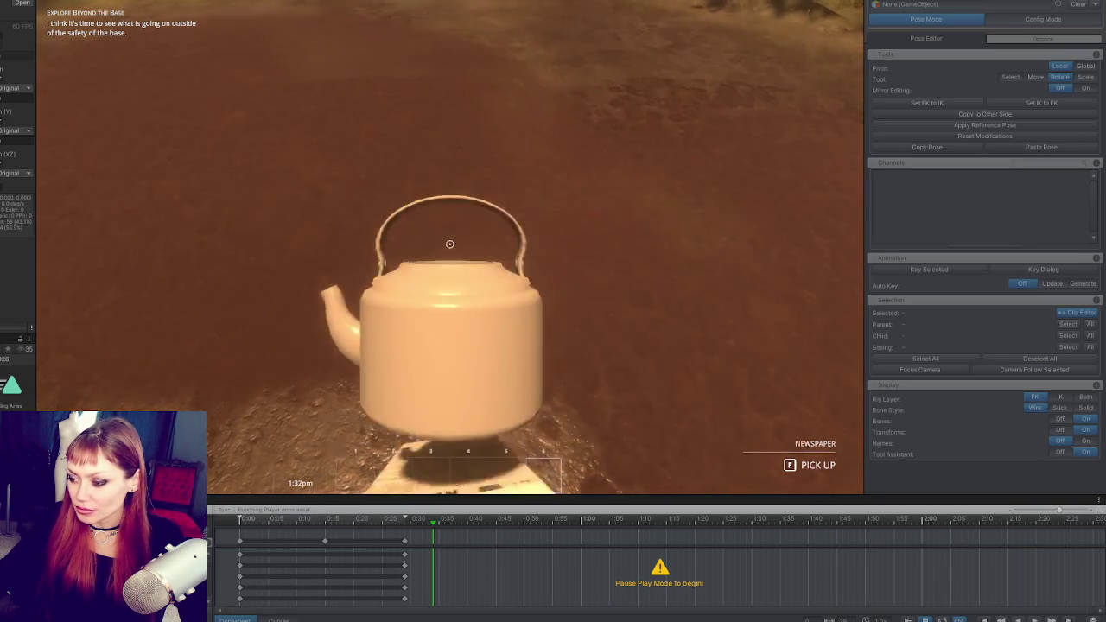
key("e")
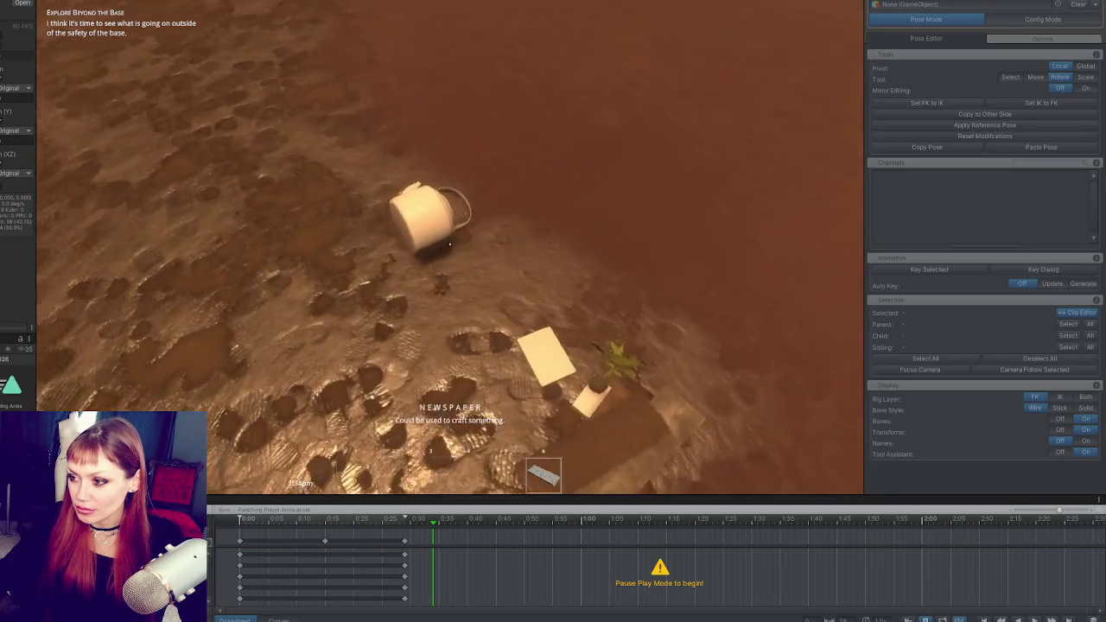
key("e")
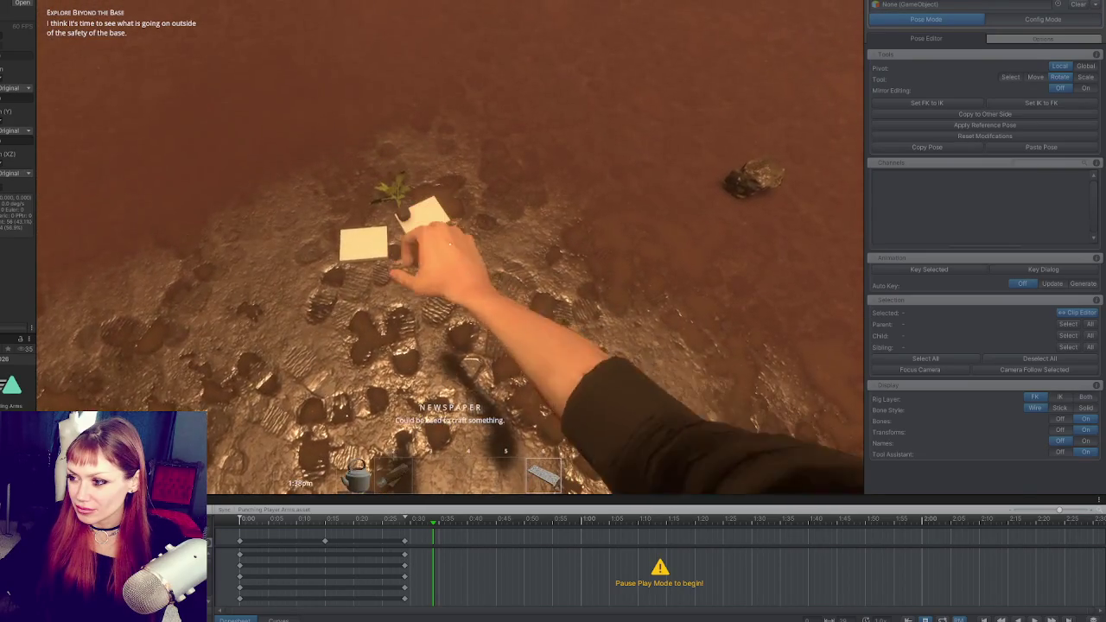
key("e")
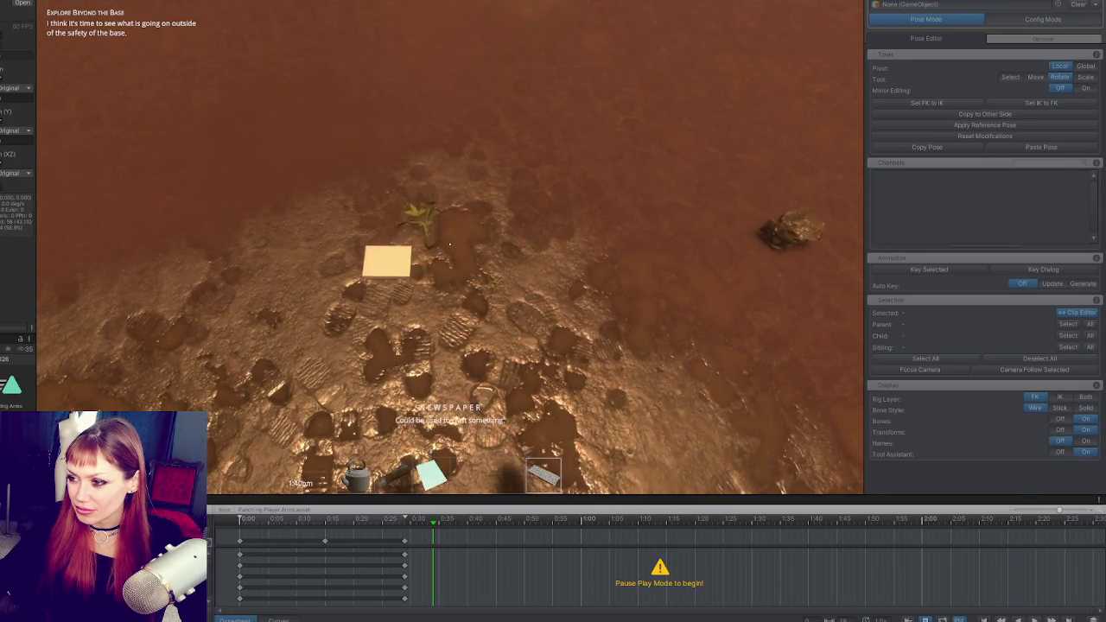
key("e")
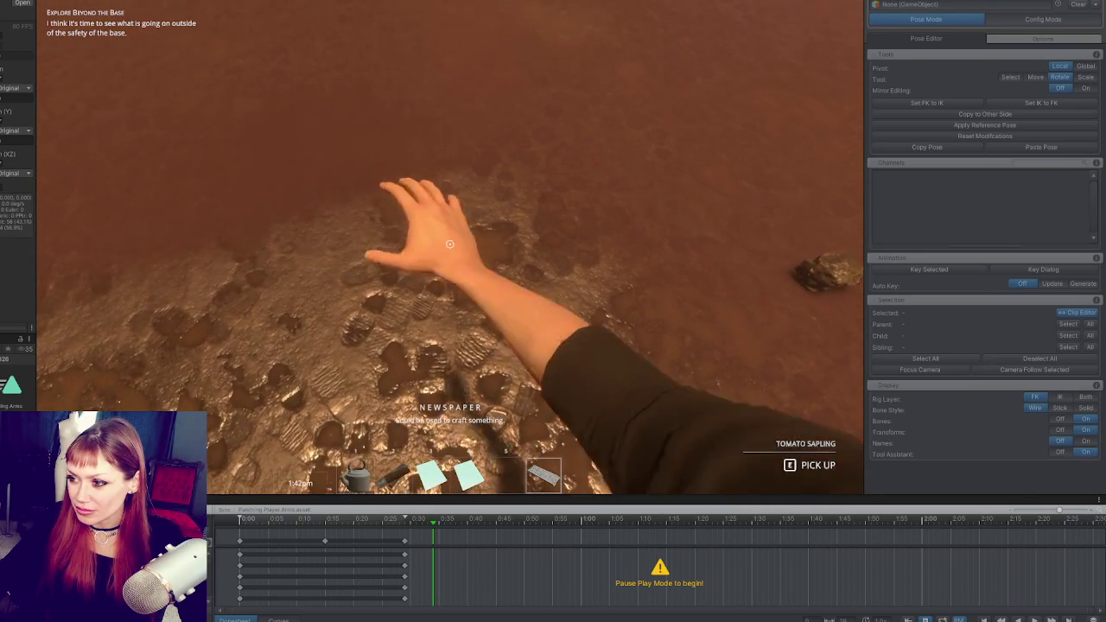
key("e")
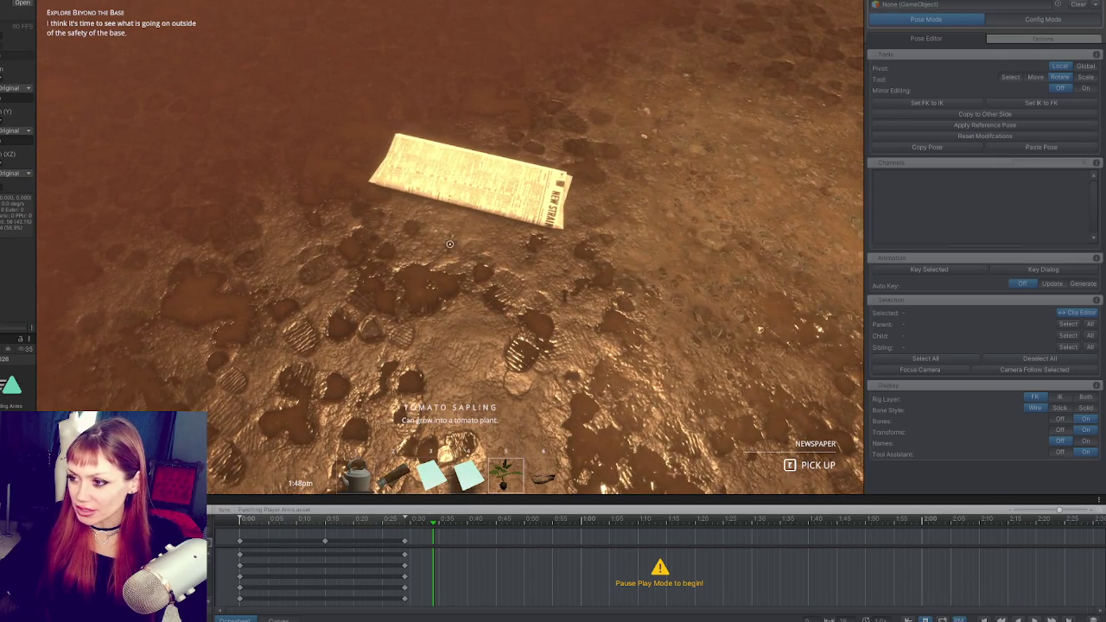
Plant the tomato sapling, collect scrap wood and paper, then open the menu and stop play mode.
scroll(449, 244, "up", 2)
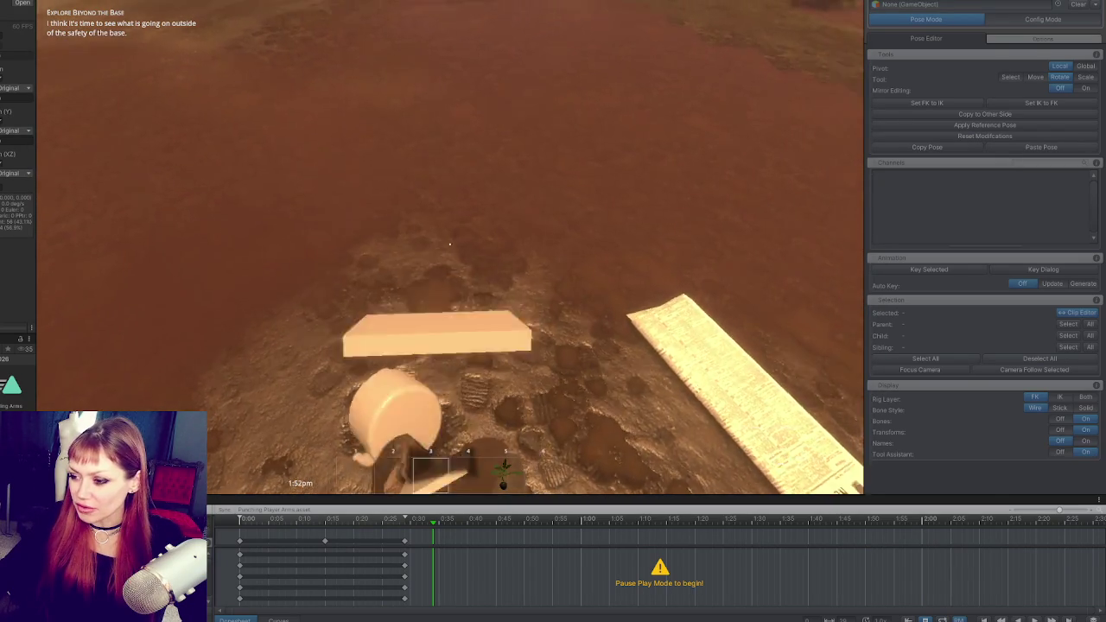
scroll(449, 244, "up", 2)
left_click(449, 244)
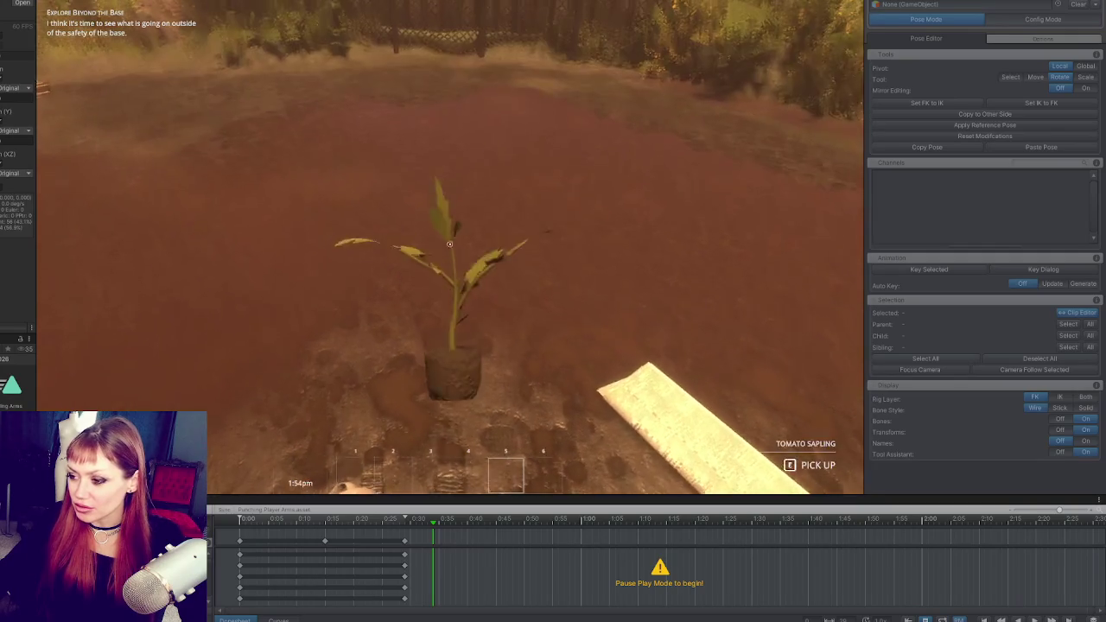
key("e")
key("e")
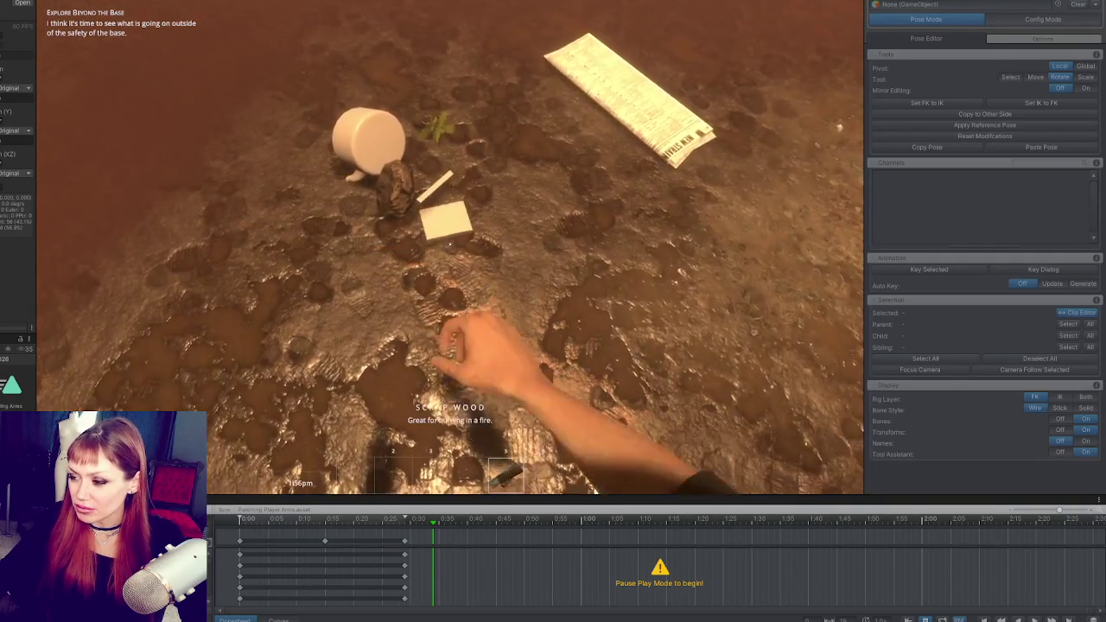
key("e")
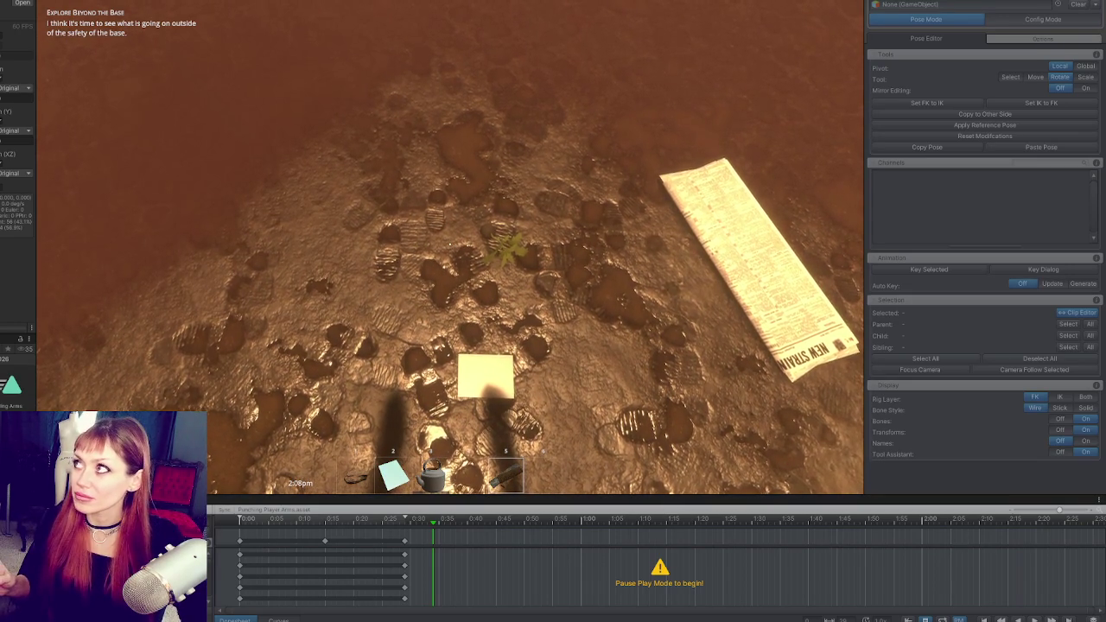
key("Tab")
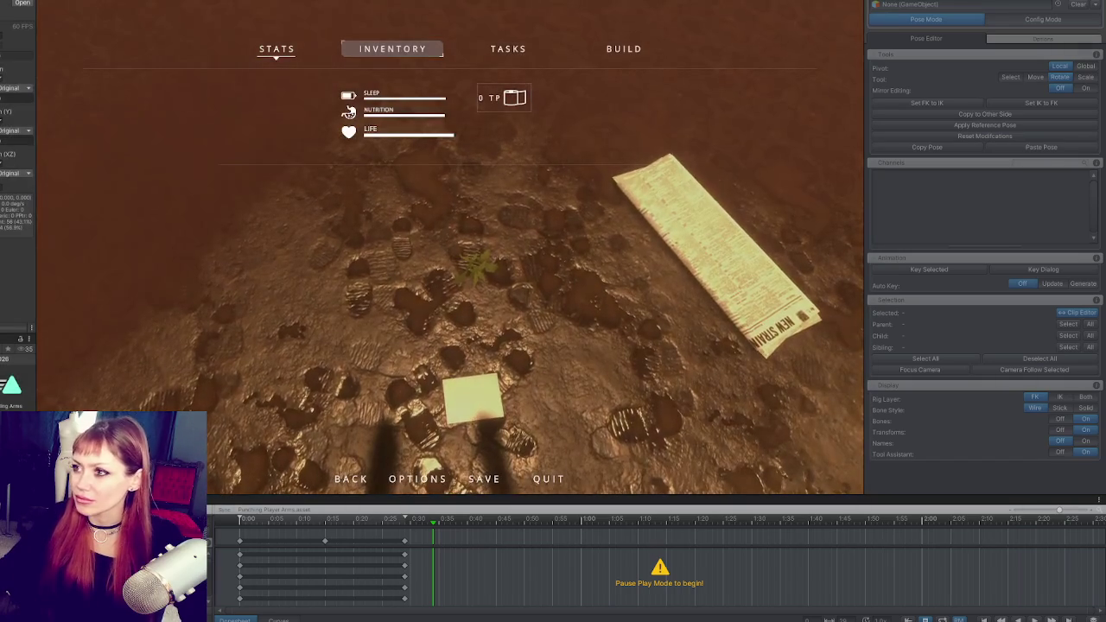
key("ctrl+p")
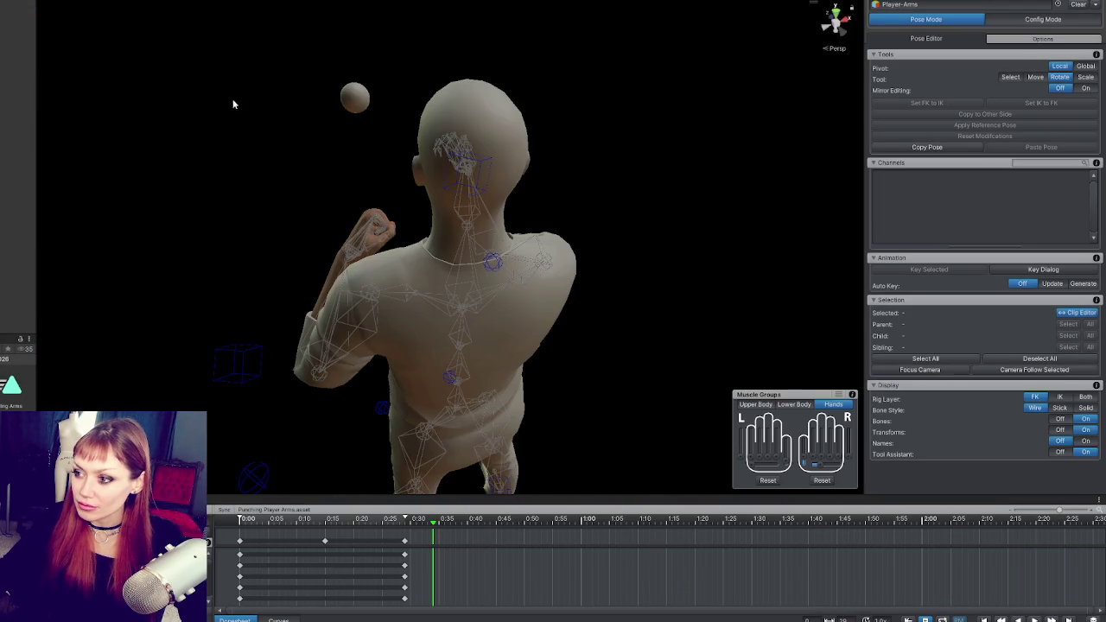
Orbit around Player-Arms and scrub the punch between 0:10 and 0:20 to review it.
mouse_move(432, 371)
left_mouse_down()
mouse_move(366, 375)
mouse_move(296, 257)
mouse_move(459, 291)
mouse_move(651, 354)
mouse_move(449, 354)
mouse_move(536, 346)
mouse_move(521, 363)
left_mouse_up()
mouse_move(328, 518)
left_mouse_down()
mouse_move(302, 519)
mouse_move(420, 514)
mouse_move(267, 512)
mouse_move(420, 512)
mouse_move(248, 491)
mouse_move(398, 488)
mouse_move(255, 500)
mouse_move(307, 498)
left_mouse_up()
scroll(405, 244, "up", 5)
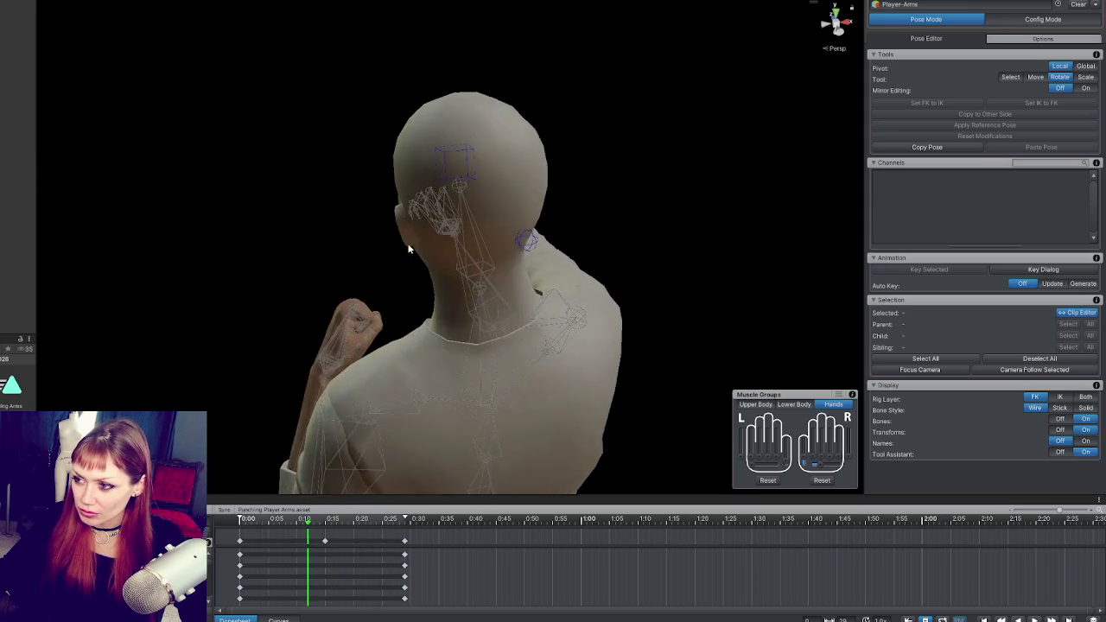
mouse_move(420, 223)
left_mouse_down()
mouse_move(514, 239)
mouse_move(444, 265)
mouse_move(439, 288)
left_mouse_up()
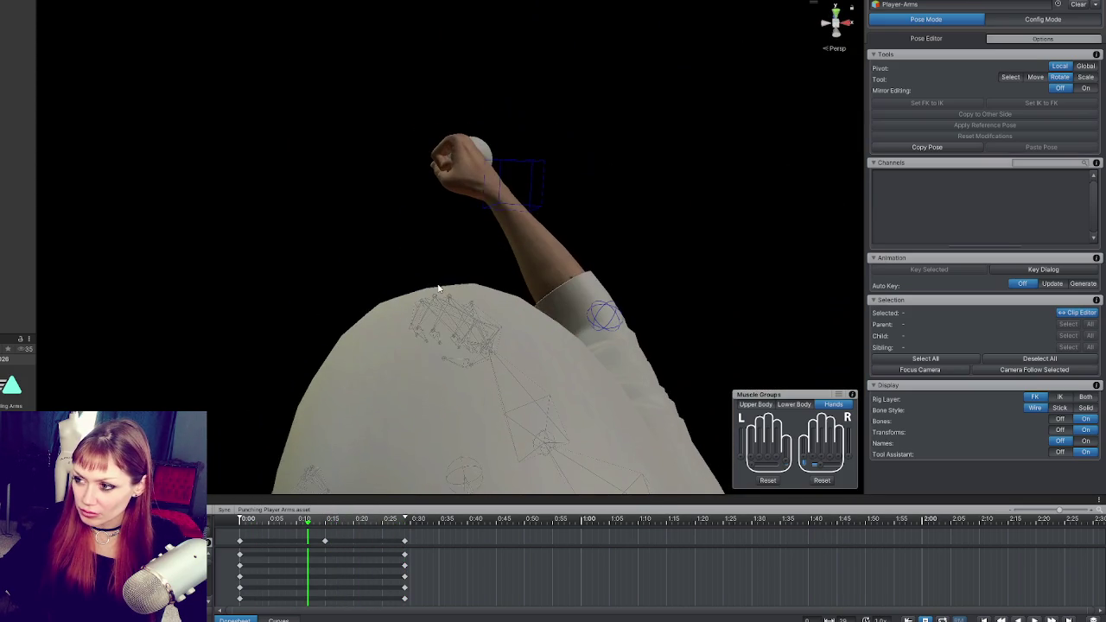
mouse_move(401, 376)
left_mouse_down()
mouse_move(457, 353)
mouse_move(465, 291)
mouse_move(428, 265)
left_mouse_up()
scroll(429, 266, "up", 4)
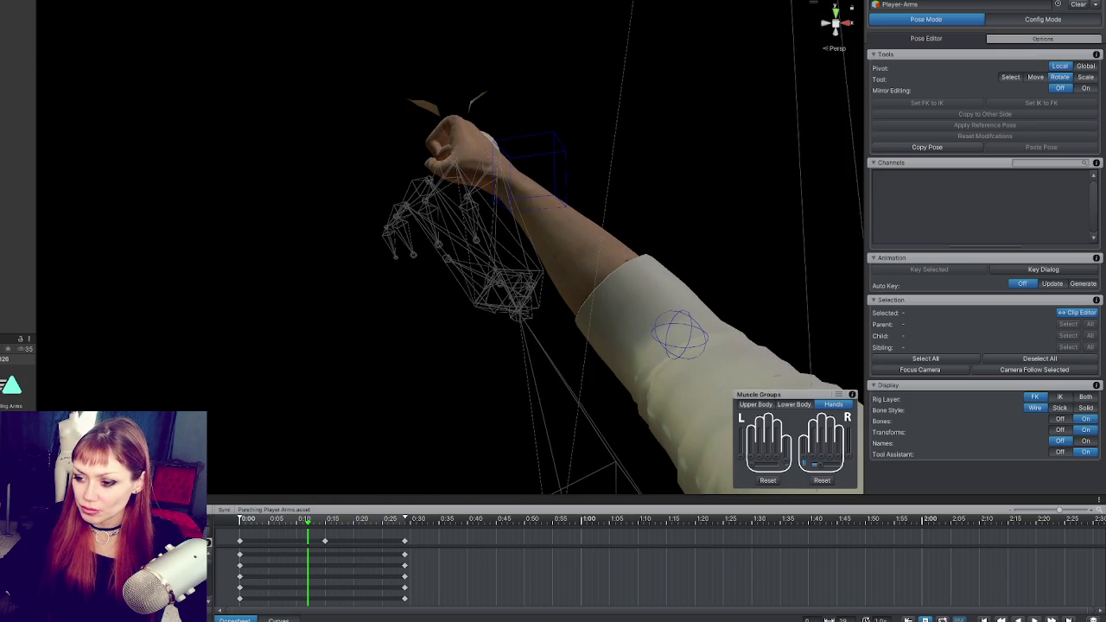
mouse_move(306, 518)
left_mouse_down()
mouse_move(271, 519)
mouse_move(414, 510)
mouse_move(252, 510)
mouse_move(329, 510)
mouse_move(249, 494)
left_mouse_up()
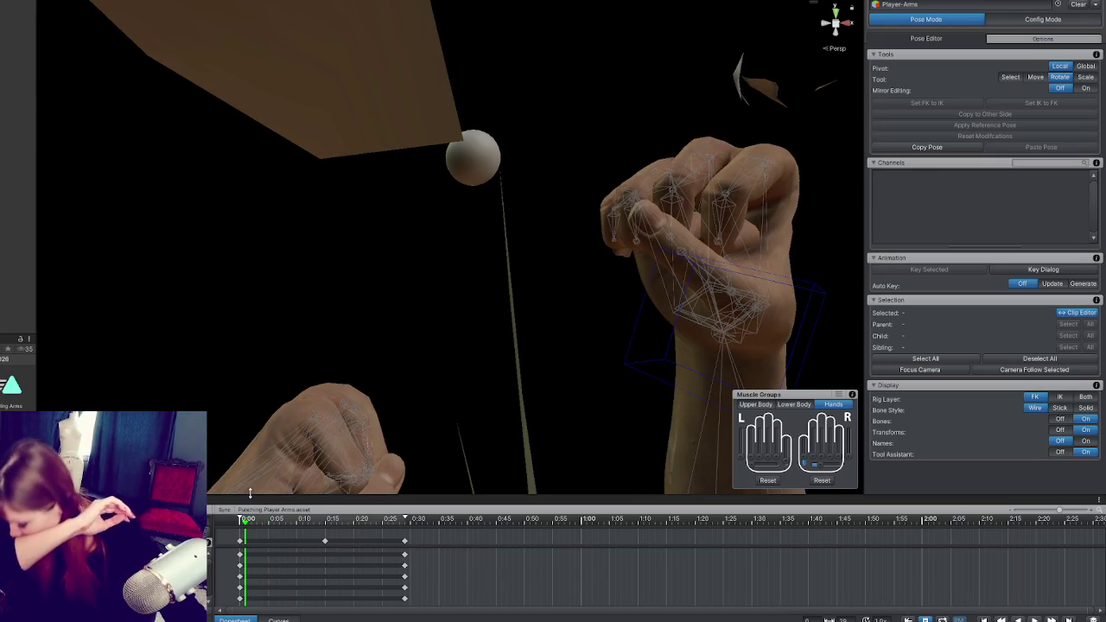
mouse_move(260, 522)
left_mouse_down()
mouse_move(402, 518)
mouse_move(303, 519)
left_mouse_up()
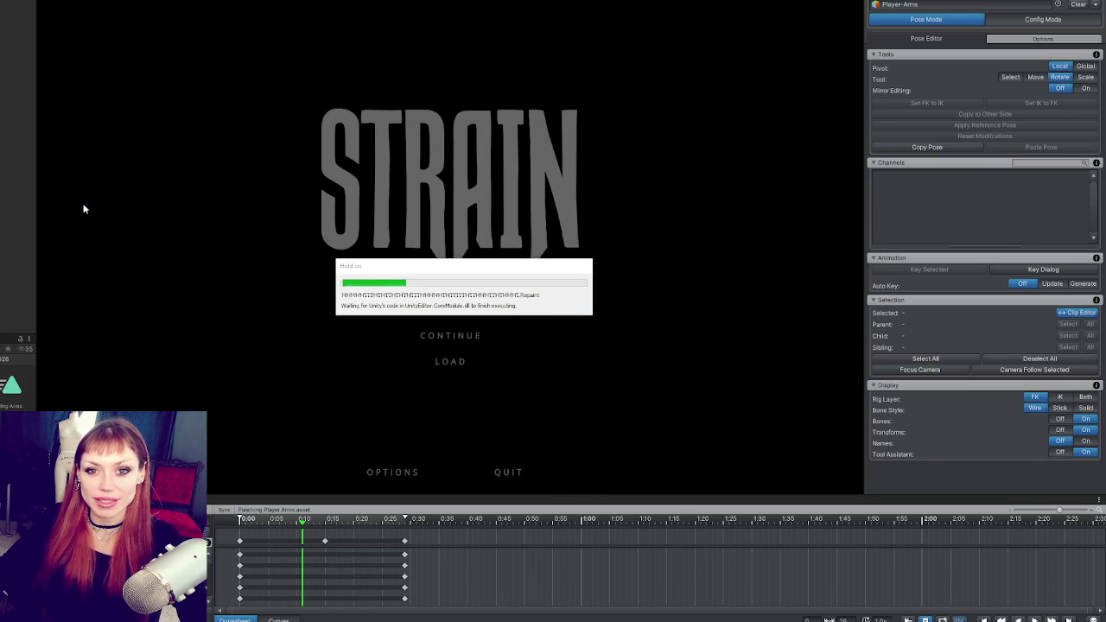
Load into the game, walk forward across the yard and throw two punches.
left_click(452, 284)
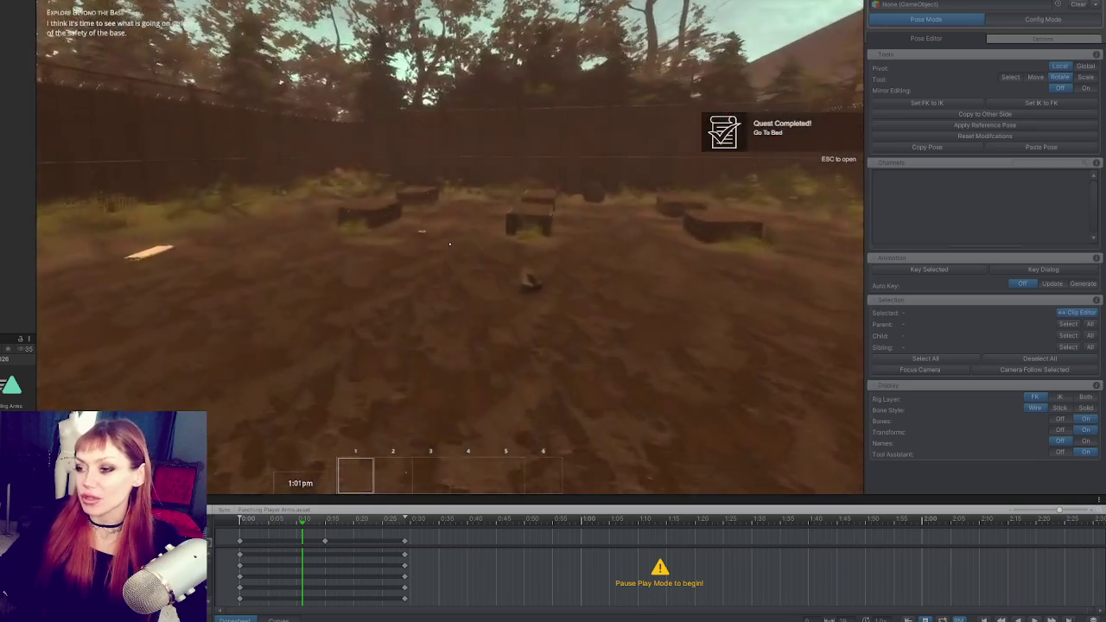
key("w")
key("w")
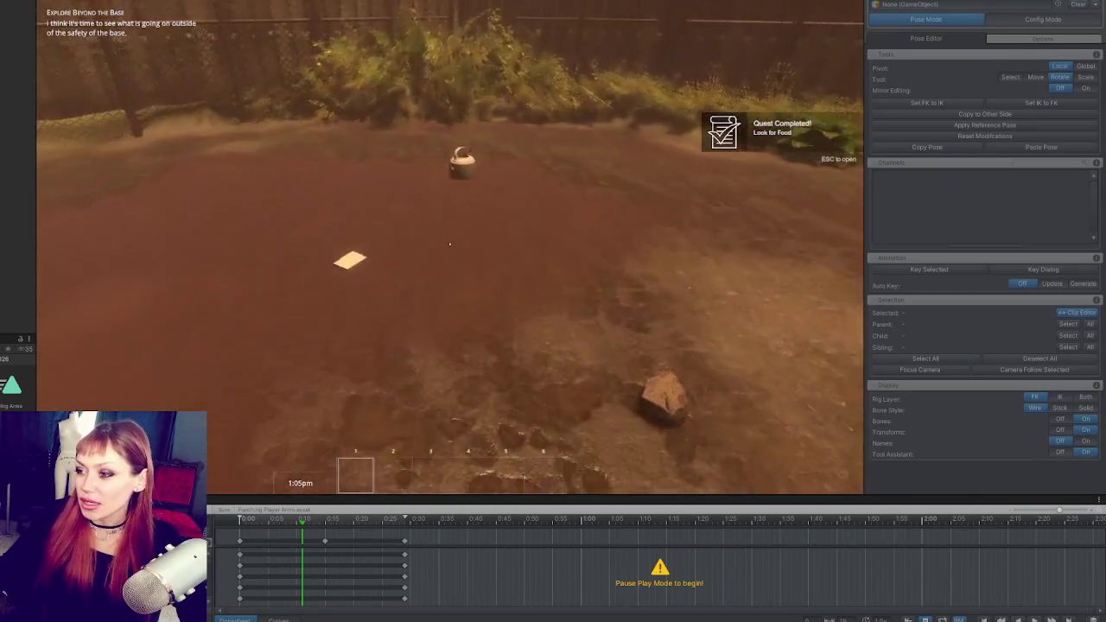
key("w")
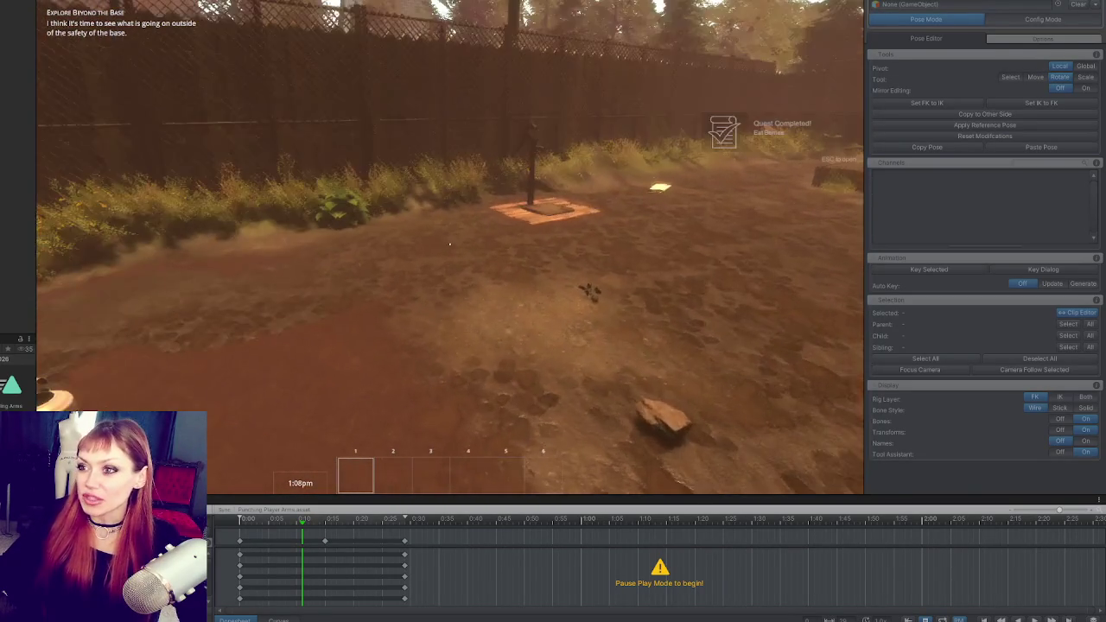
key("Escape")
key("Escape")
left_click(450, 244)
left_click(449, 244)
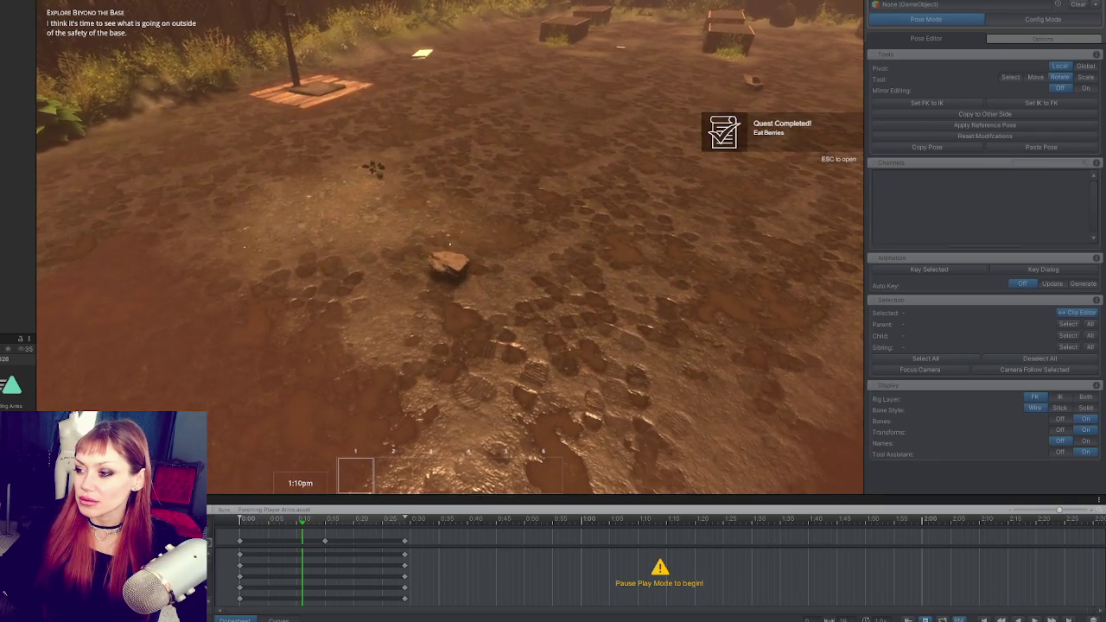
Frame the player arms in the Scene view and dock a widened Game view beside it.
key("ctrl+1")
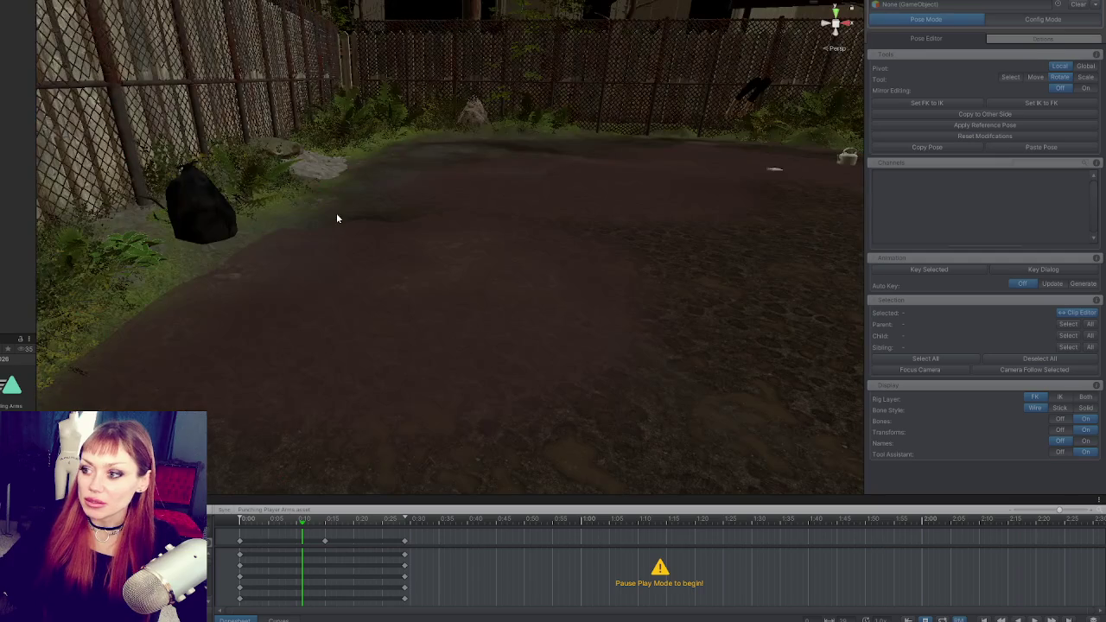
scroll(502, 193, "down", 5)
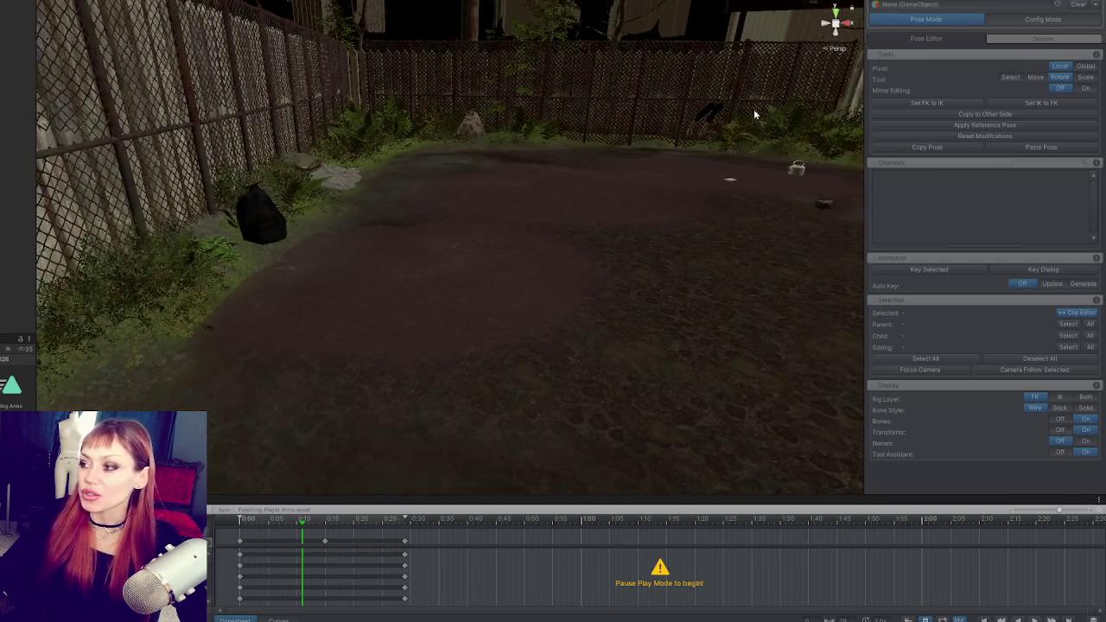
key("f")
mouse_move(353, 286)
left_mouse_down()
mouse_move(516, 272)
mouse_move(414, 219)
mouse_move(398, 155)
left_mouse_up()
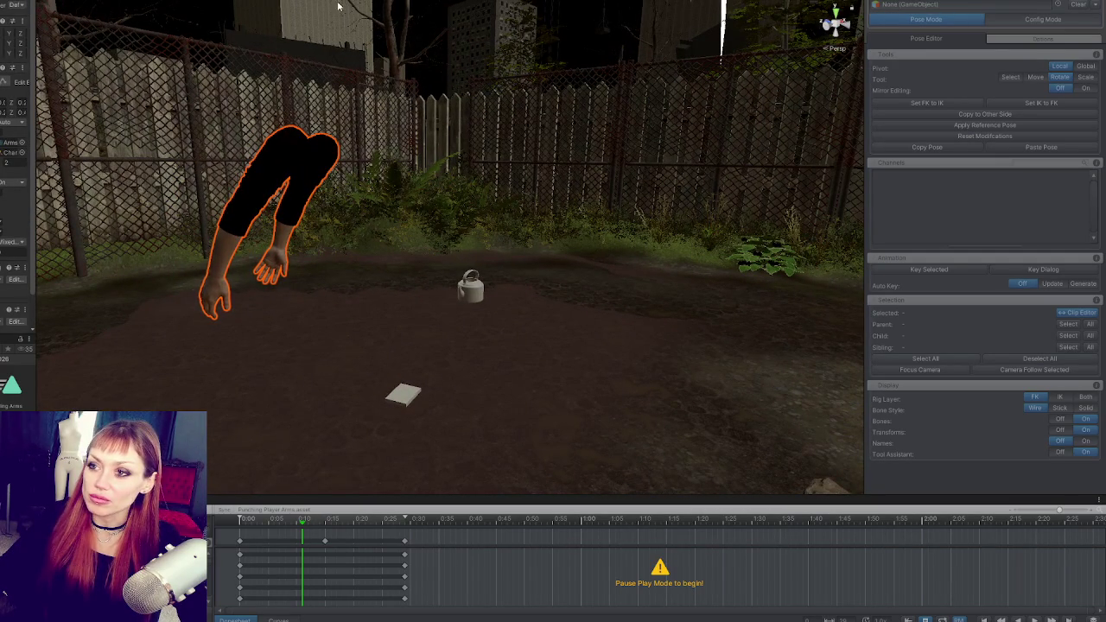
left_click_drag(104, 8, 121, 152)
left_click_drag(311, 138, 493, 139)
Exit Play mode and drag the Clip Editor divider up to show the animated properties.
key("Escape")
key("Escape")
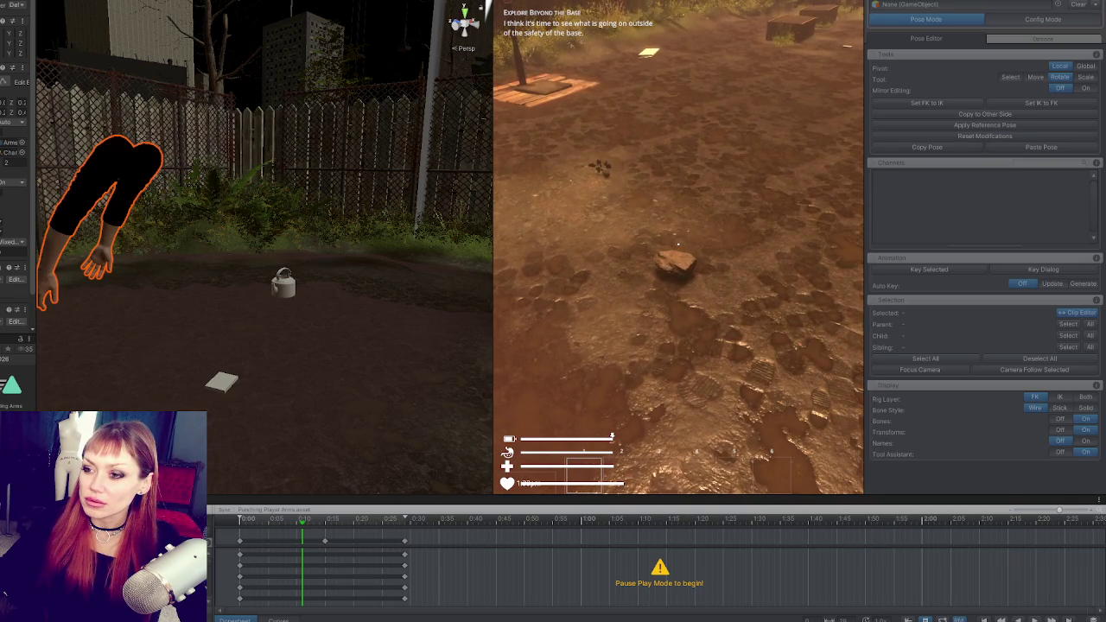
key("Escape")
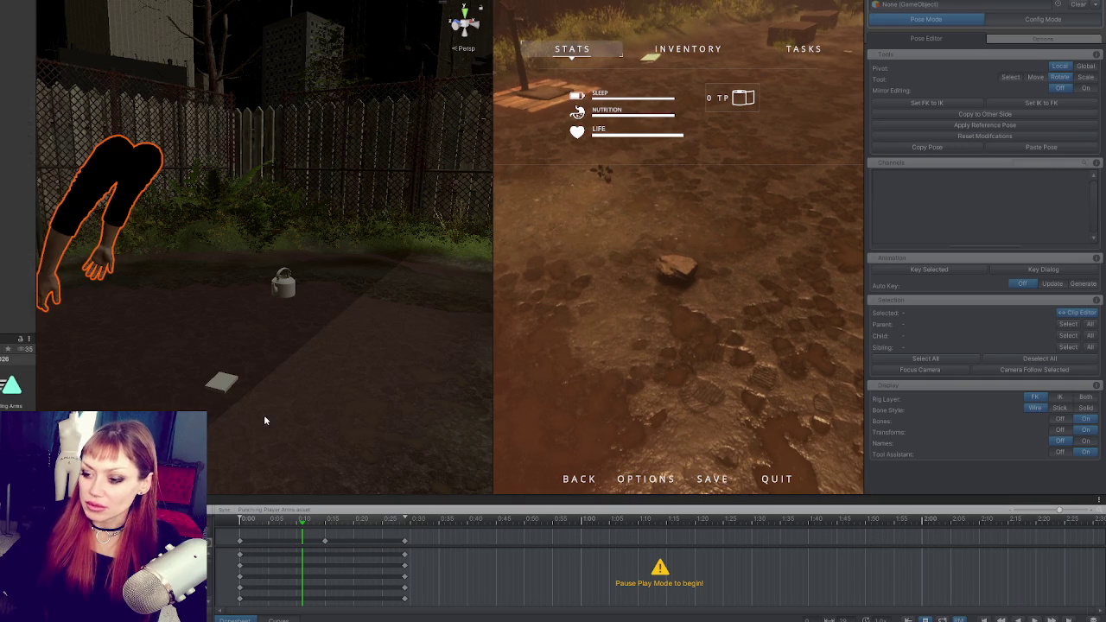
key("ctrl+p")
left_click_drag(339, 497, 371, 270)
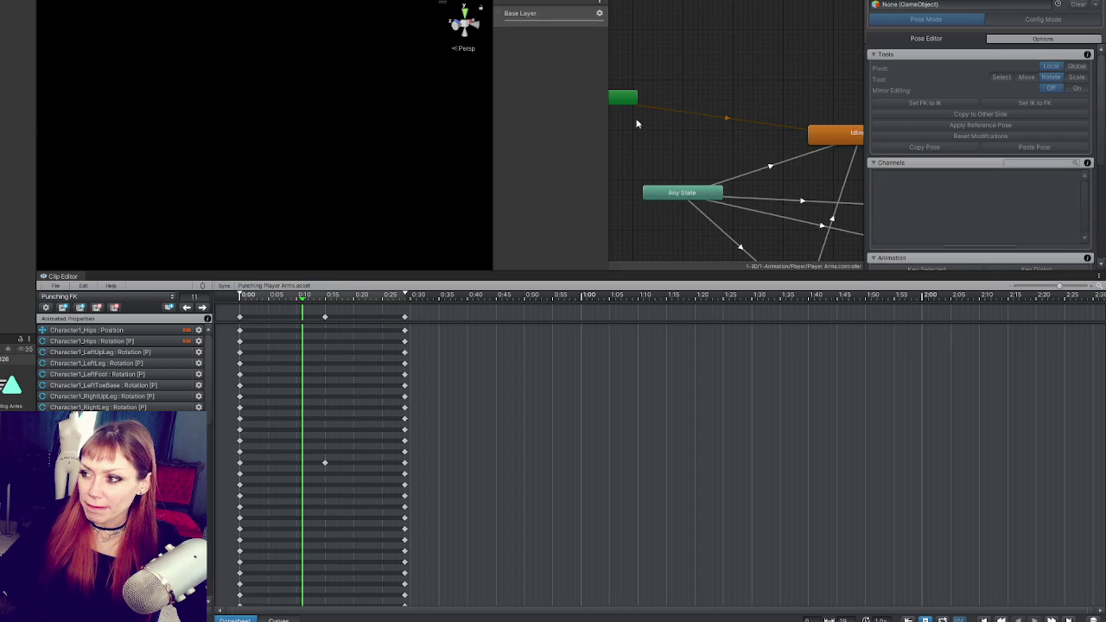
Select the Punching 3 0 state, reset the clip to frame 0 and resize the inspector, scene and timeline.
left_click(816, 72)
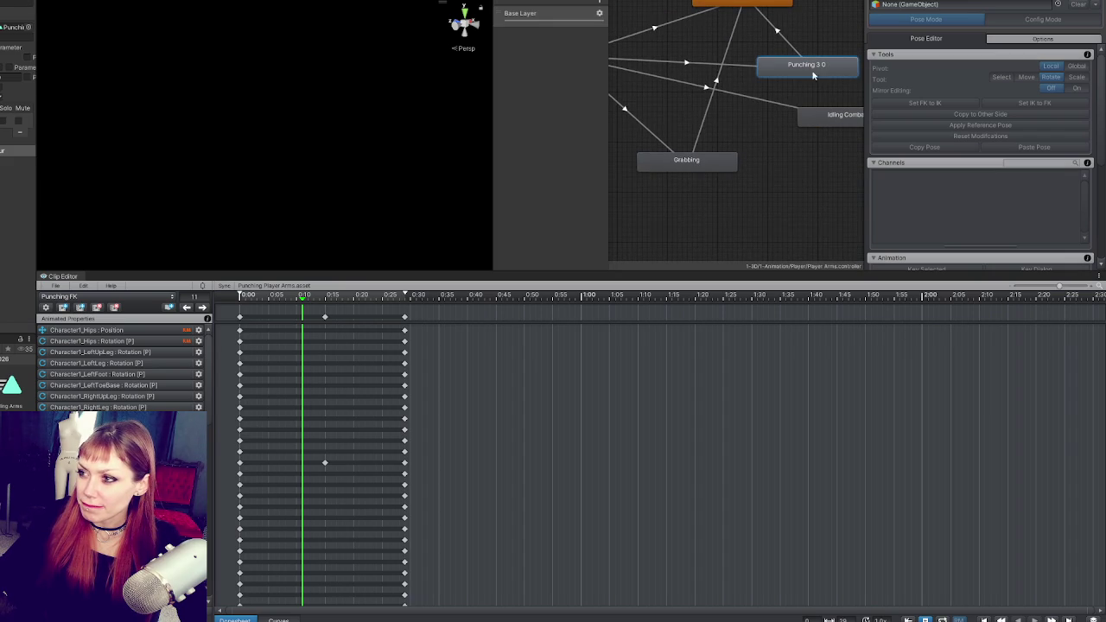
mouse_move(38, 111)
left_mouse_down()
mouse_move(160, 113)
mouse_move(14, 121)
left_mouse_up()
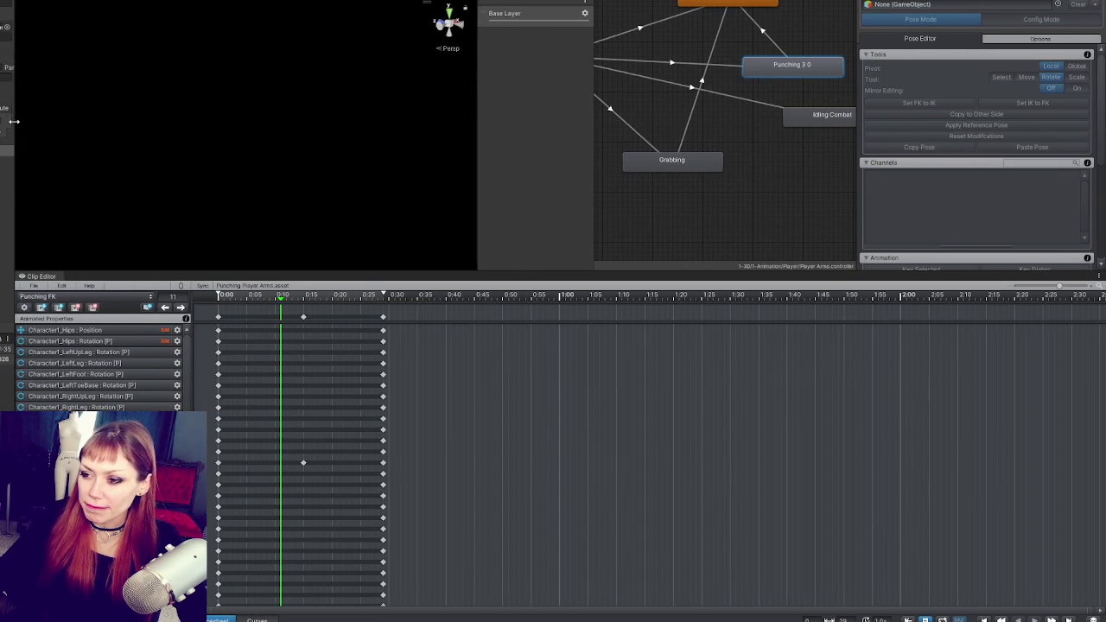
left_click(218, 296)
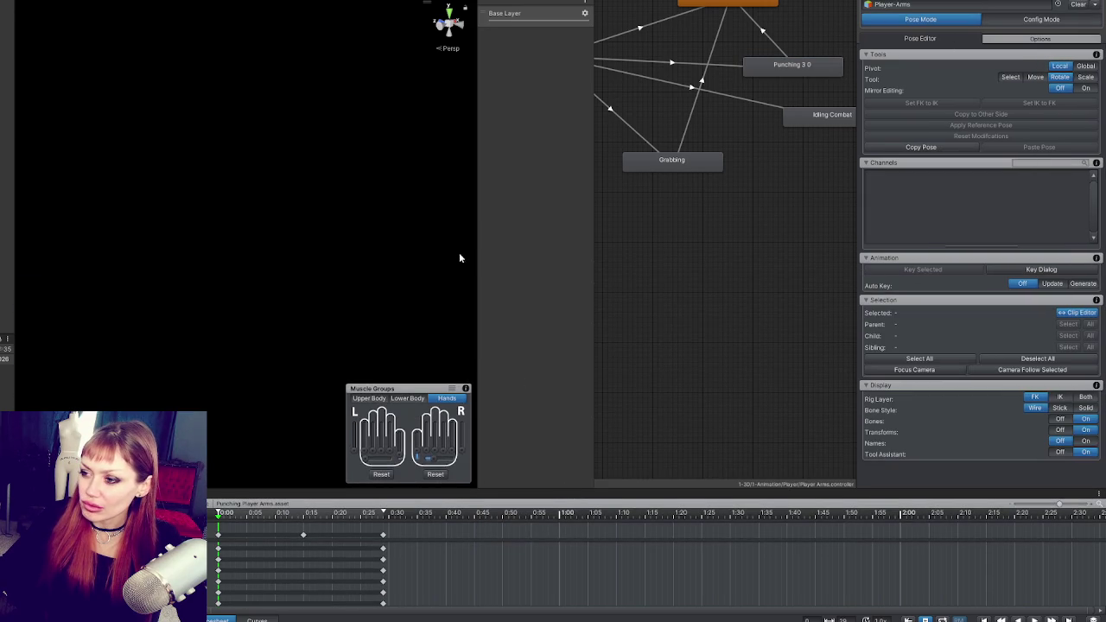
left_click_drag(474, 250, 657, 249)
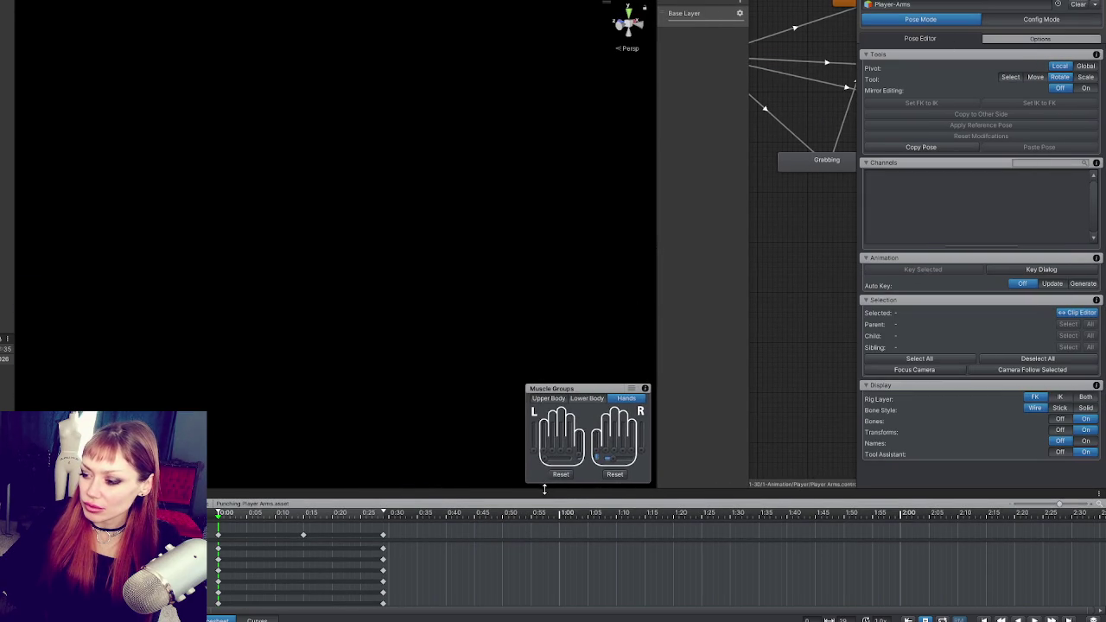
left_click_drag(545, 489, 596, 377)
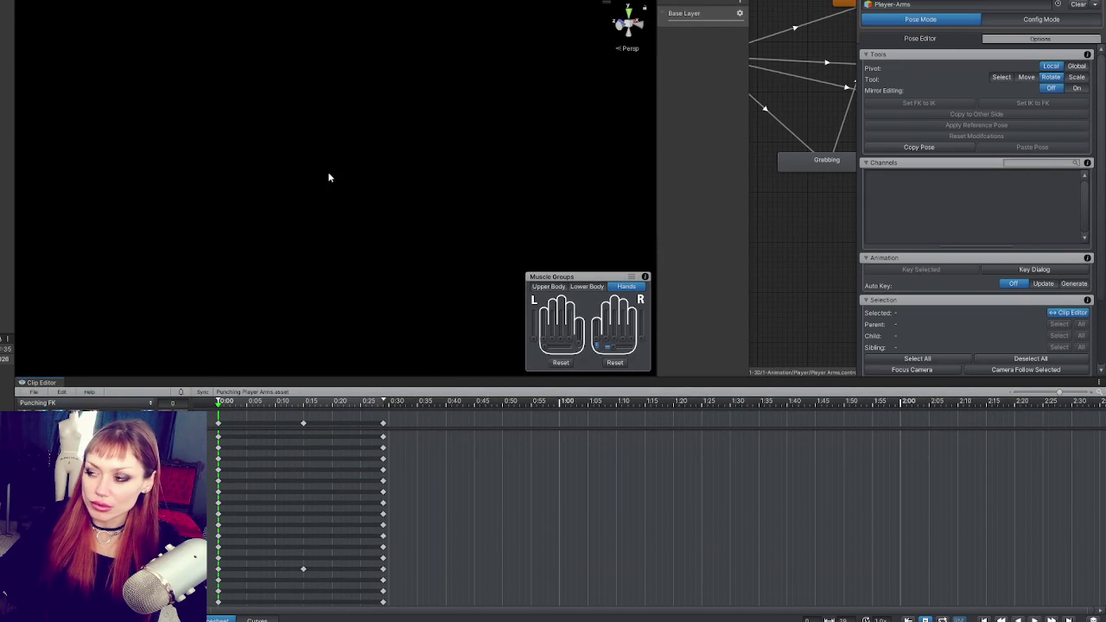
Reload Player-Arms into UMotion and scrub the punch through frames 15 and 20, back to 0.
left_click(1079, 4)
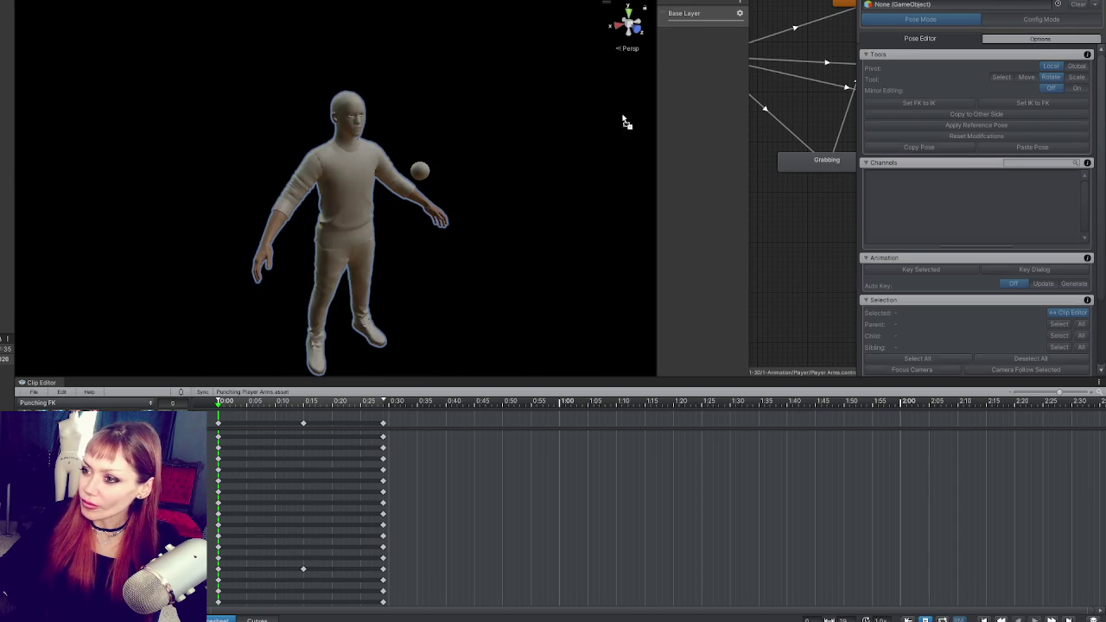
key("ctrl+z")
mouse_move(535, 125)
left_mouse_down()
mouse_move(669, 116)
mouse_move(498, 130)
mouse_move(455, 78)
left_mouse_up()
left_click_drag(249, 403, 303, 404)
mouse_move(218, 227)
left_mouse_down()
mouse_move(469, 328)
mouse_move(345, 276)
mouse_move(320, 292)
left_mouse_up()
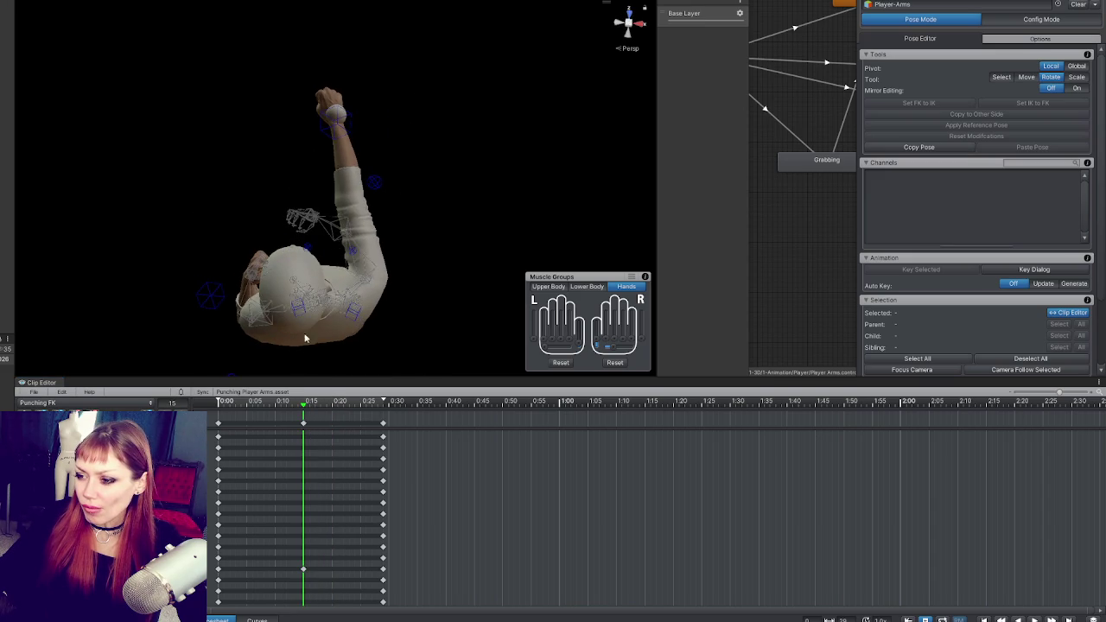
mouse_move(303, 404)
left_mouse_down()
mouse_move(218, 403)
mouse_move(385, 402)
mouse_move(211, 393)
mouse_move(315, 415)
mouse_move(375, 403)
mouse_move(173, 406)
left_mouse_up()
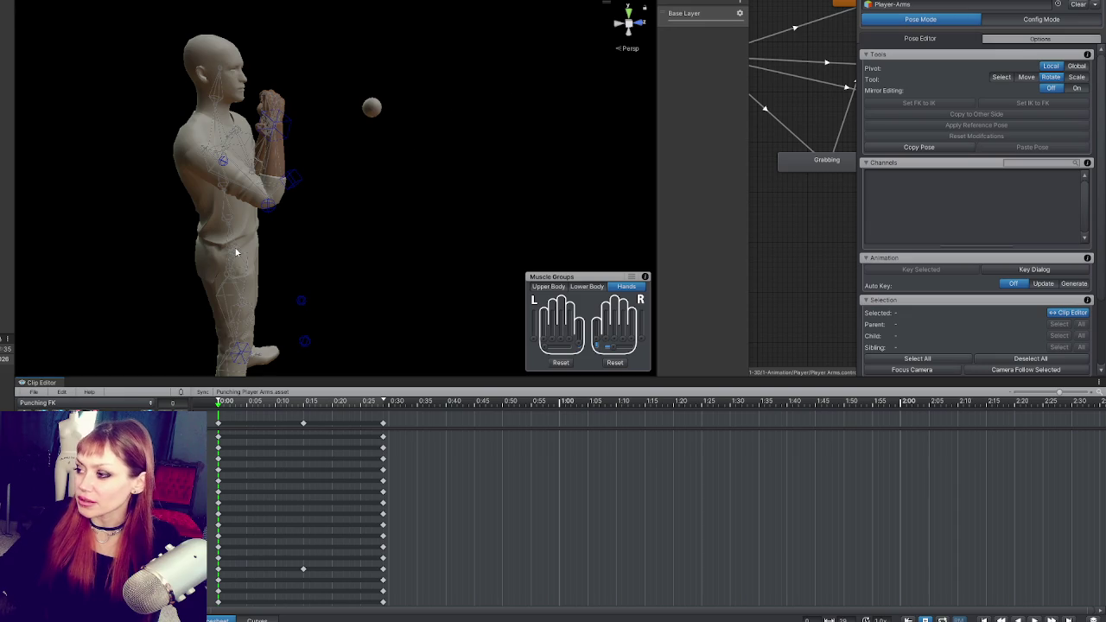
mouse_move(263, 403)
left_mouse_down()
mouse_move(383, 403)
mouse_move(274, 404)
mouse_move(100, 372)
left_mouse_up()
Play the Punching FK preview, then hide the inspector and widen the Animator graph.
left_click_drag(16, 311, 306, 330)
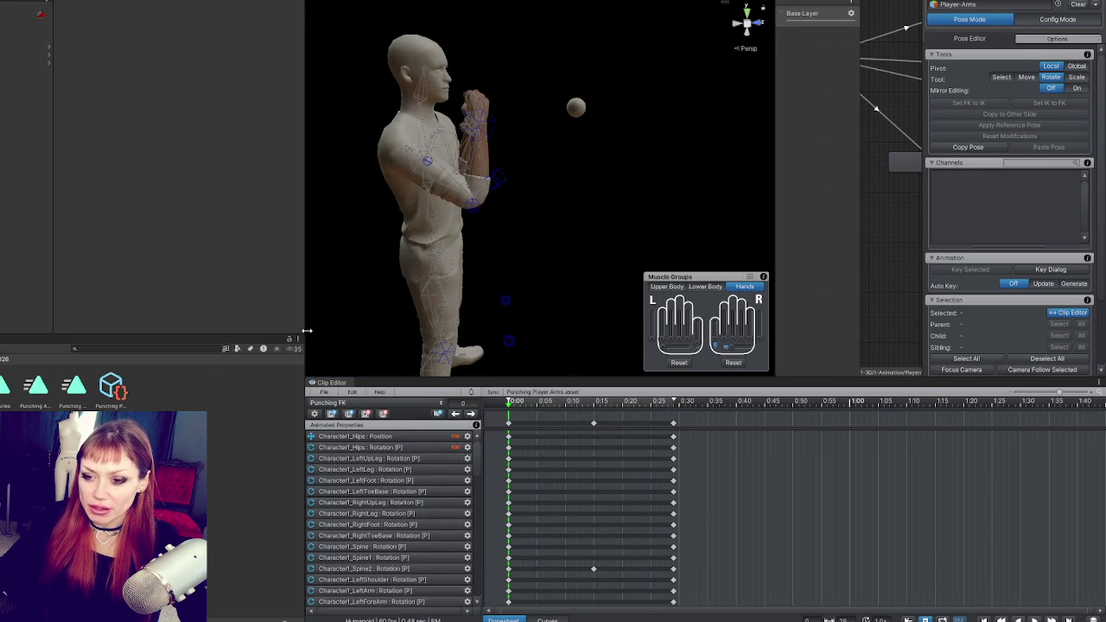
left_click_drag(144, 335, 144, 427)
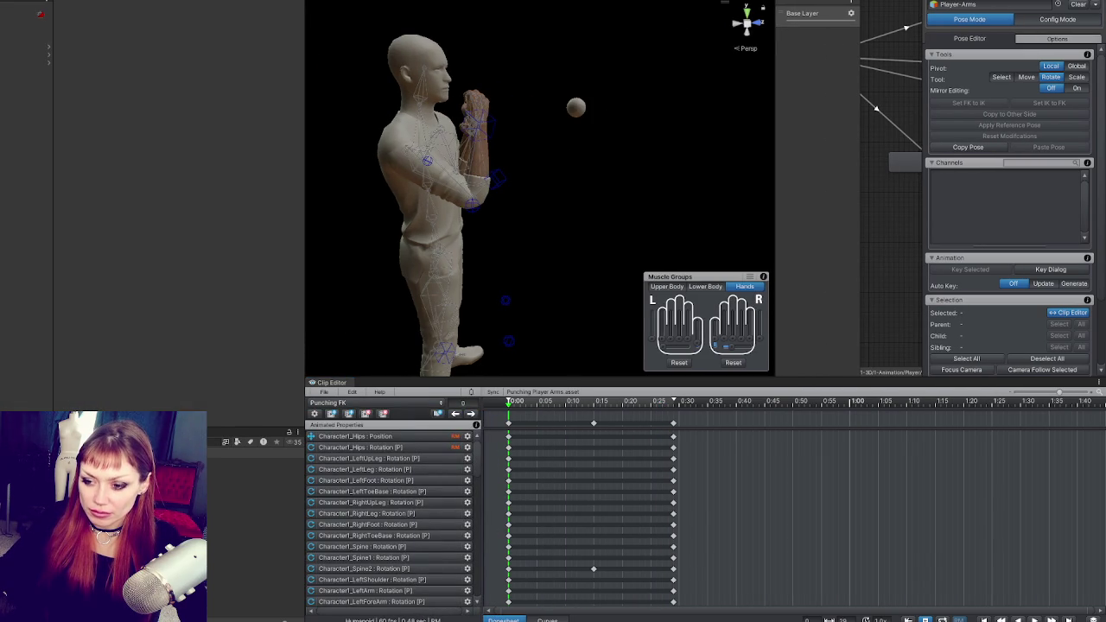
key("w")
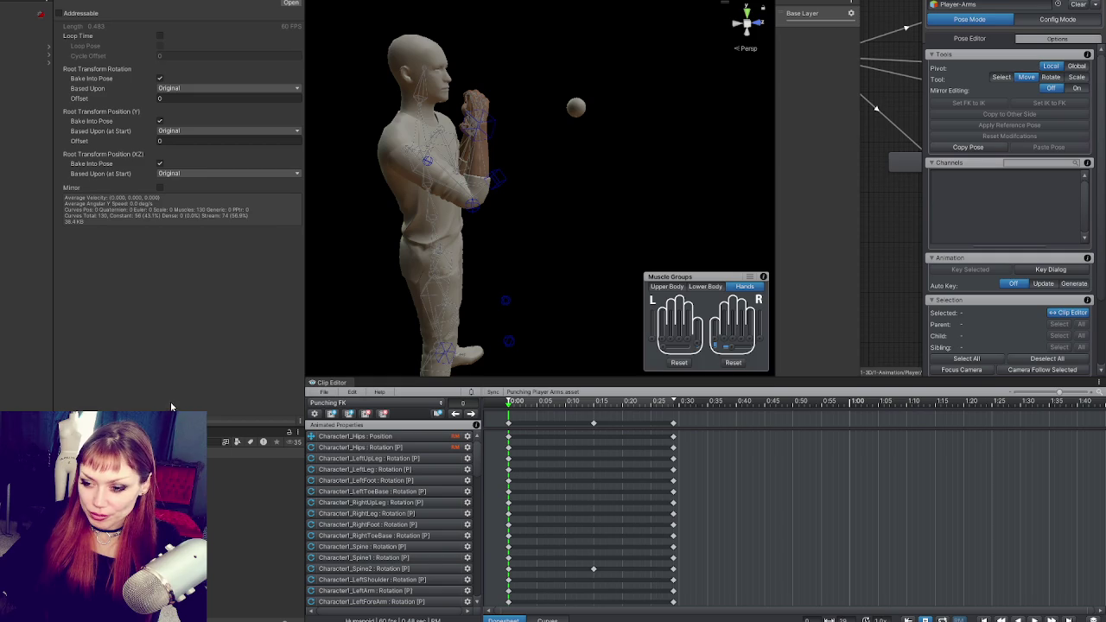
left_click_drag(130, 404, 130, 154)
left_click(61, 164)
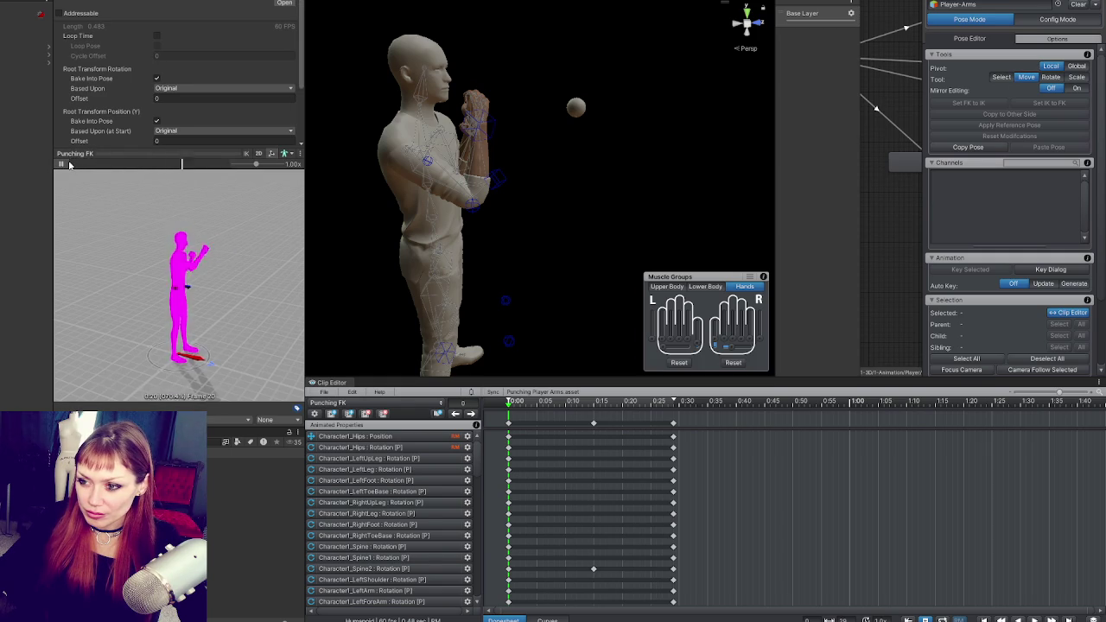
left_click(87, 154)
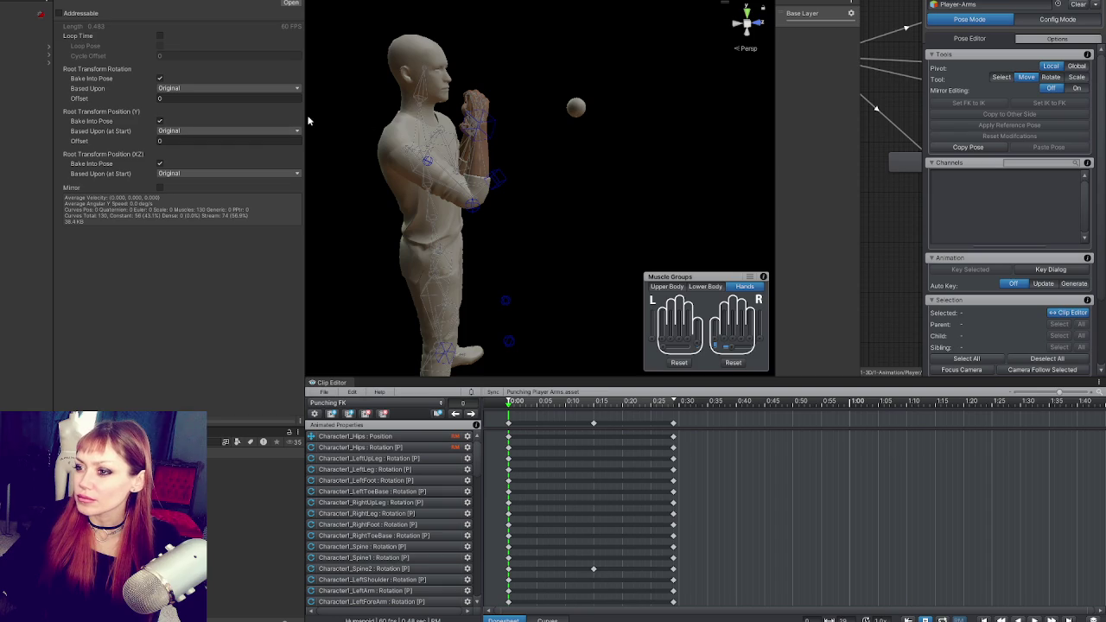
left_click_drag(304, 116, 0, 116)
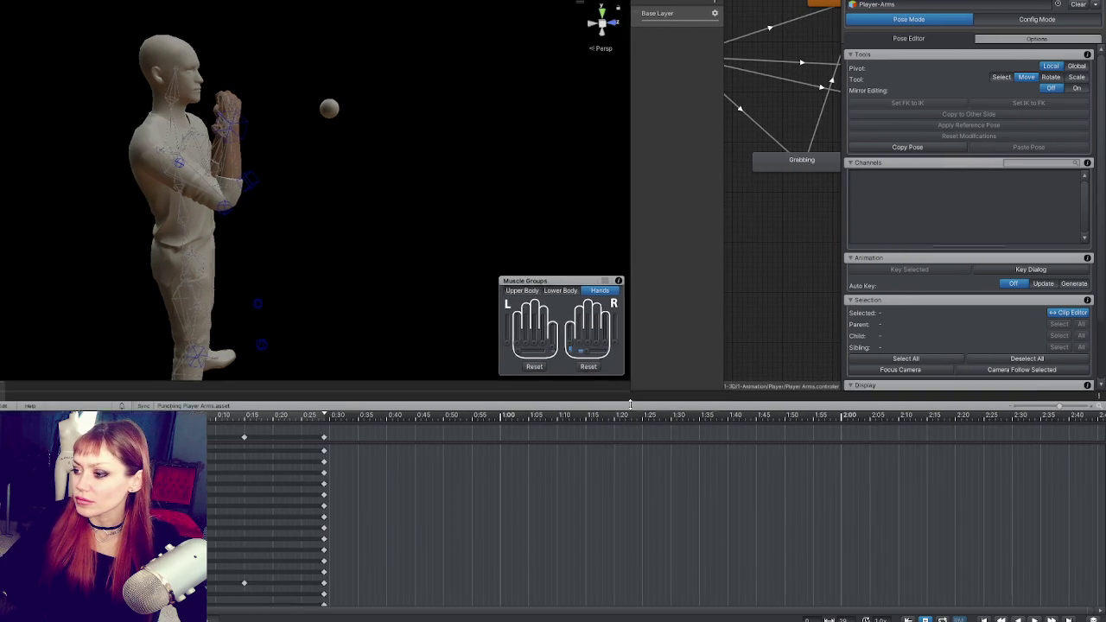
left_click_drag(628, 45, 53, 45)
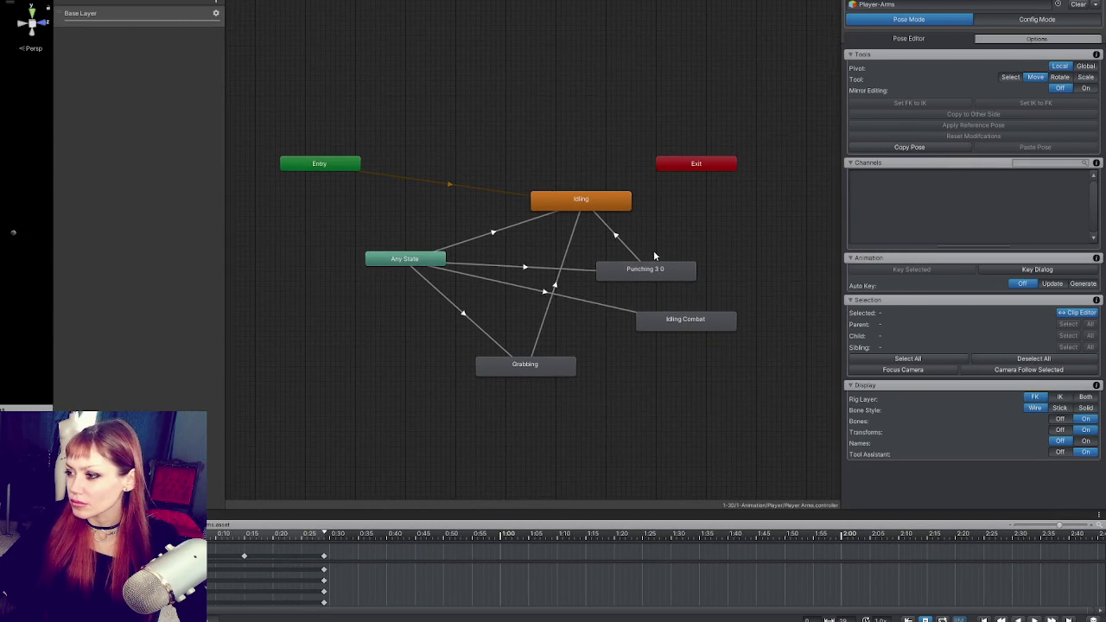
Inspect the Punching 3 0 state and its Any State and Idling transitions, scrubbing the transition preview.
left_click(656, 275)
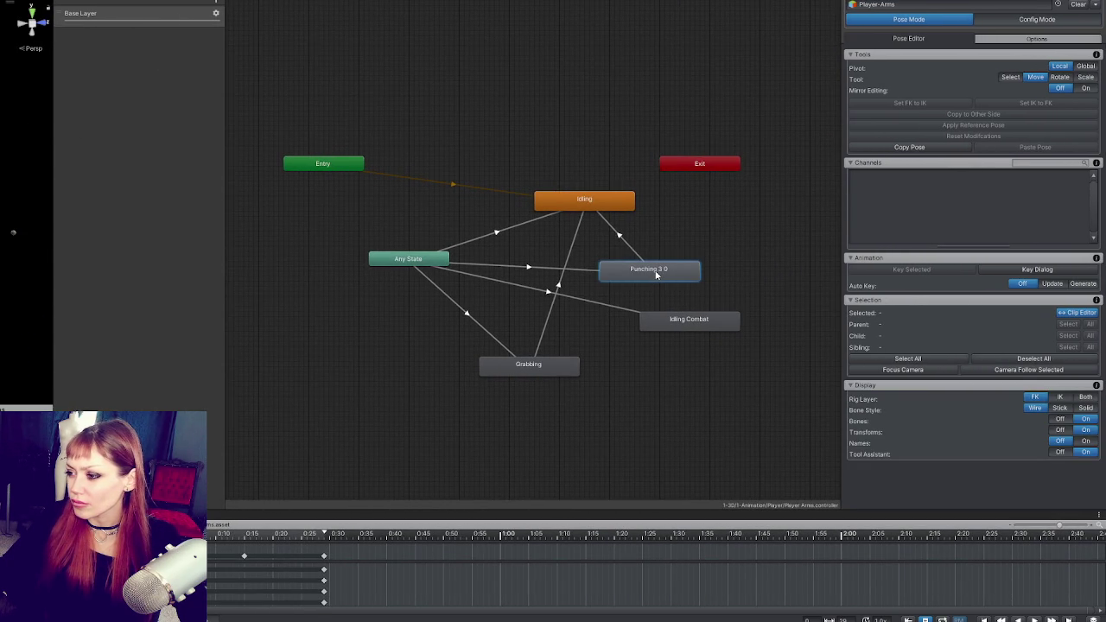
left_click(592, 271)
left_click_drag(1, 168, 116, 168)
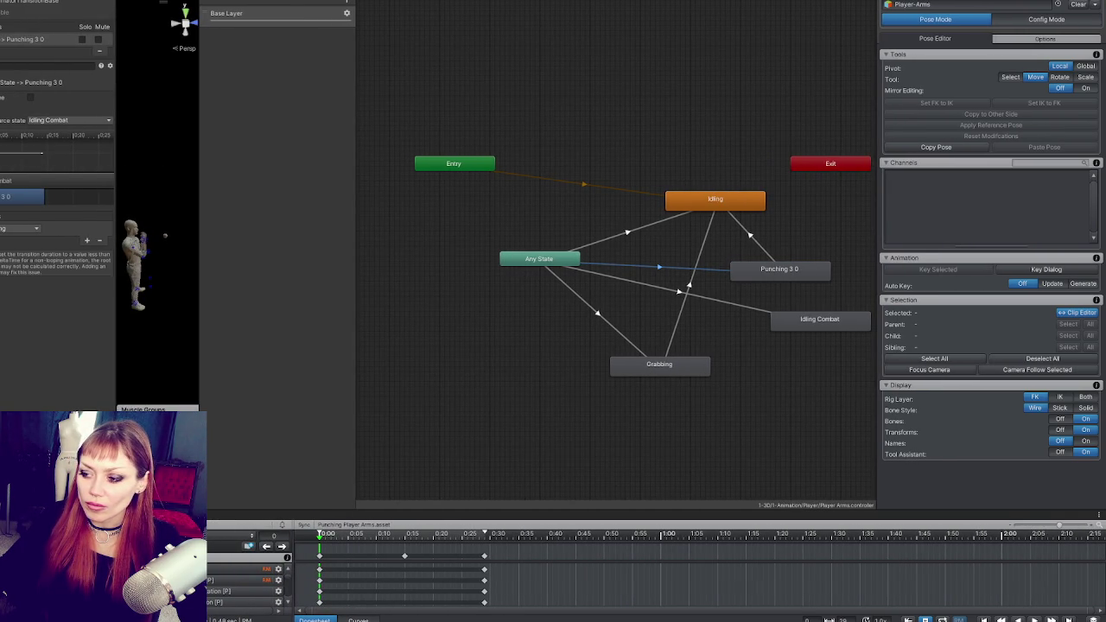
left_click(752, 276)
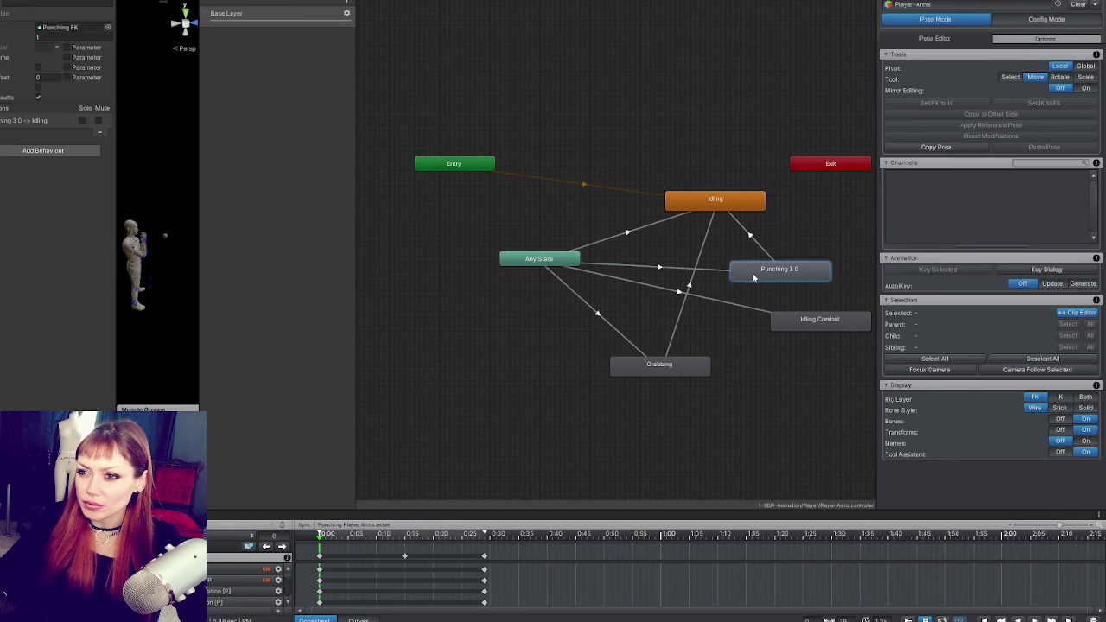
left_click(762, 246)
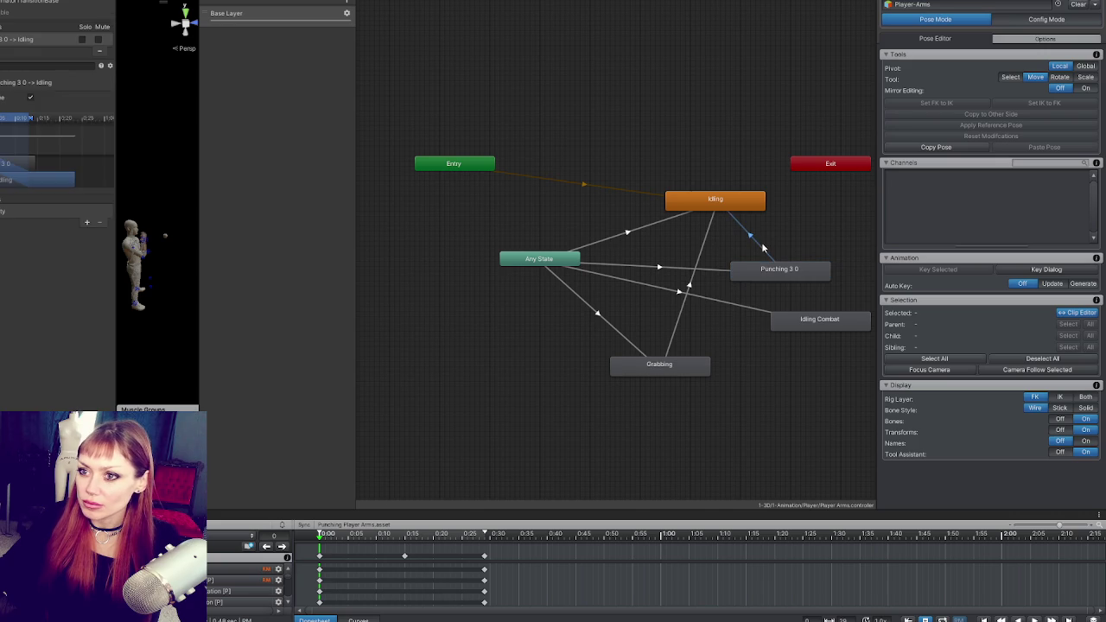
mouse_move(9, 121)
left_mouse_down()
mouse_move(41, 121)
mouse_move(30, 121)
left_mouse_up()
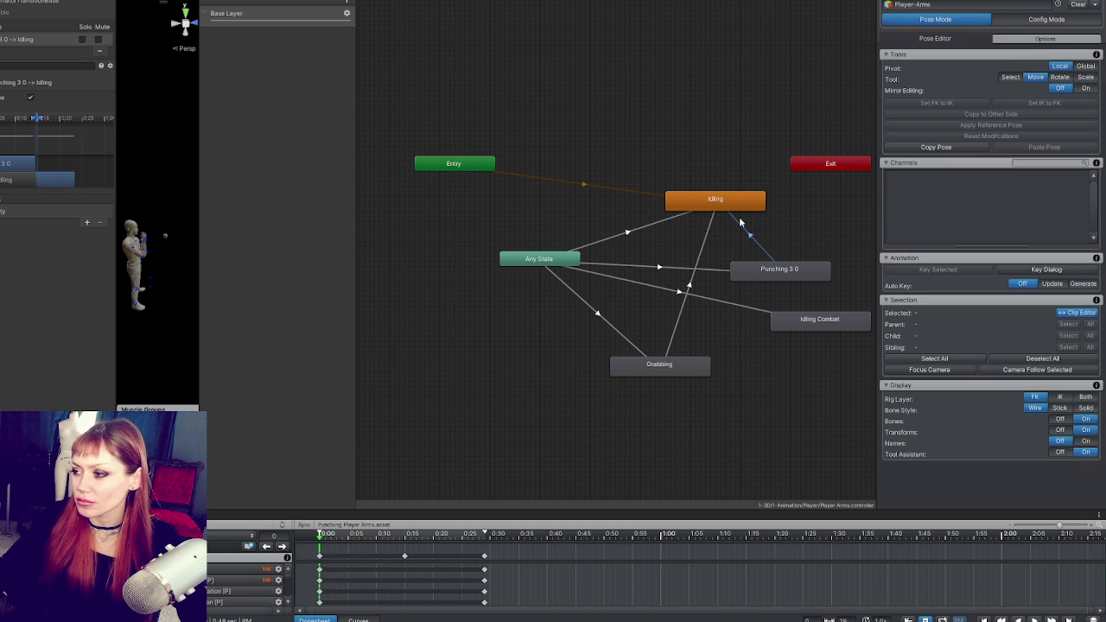
Open the Punching FK clip from the Punching 3 0 state and check the Any State to Grabbing transition.
left_click(750, 272)
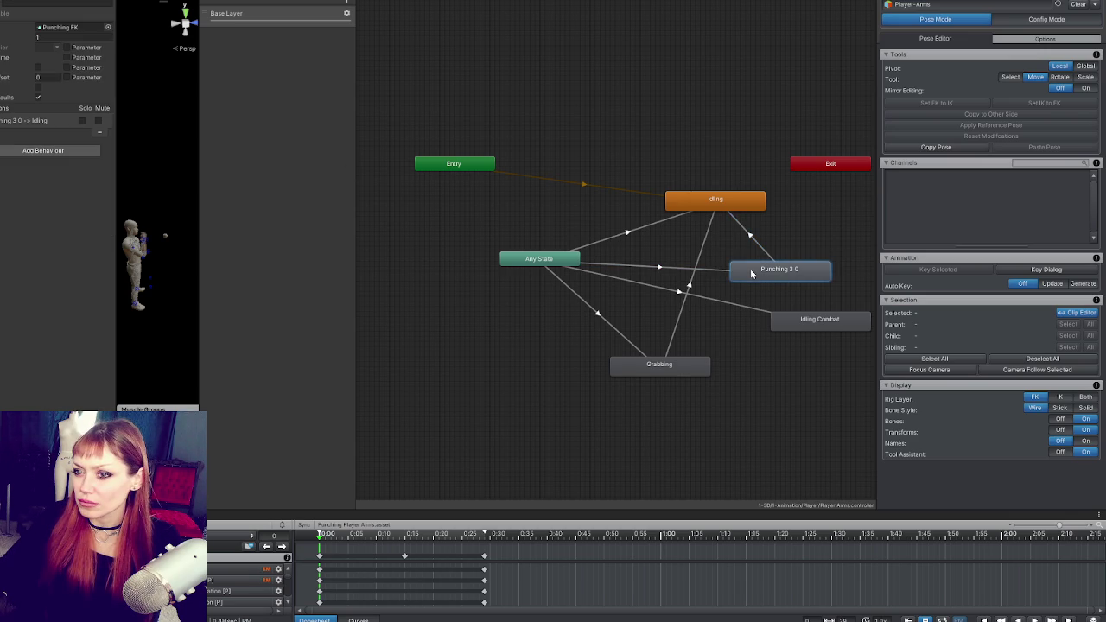
double_click(760, 273)
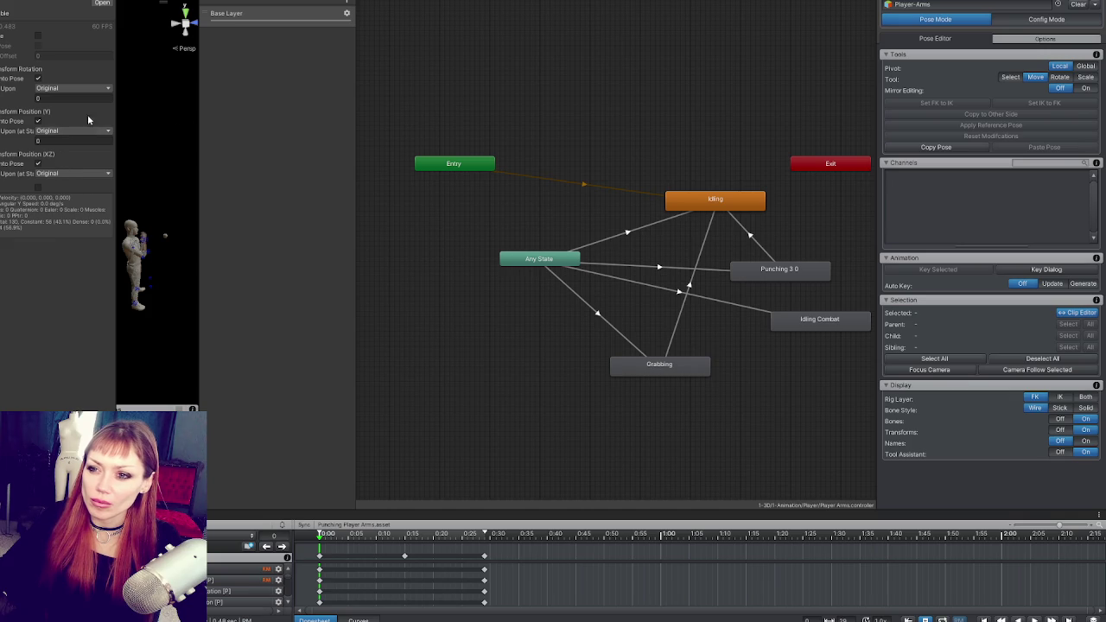
left_click(635, 349)
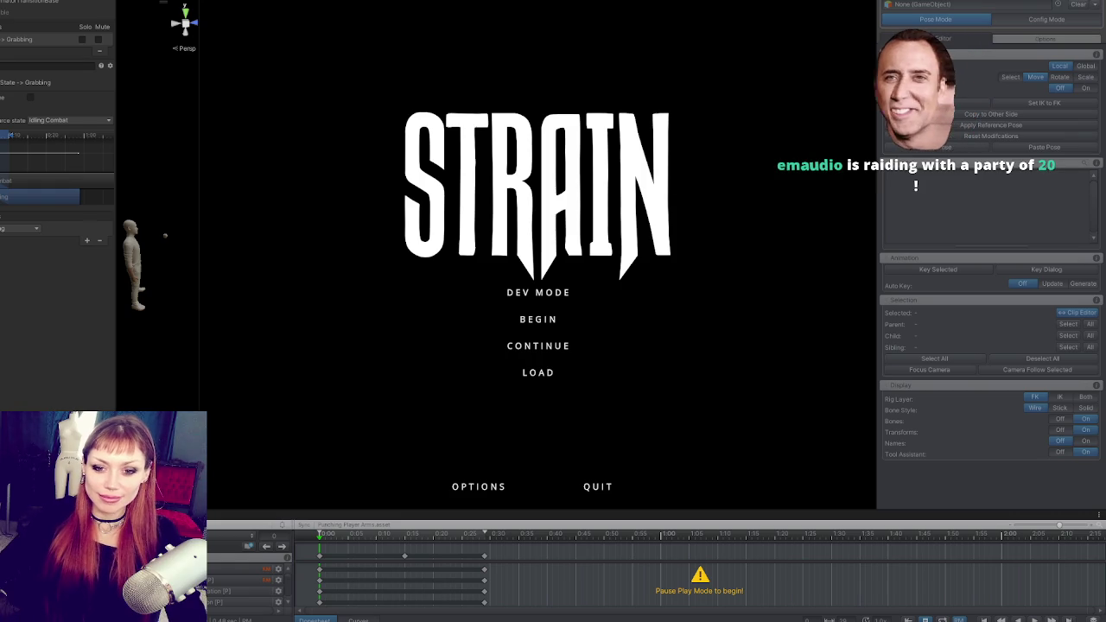
Start a DEV MODE game and punch repeatedly with the first-person arms in the fenced yard.
left_click(551, 298)
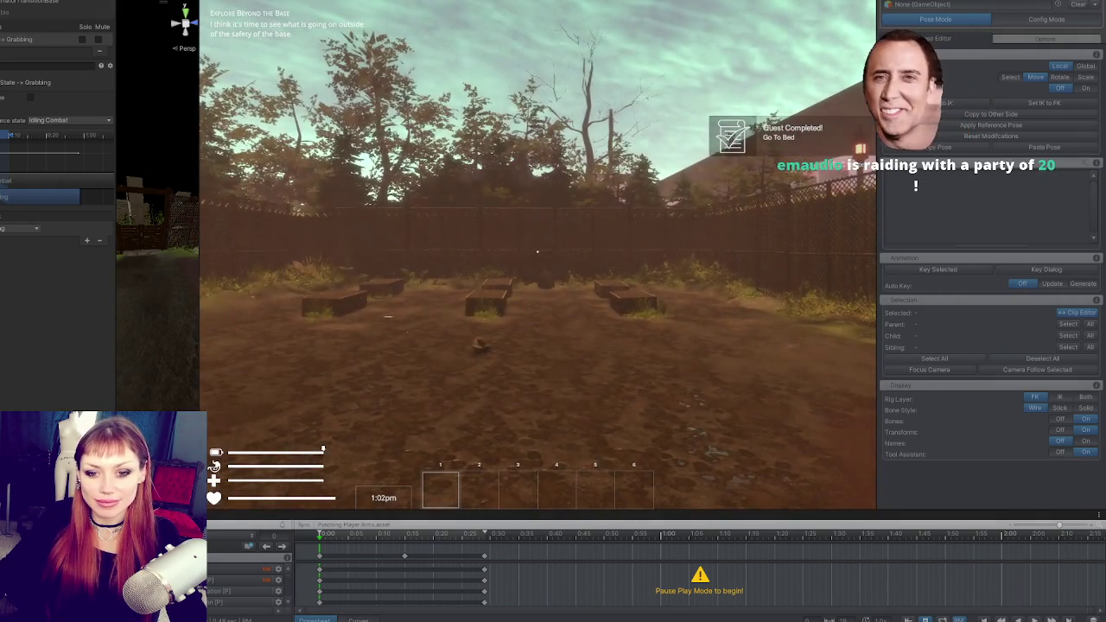
left_click(467, 312)
left_click(538, 251)
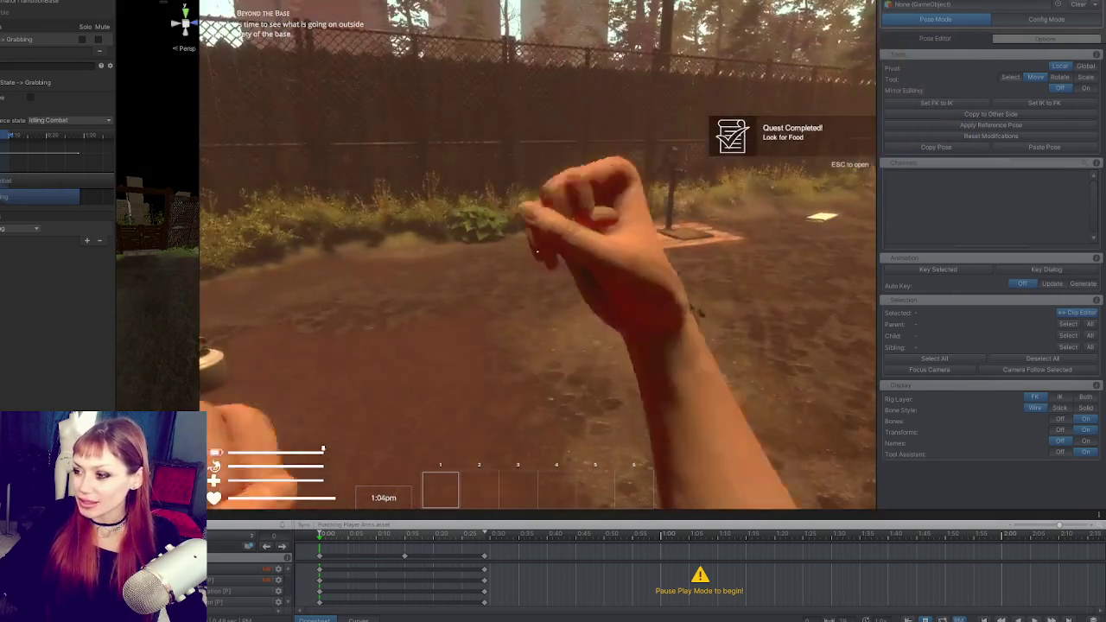
left_click(538, 252)
left_click(537, 252)
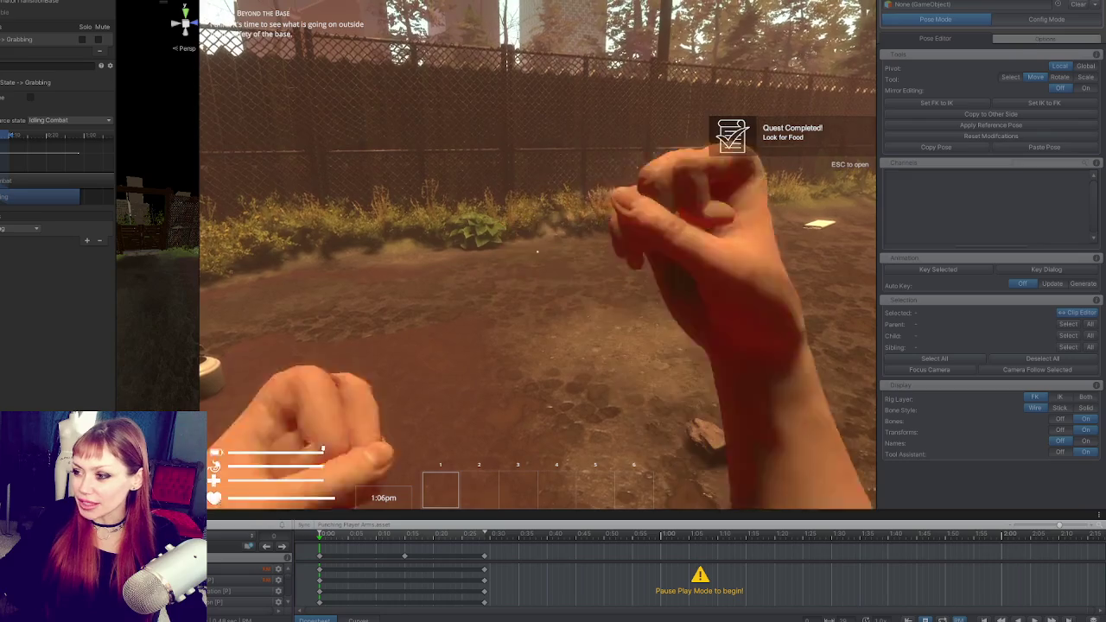
left_click(537, 251)
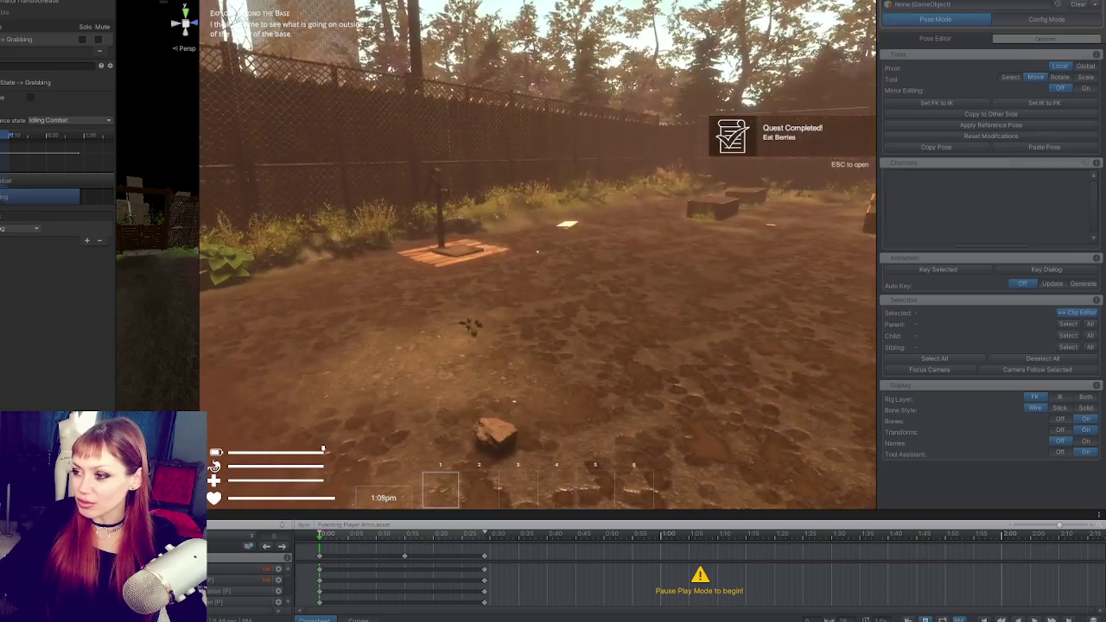
left_click(537, 251)
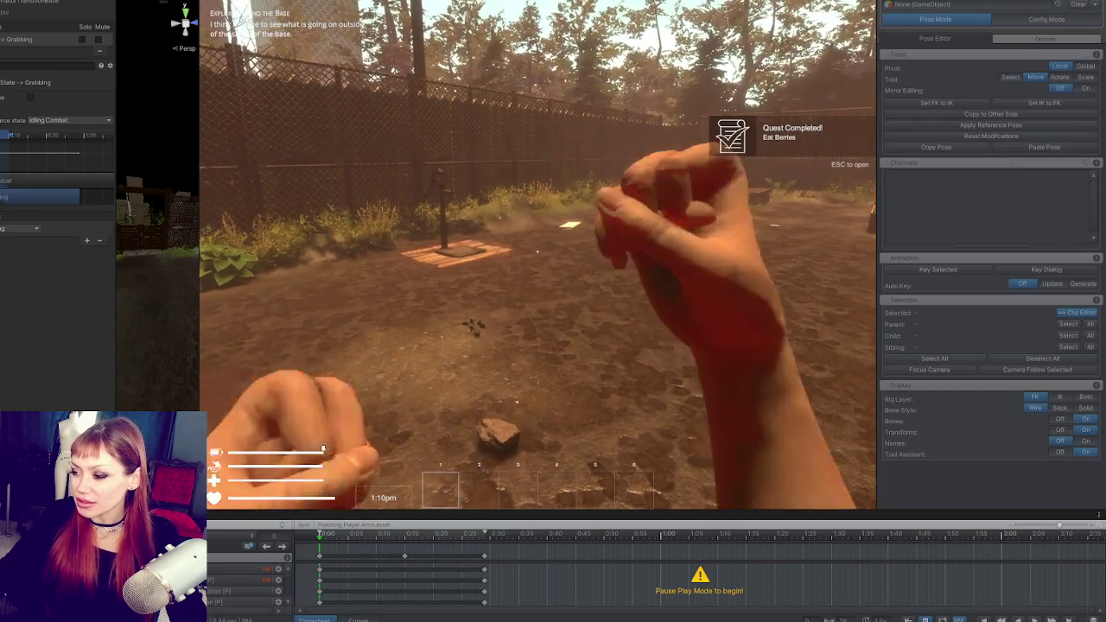
left_click(537, 251)
left_click(537, 251)
left_click(538, 252)
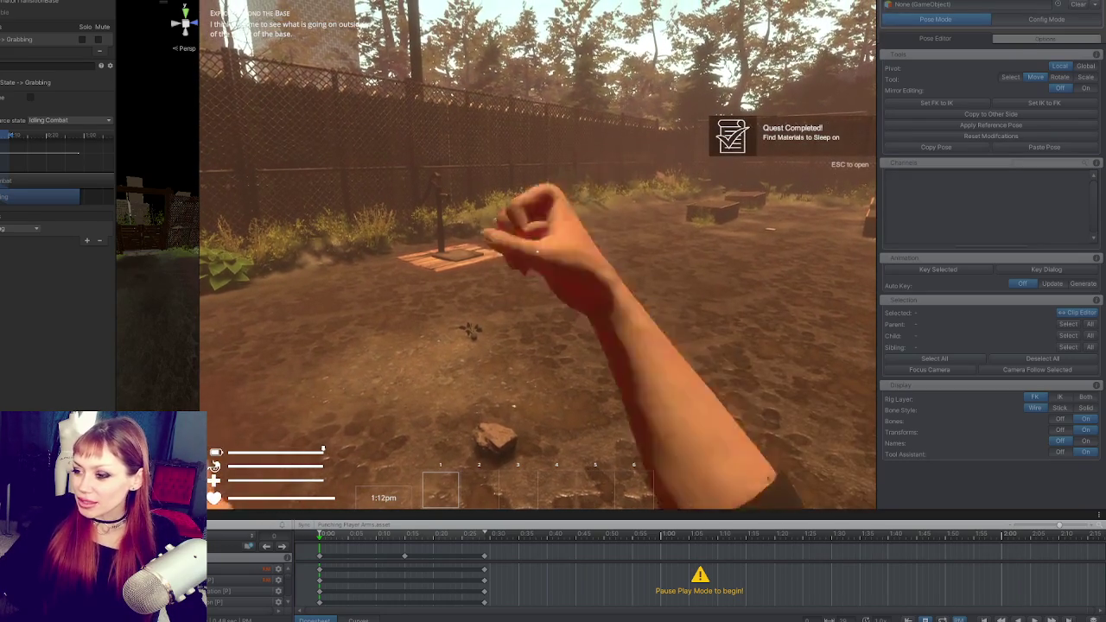
left_click(537, 252)
left_click(537, 251)
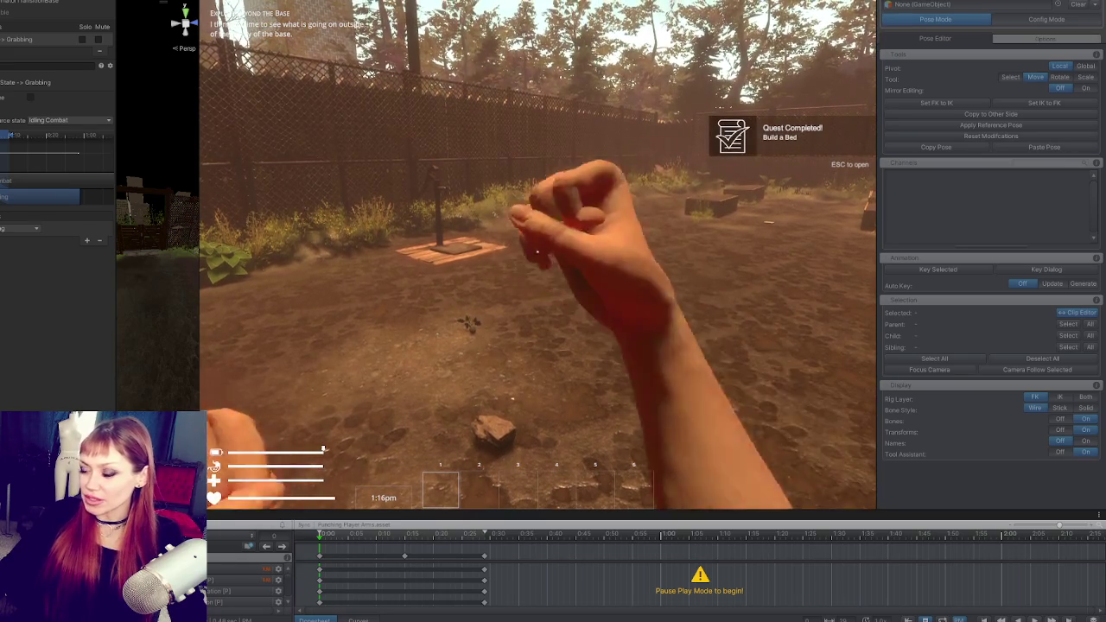
left_click(536, 251)
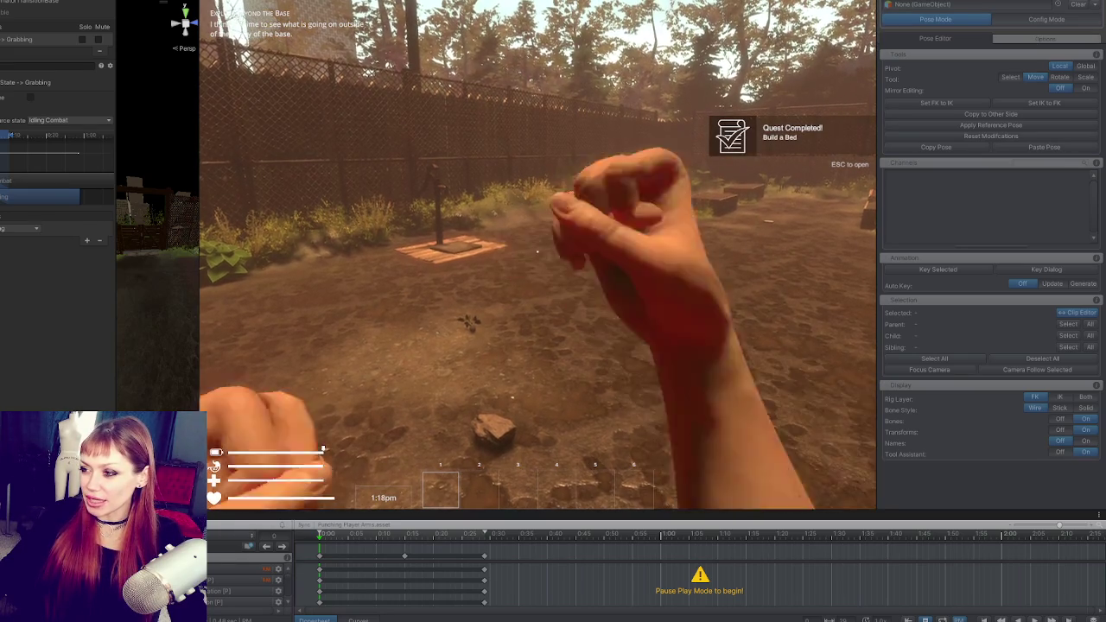
left_click(536, 251)
left_click(537, 252)
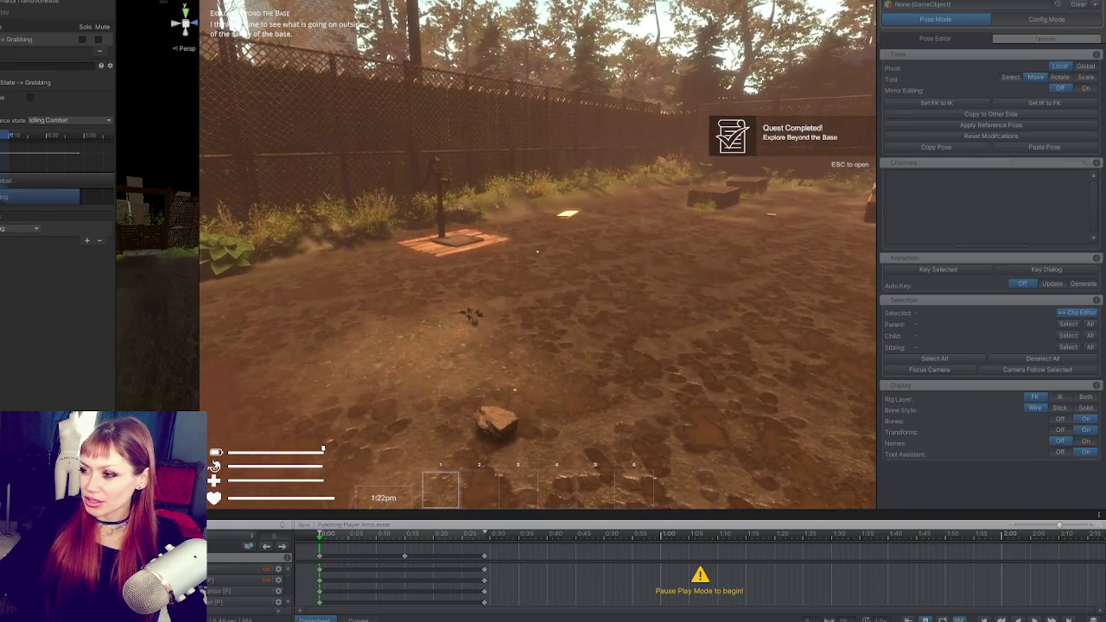
left_click(537, 252)
left_click(536, 251)
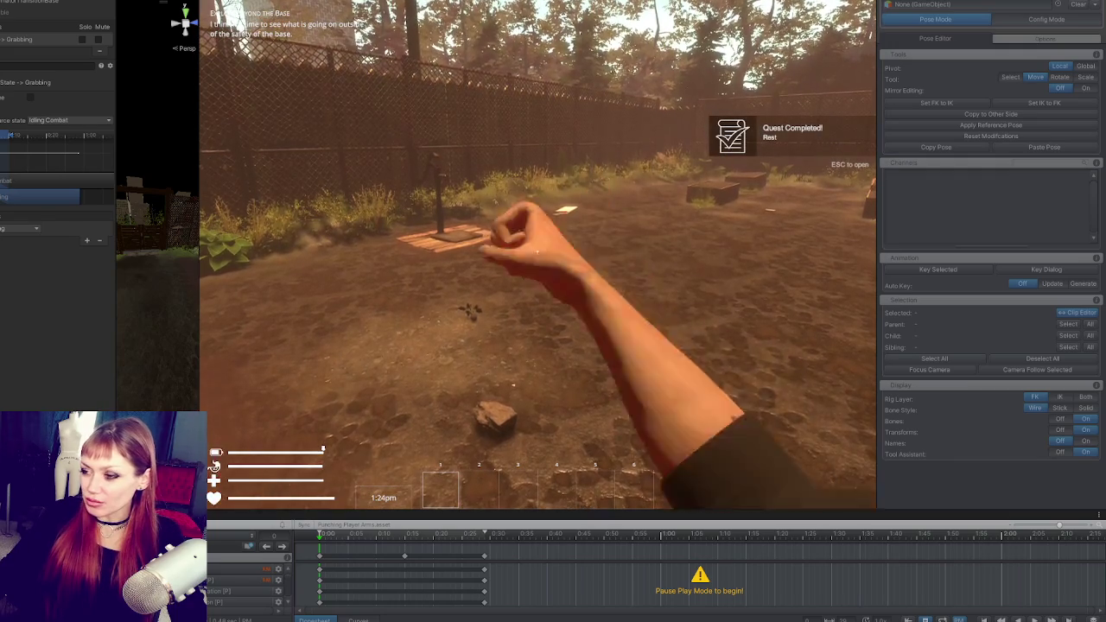
left_click(536, 251)
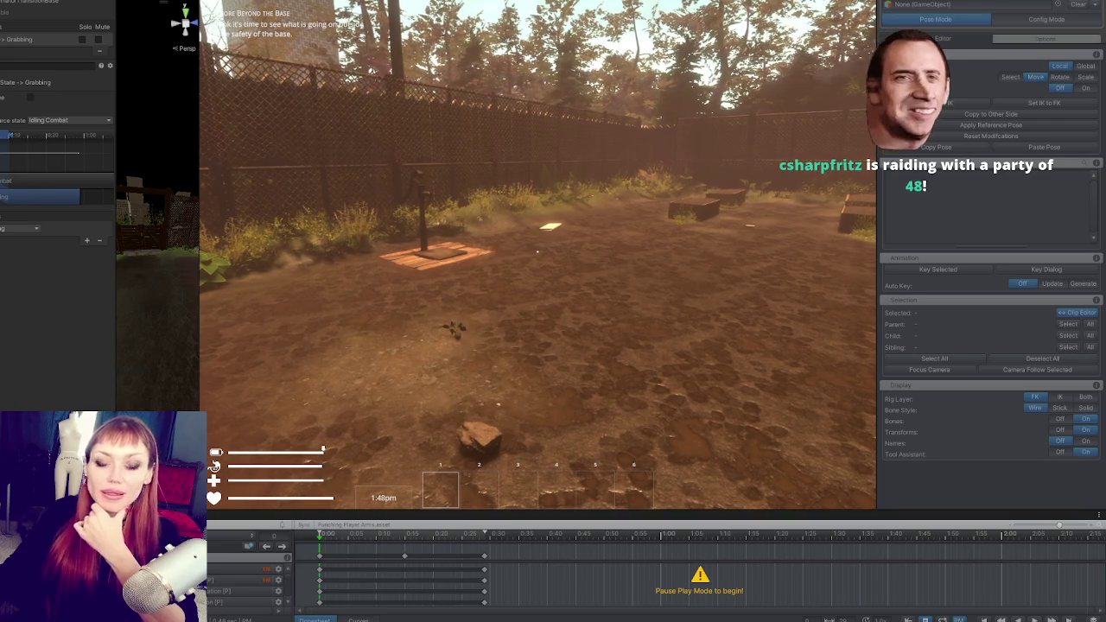
Open and close the pause menu with Esc, then press E to pick up the stone.
key("Escape")
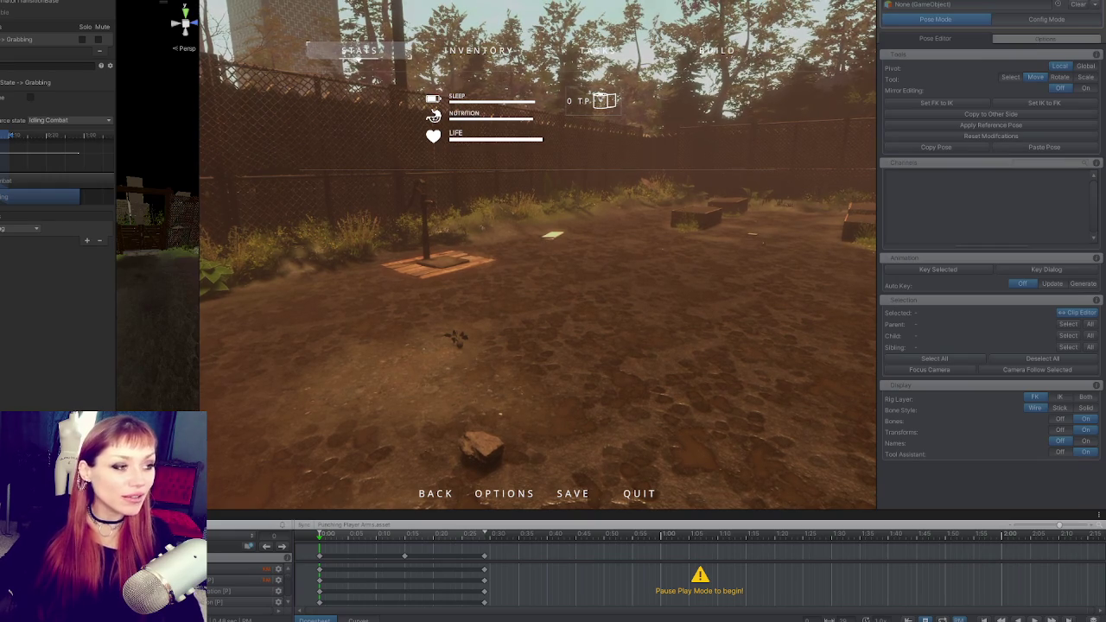
key("Escape")
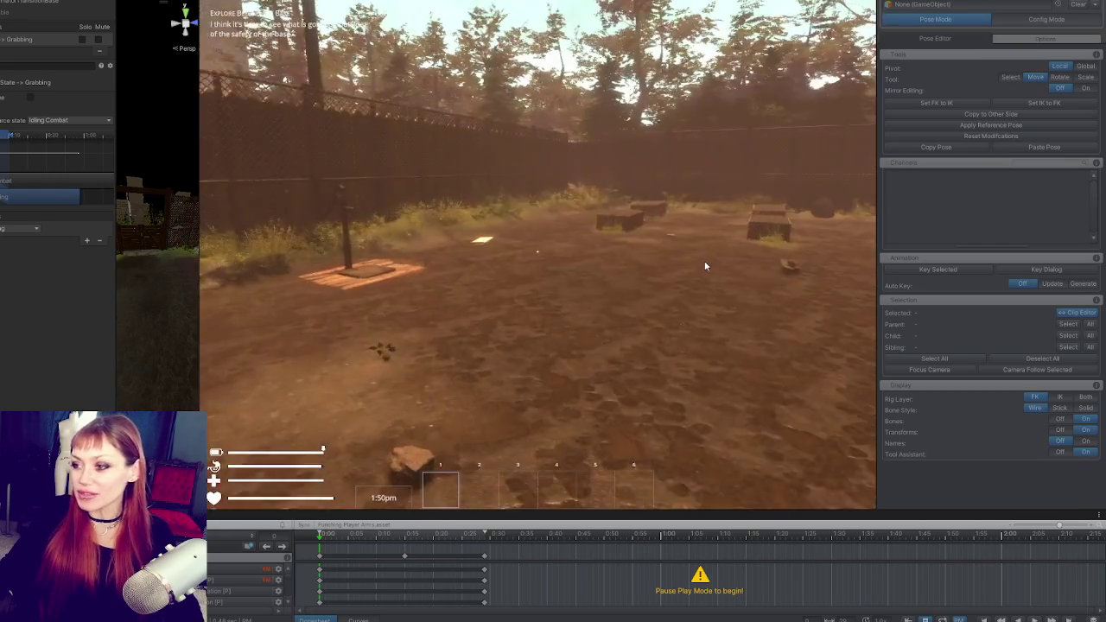
key("e")
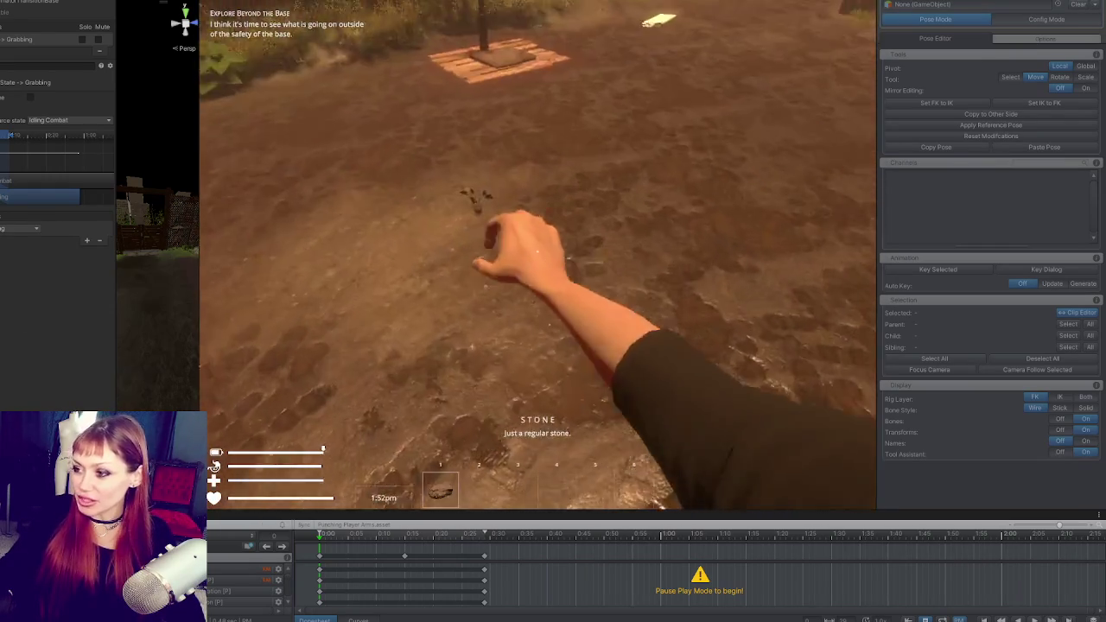
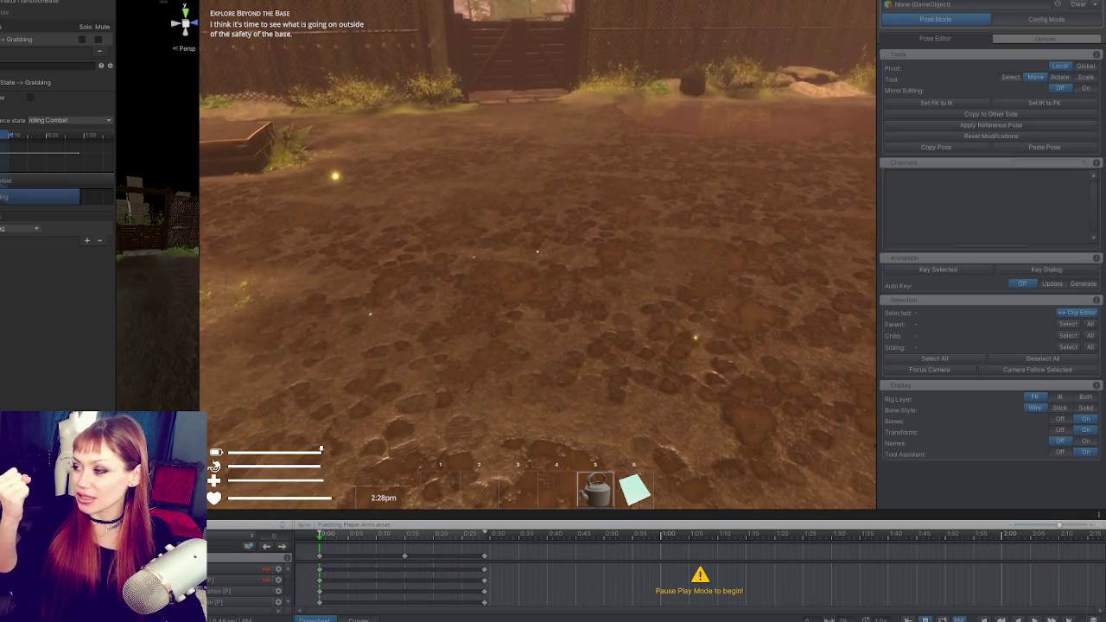
Throw seven test punches in the running game, then pause and exit Play Mode.
left_click(537, 251)
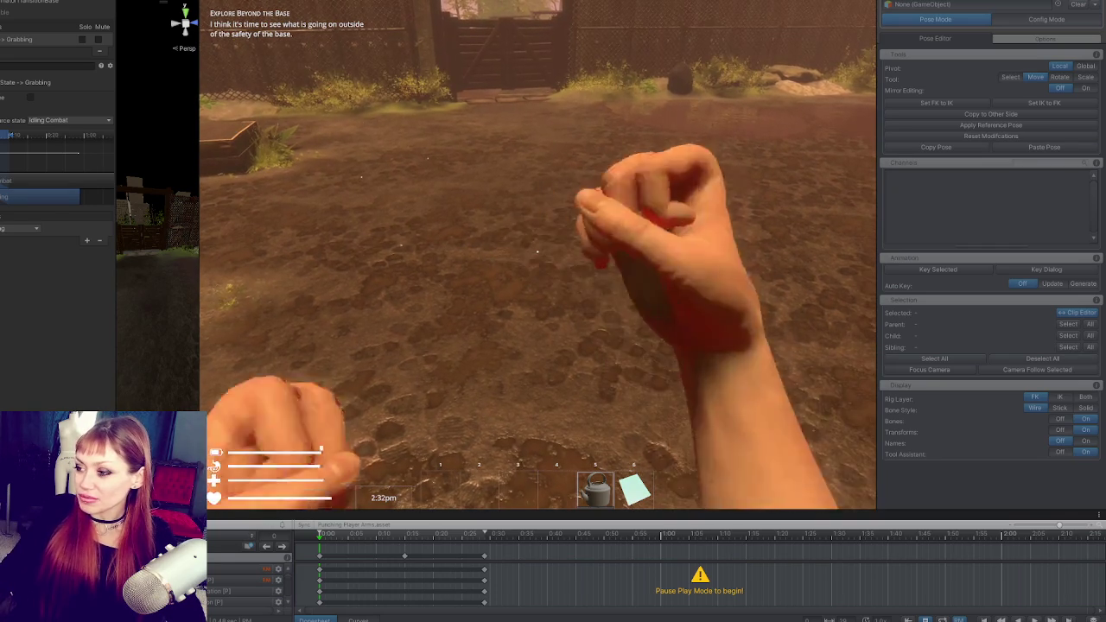
left_click(538, 252)
left_click(538, 252)
left_click(538, 252)
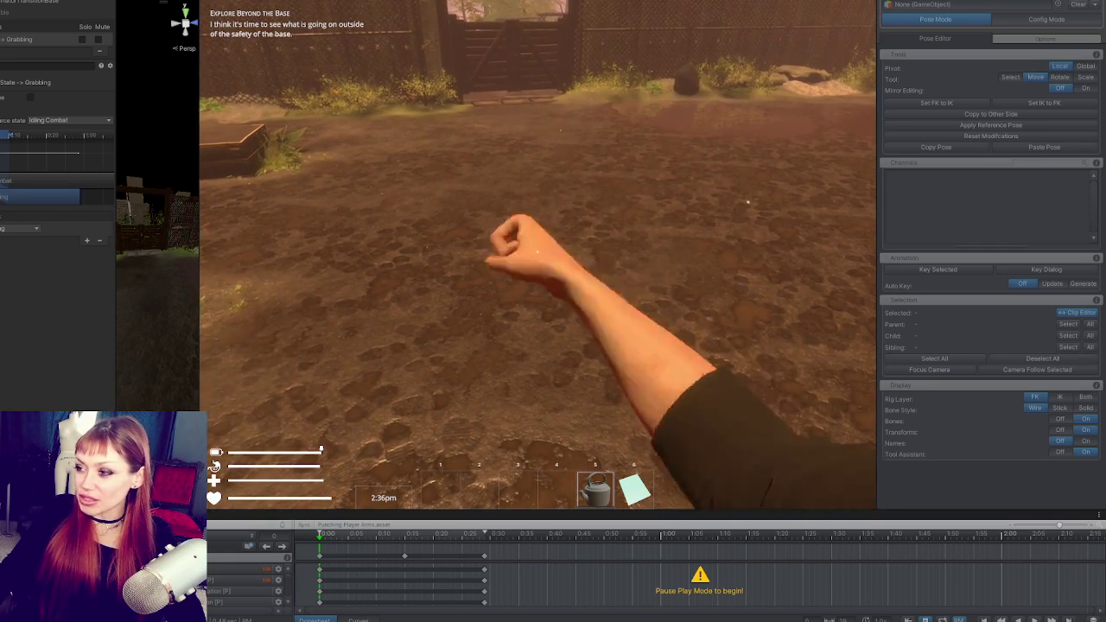
left_click(538, 251)
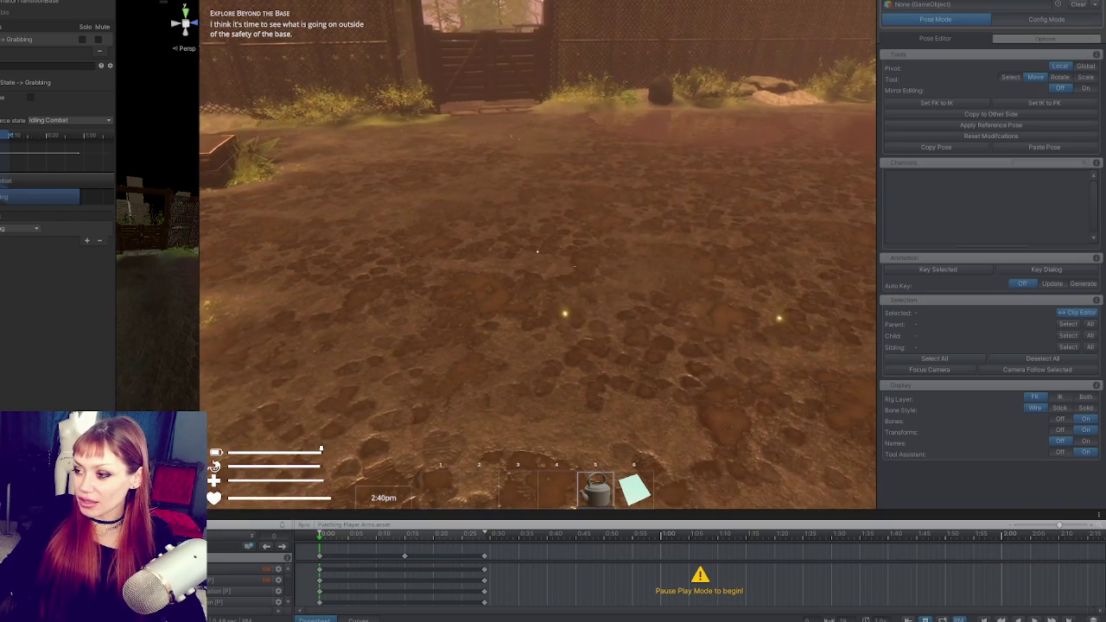
left_click(538, 252)
left_click(537, 251)
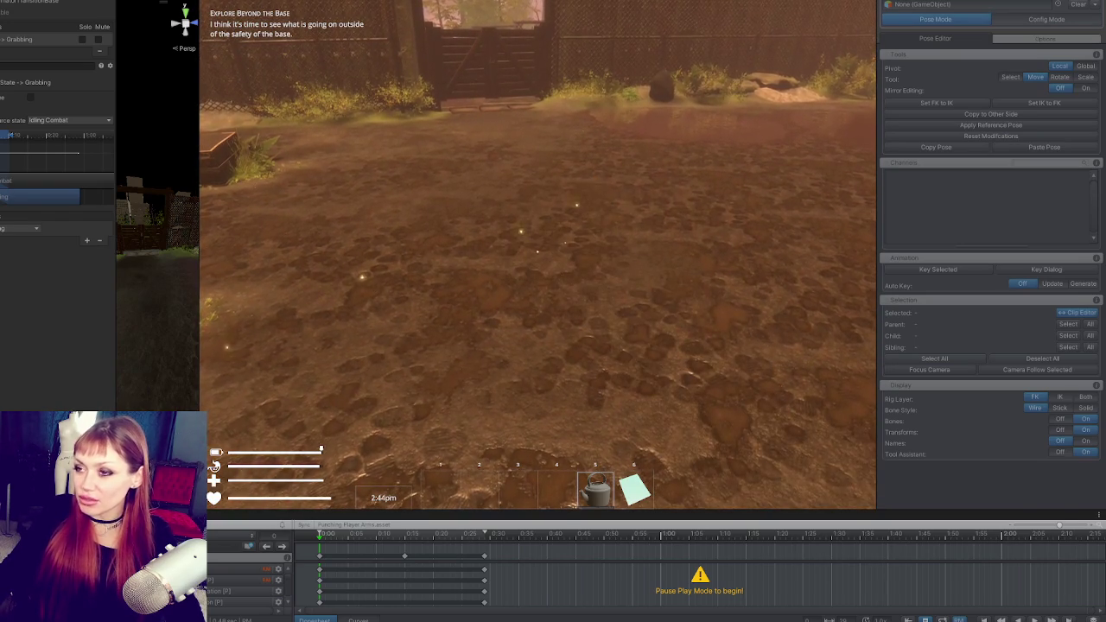
key("Escape")
key("ctrl+p")
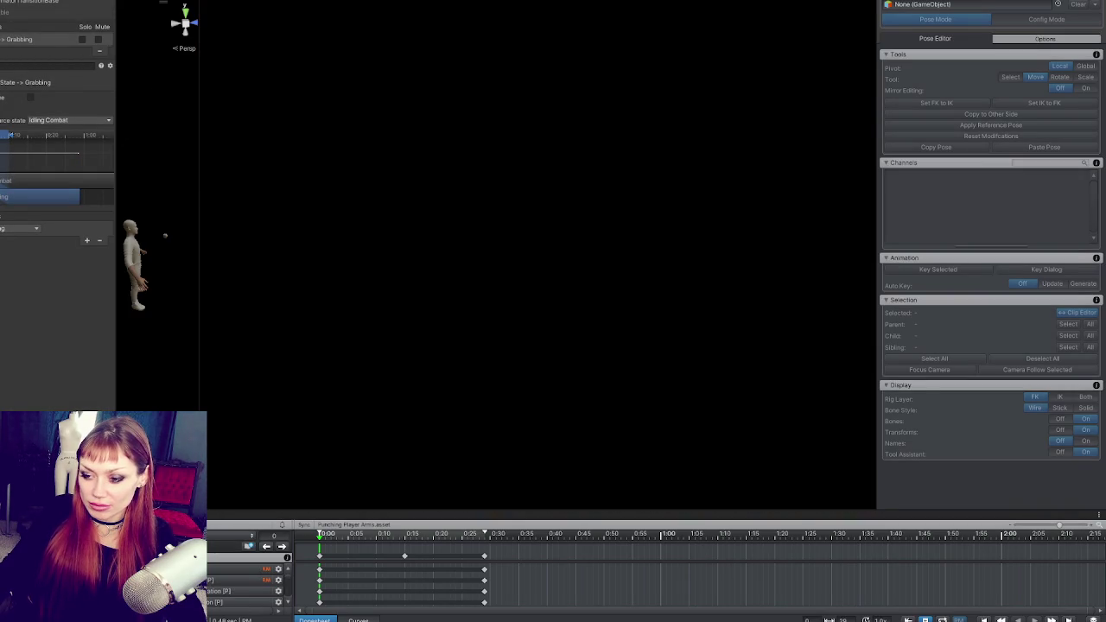
Enlarge the Clip Editor and Scene view, then duplicate Punching FK as 'Punching 4'.
left_click_drag(216, 519, 216, 318)
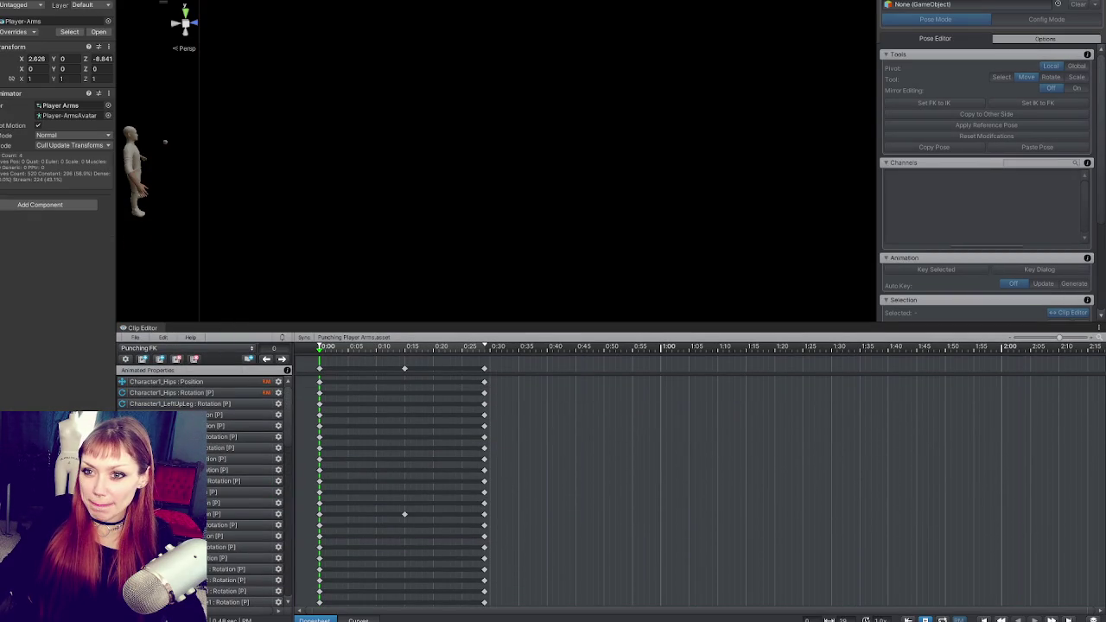
left_click_drag(199, 138, 808, 143)
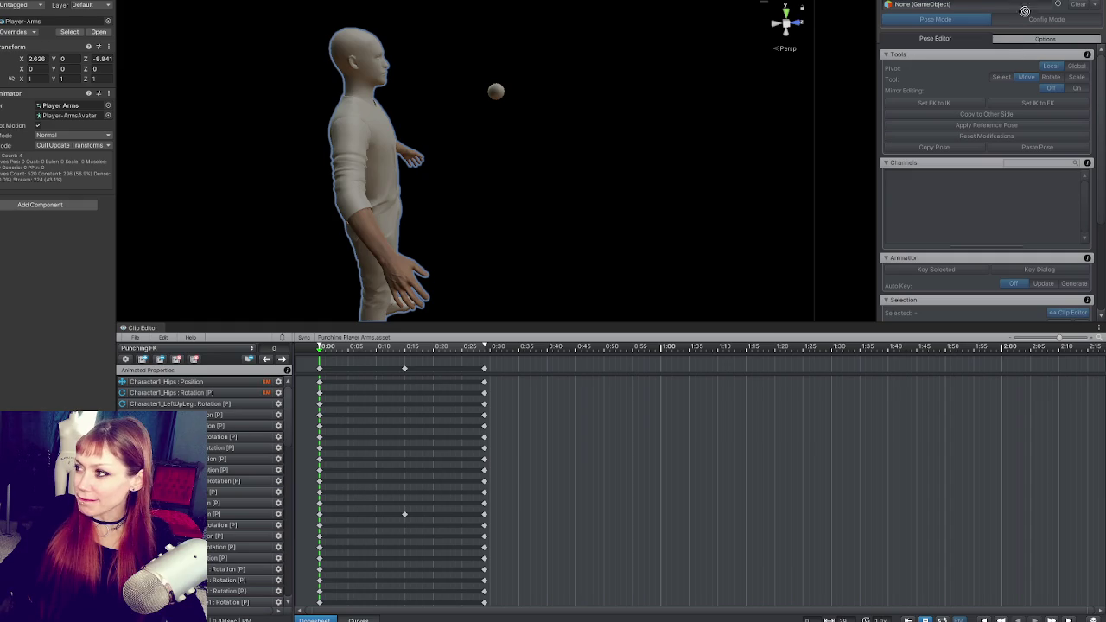
mouse_move(492, 145)
left_mouse_down()
mouse_move(518, 183)
mouse_move(393, 188)
left_mouse_up()
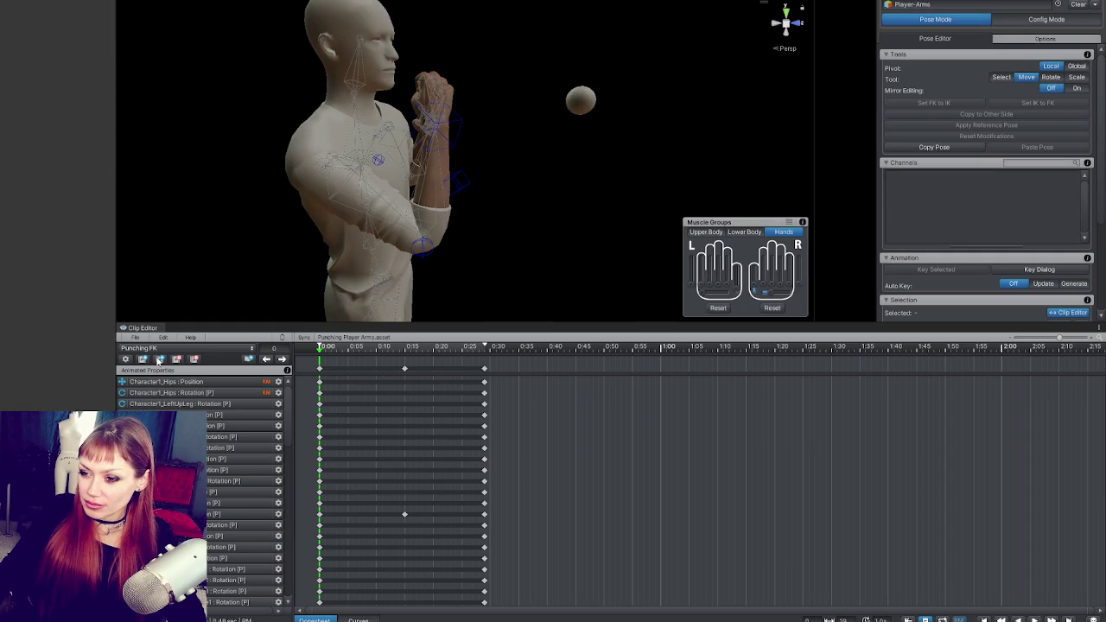
left_click(159, 359)
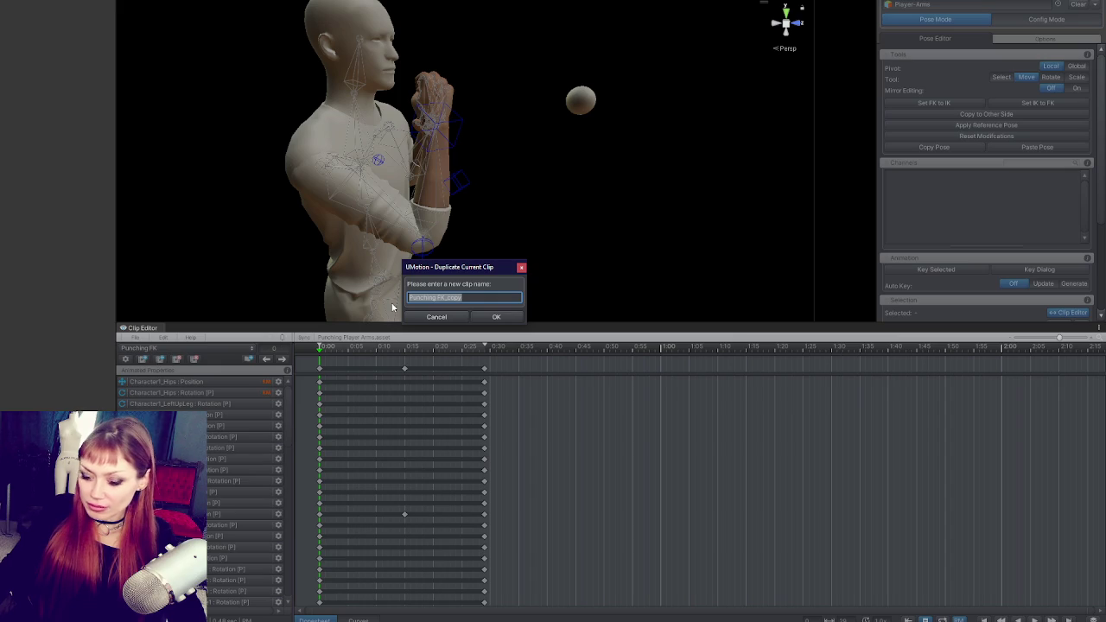
type("Punching 4")
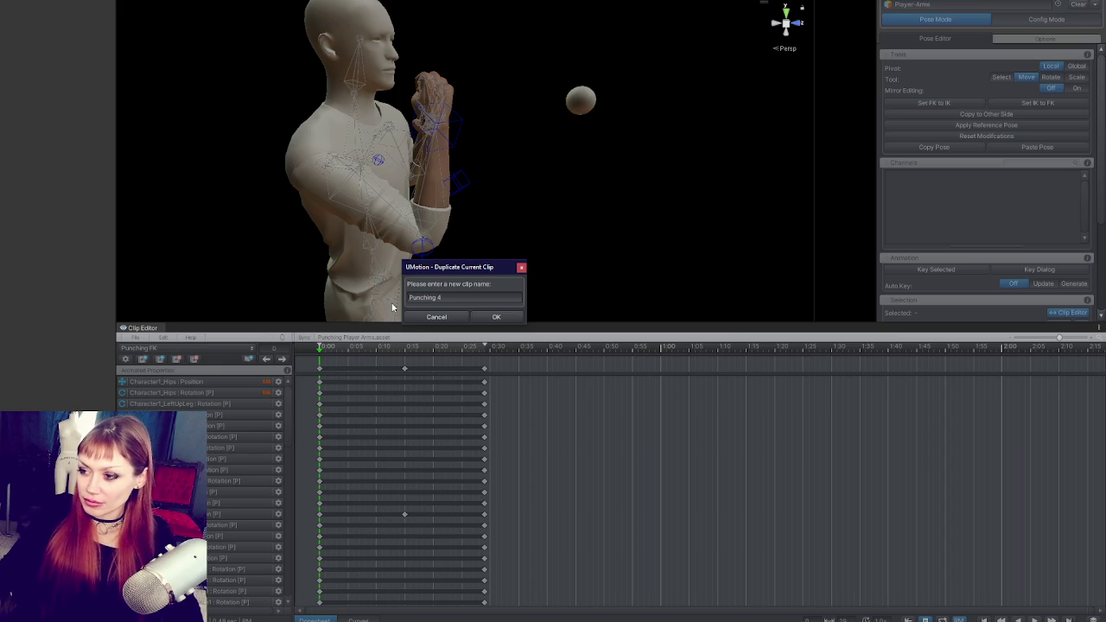
left_click(496, 317)
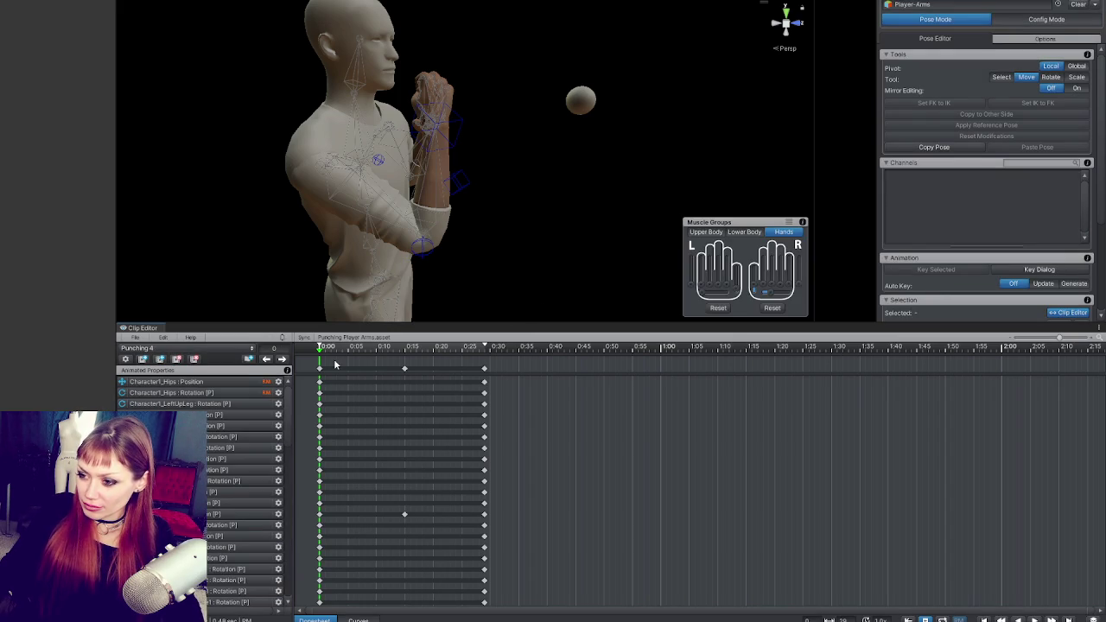
Select the right hand IK control and set the right arm's FK/IK Blend to 1.
left_click_drag(446, 177, 489, 191)
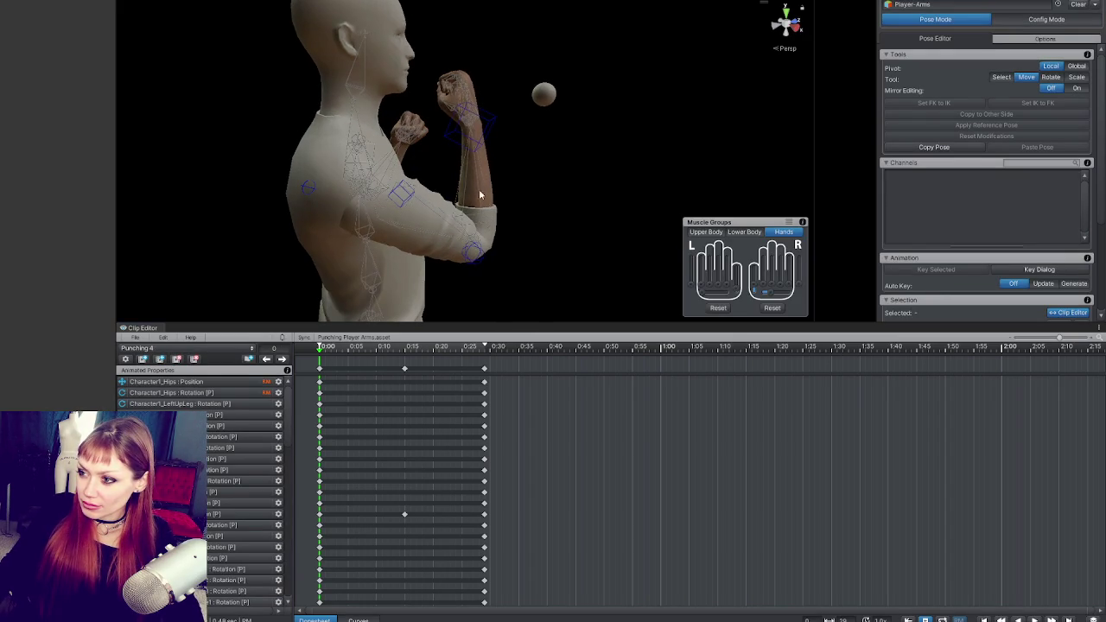
left_click(477, 127)
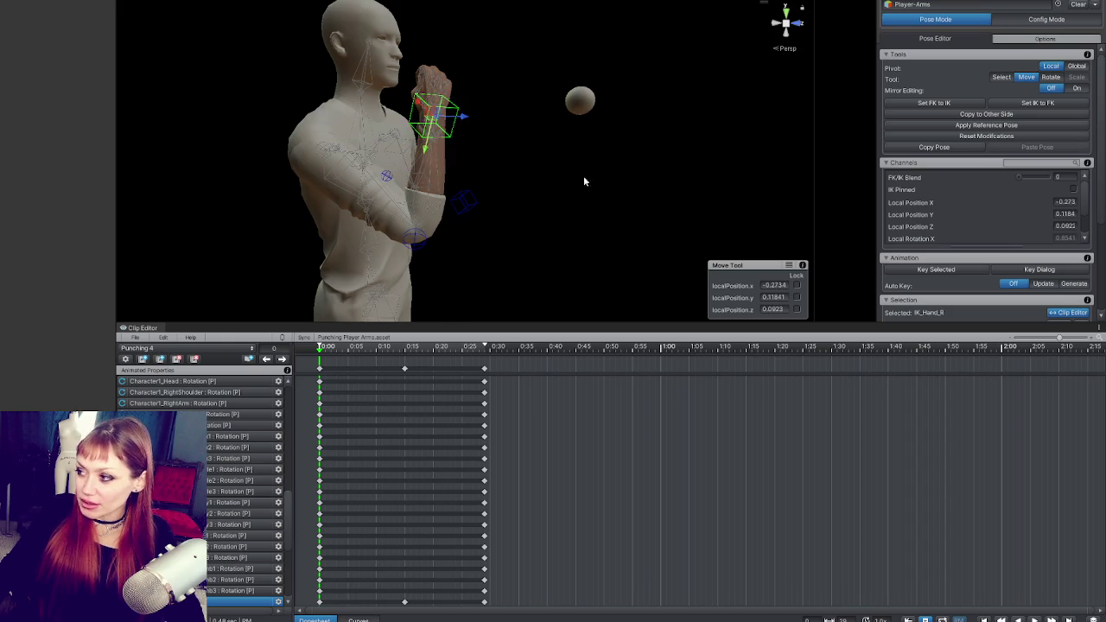
left_click_drag(588, 181, 739, 175)
left_click_drag(1022, 178, 1049, 178)
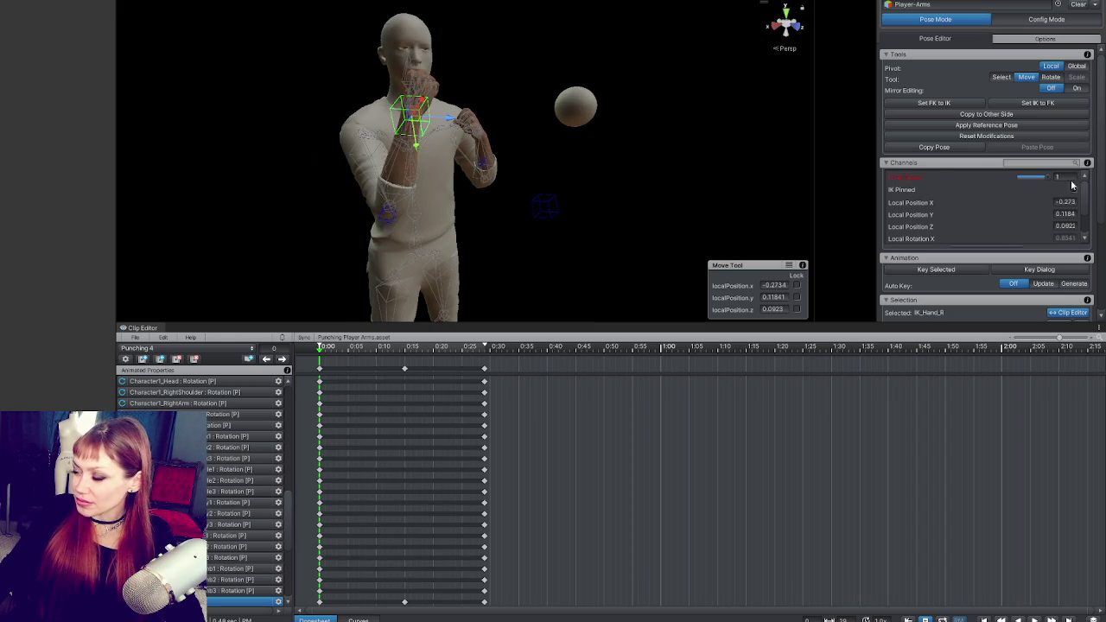
left_click_drag(656, 121, 507, 120)
Pull the right hand up and forward near the face, undoing a stray move toward the ball.
mouse_move(413, 204)
left_mouse_down()
mouse_move(582, 104)
mouse_move(429, 167)
mouse_move(552, 85)
mouse_move(447, 116)
mouse_move(464, 129)
mouse_move(573, 62)
mouse_move(395, 144)
mouse_move(489, 81)
mouse_move(447, 128)
mouse_move(415, 102)
mouse_move(478, 111)
mouse_move(382, 121)
mouse_move(493, 116)
mouse_move(479, 132)
mouse_move(423, 121)
mouse_move(445, 134)
mouse_move(419, 121)
mouse_move(493, 131)
mouse_move(429, 163)
mouse_move(452, 104)
mouse_move(426, 119)
mouse_move(563, 130)
mouse_move(710, 95)
left_mouse_up()
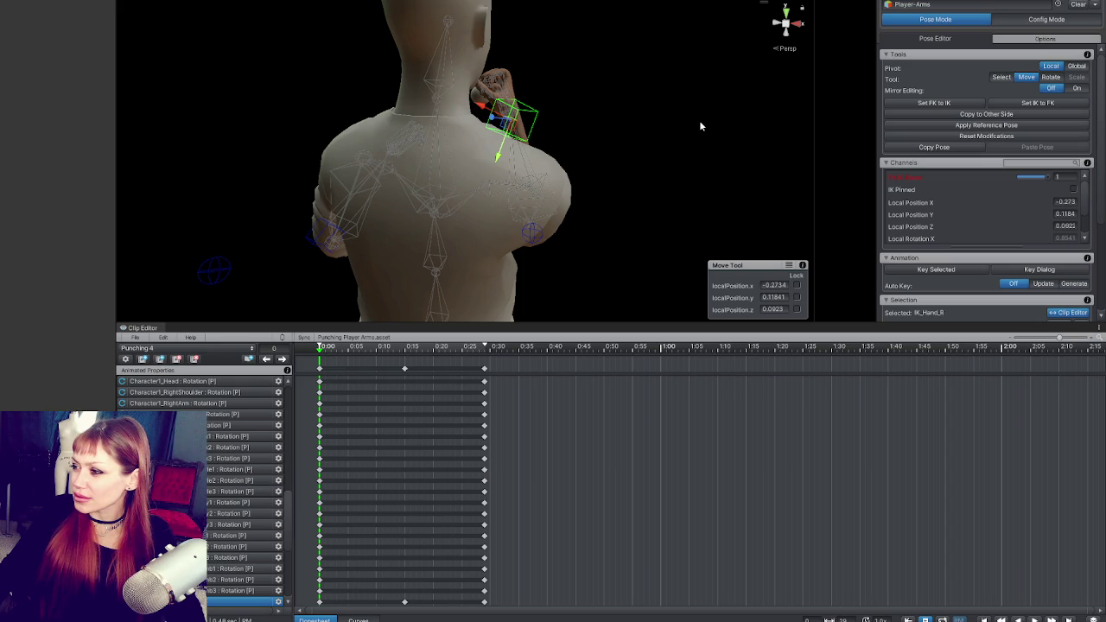
left_click_drag(565, 109, 314, 201)
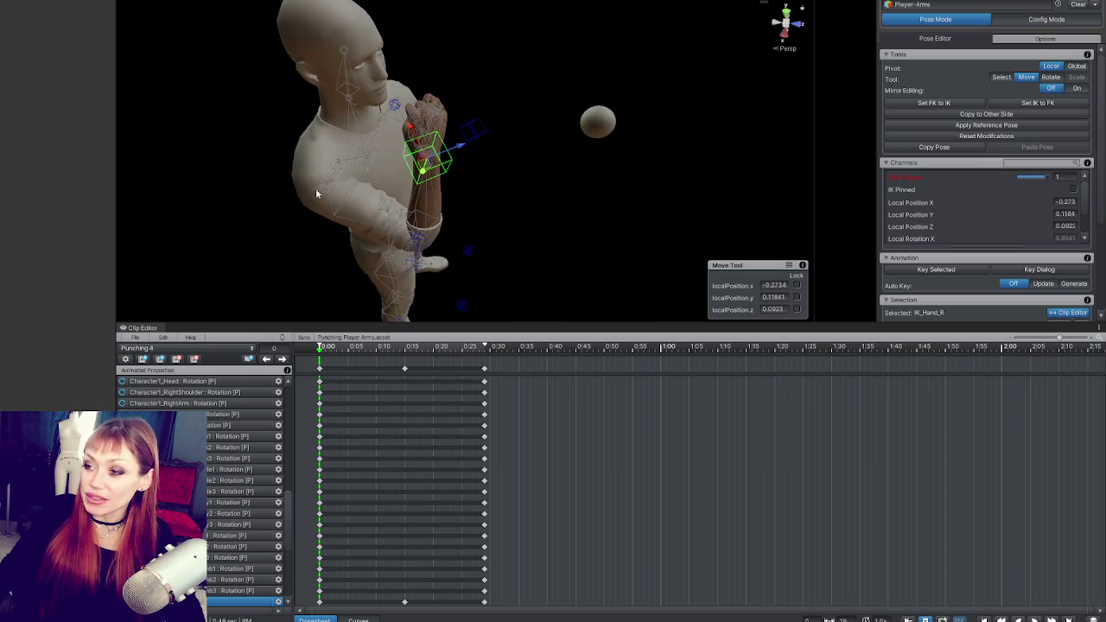
left_click_drag(425, 159, 543, 148)
key("ctrl+z")
mouse_move(622, 173)
left_mouse_down()
mouse_move(516, 172)
mouse_move(477, 80)
mouse_move(555, 76)
mouse_move(444, 246)
left_mouse_up()
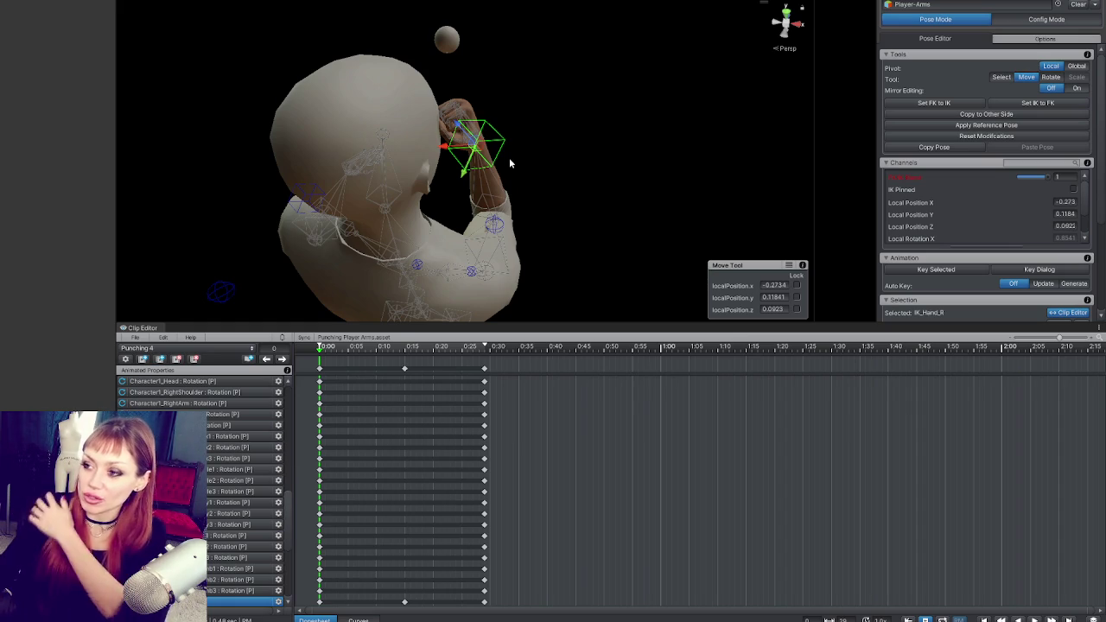
mouse_move(705, 161)
left_mouse_down()
mouse_move(565, 187)
mouse_move(244, 103)
mouse_move(89, 131)
mouse_move(440, 83)
mouse_move(420, 86)
mouse_move(469, 89)
mouse_move(548, 138)
mouse_move(548, 181)
mouse_move(486, 213)
mouse_move(534, 196)
mouse_move(485, 178)
mouse_move(413, 42)
left_mouse_up()
key("e")
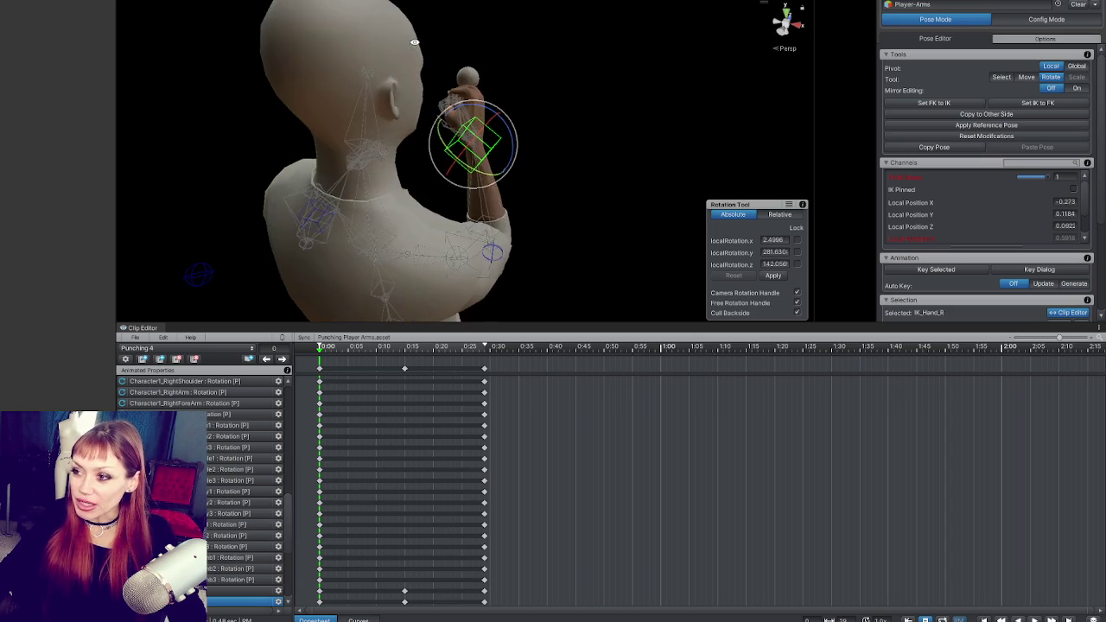
Fine-tune the right hand IK control's rotation.
left_click_drag(474, 130, 468, 143)
left_click_drag(432, 138, 328, 127)
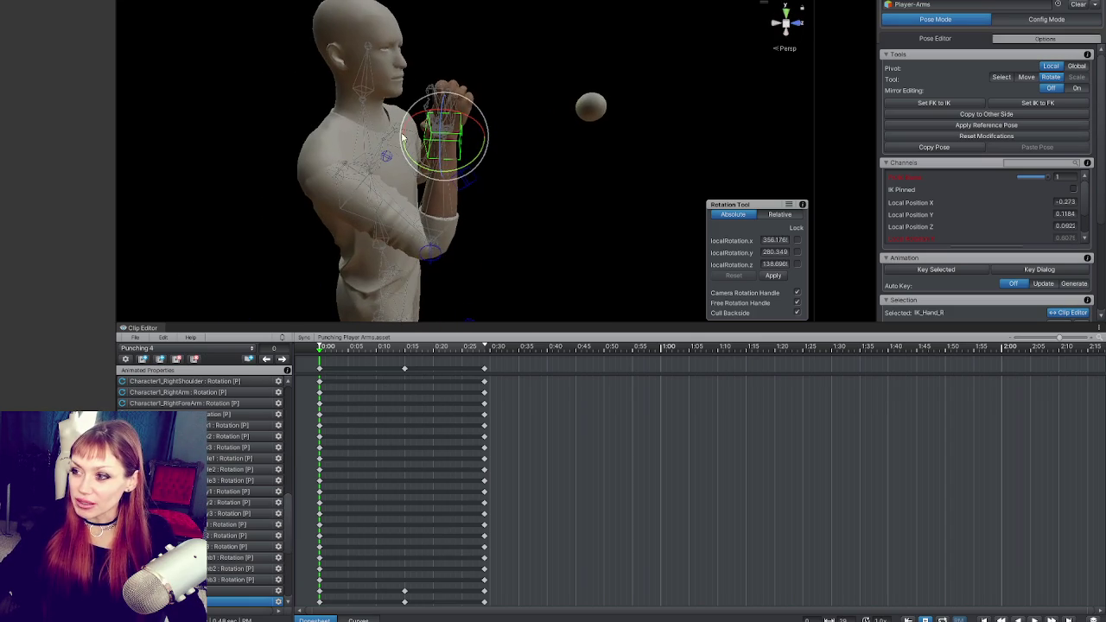
mouse_move(479, 178)
left_mouse_down()
mouse_move(498, 141)
mouse_move(475, 138)
left_mouse_up()
mouse_move(484, 142)
left_mouse_down()
mouse_move(699, 156)
mouse_move(587, 158)
left_mouse_up()
left_click_drag(518, 150, 486, 148)
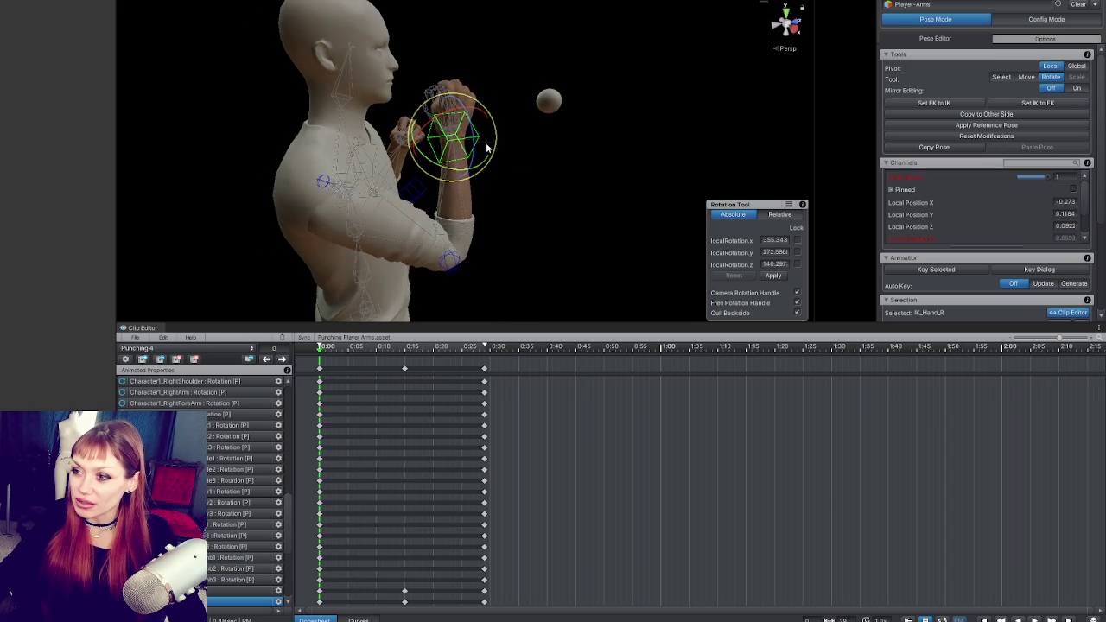
Move the right elbow pole target to change the elbow bend.
left_click(449, 259)
mouse_move(450, 259)
left_mouse_down()
mouse_move(388, 210)
mouse_move(239, 188)
mouse_move(553, 249)
mouse_move(391, 251)
left_mouse_up()
key("w")
left_click_drag(470, 261, 259, 230)
mouse_move(479, 236)
left_mouse_down()
mouse_move(426, 282)
mouse_move(421, 254)
left_mouse_up()
mouse_move(392, 255)
left_mouse_down()
mouse_move(435, 272)
mouse_move(436, 281)
mouse_move(388, 259)
mouse_move(425, 290)
left_mouse_up()
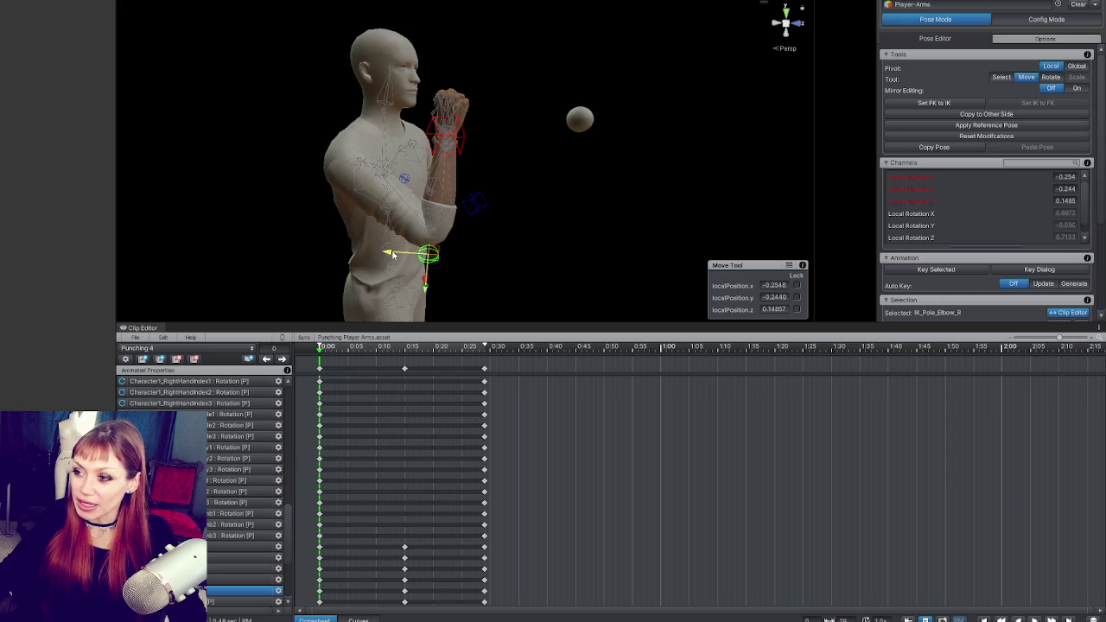
mouse_move(393, 255)
left_mouse_down()
mouse_move(267, 178)
mouse_move(274, 227)
left_mouse_up()
Reposition the right hand lower near the chin and adjust its rotation again.
left_click(439, 138)
mouse_move(439, 138)
left_mouse_down()
mouse_move(706, 215)
mouse_move(656, 261)
mouse_move(492, 214)
left_mouse_up()
mouse_move(464, 170)
left_mouse_down()
mouse_move(469, 148)
mouse_move(459, 143)
mouse_move(587, 173)
left_mouse_up()
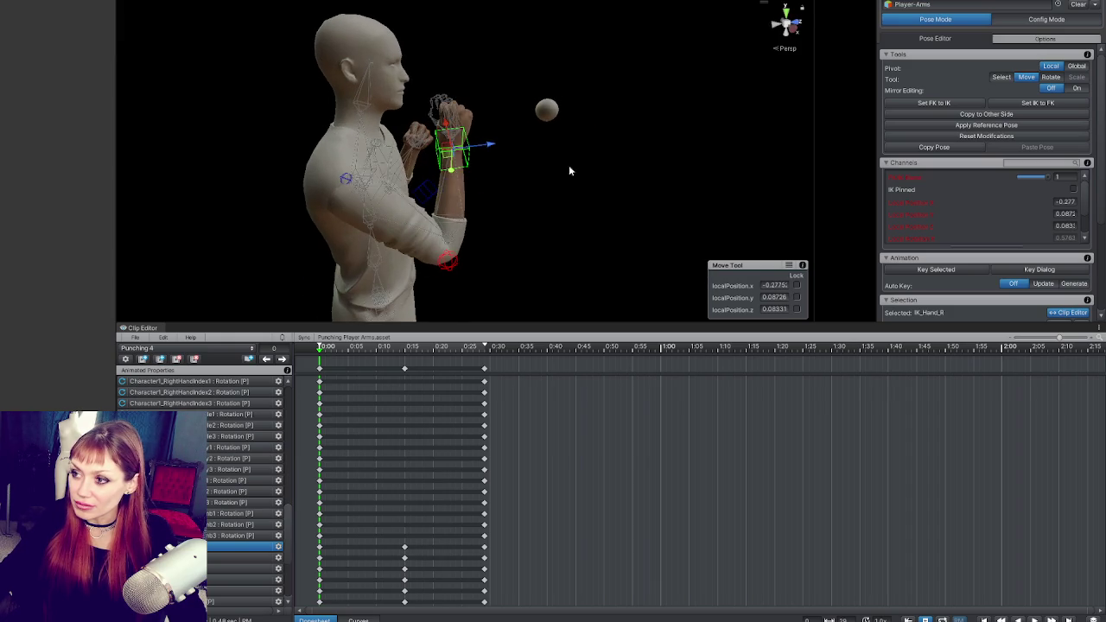
key("e")
left_click_drag(494, 128, 501, 142)
left_click_drag(501, 143, 640, 219)
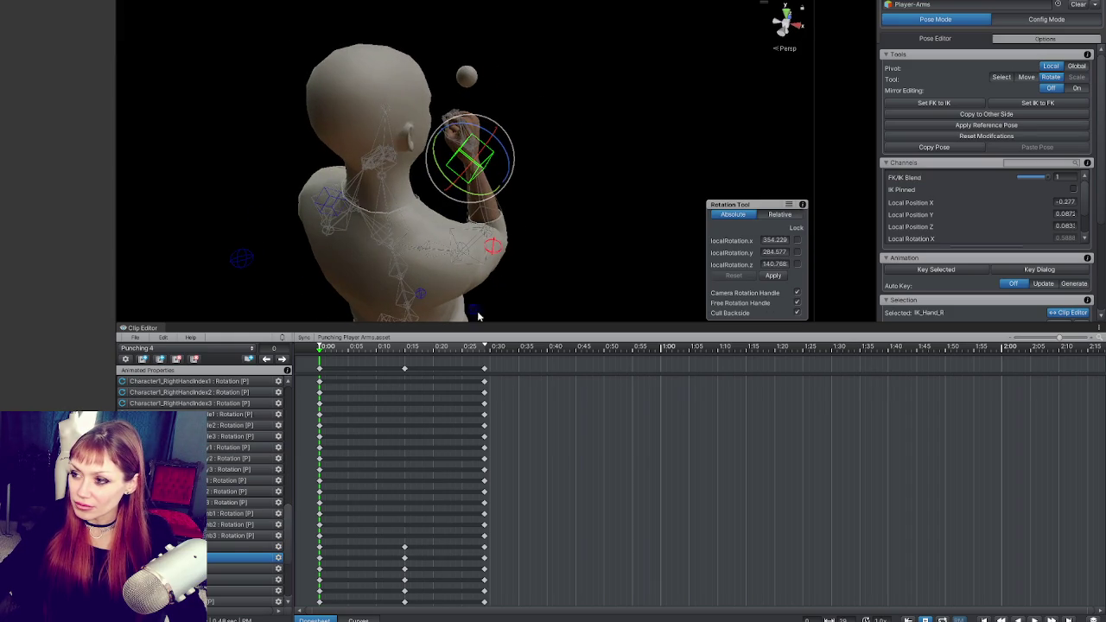
left_click(492, 246)
mouse_move(493, 246)
left_mouse_down()
mouse_move(278, 200)
mouse_move(330, 318)
mouse_move(302, 285)
mouse_move(280, 343)
left_mouse_up()
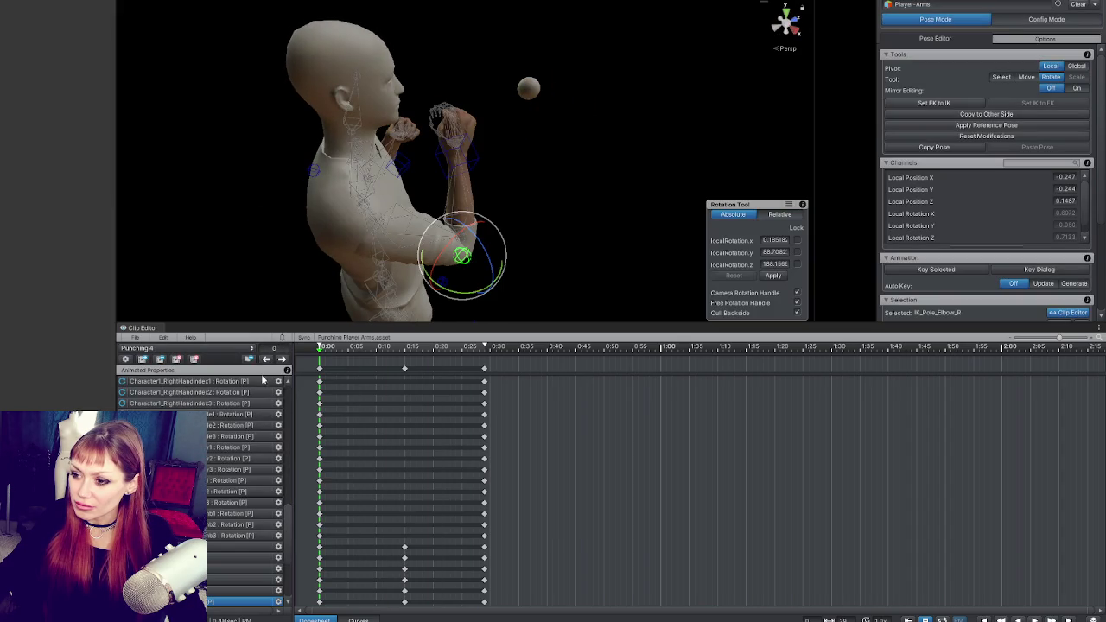
left_click(320, 370)
Play back Punching 4 and step to the punch key at 0:15.
left_click(283, 359)
left_click(283, 358)
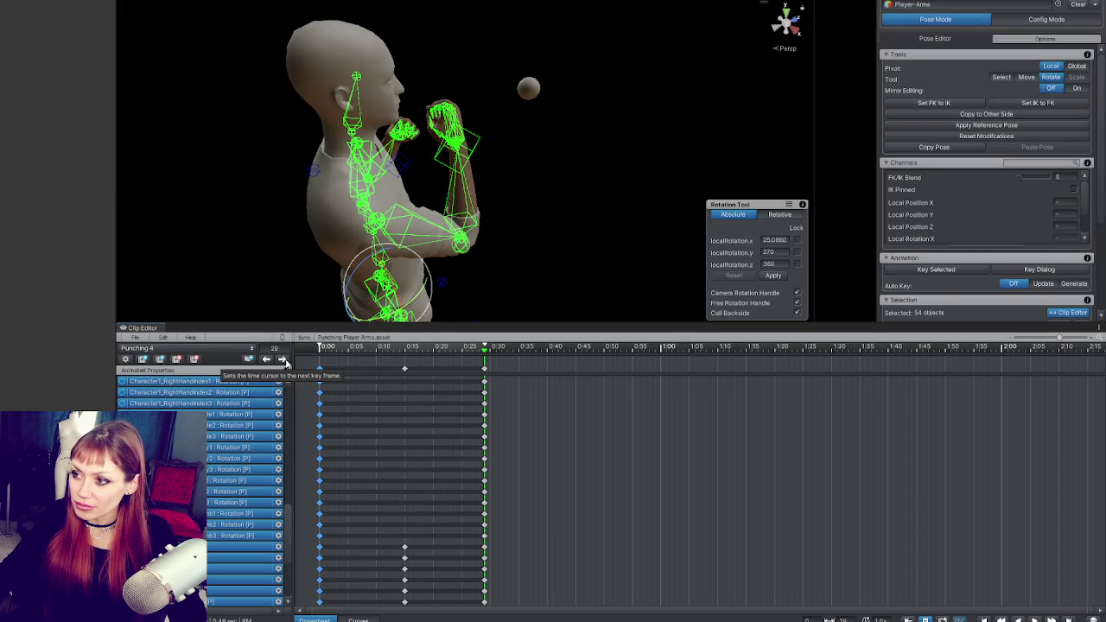
key("space")
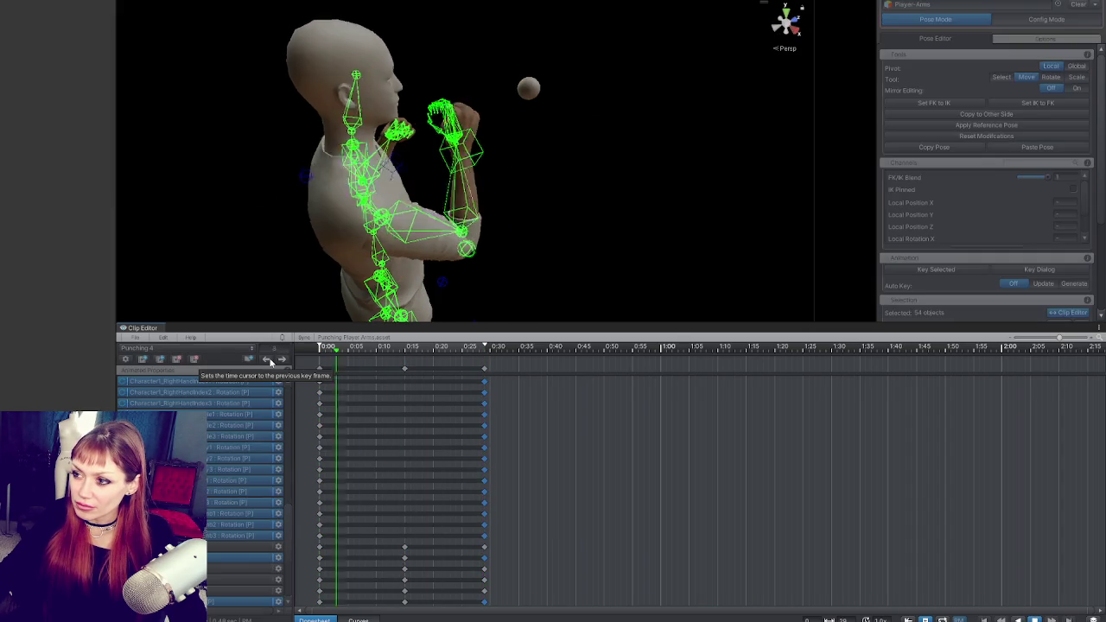
left_click(269, 360)
left_click(282, 359)
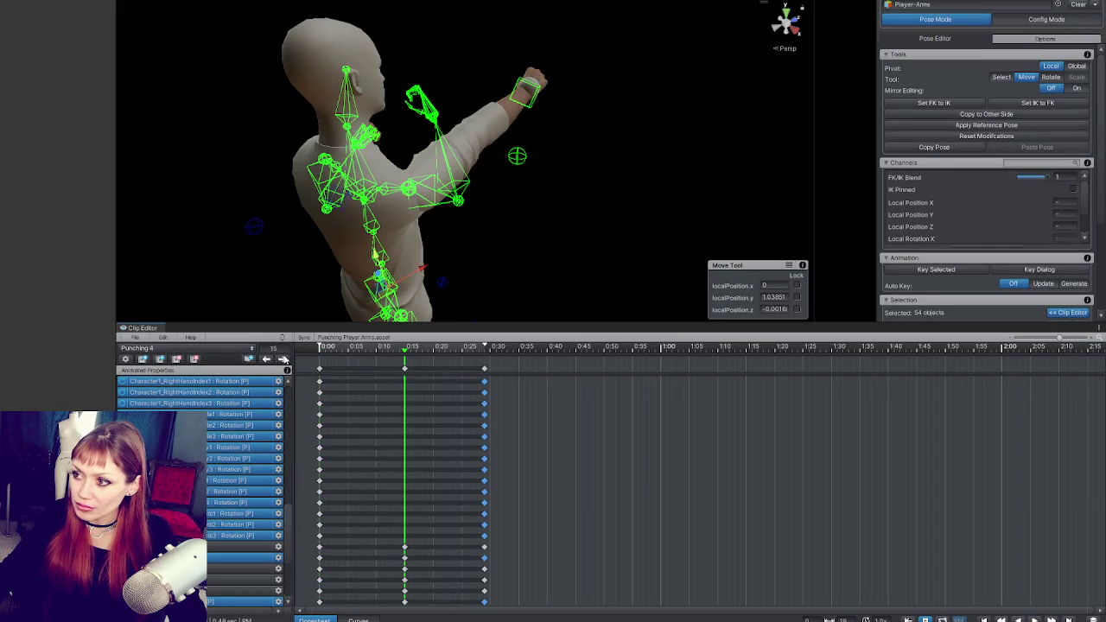
Re-angle the right fist's IK control, then return to the first key at 0:00.
left_click(528, 95)
mouse_move(529, 95)
left_mouse_down()
mouse_move(611, 128)
mouse_move(553, 183)
mouse_move(579, 219)
mouse_move(493, 202)
mouse_move(483, 173)
left_mouse_up()
key("e")
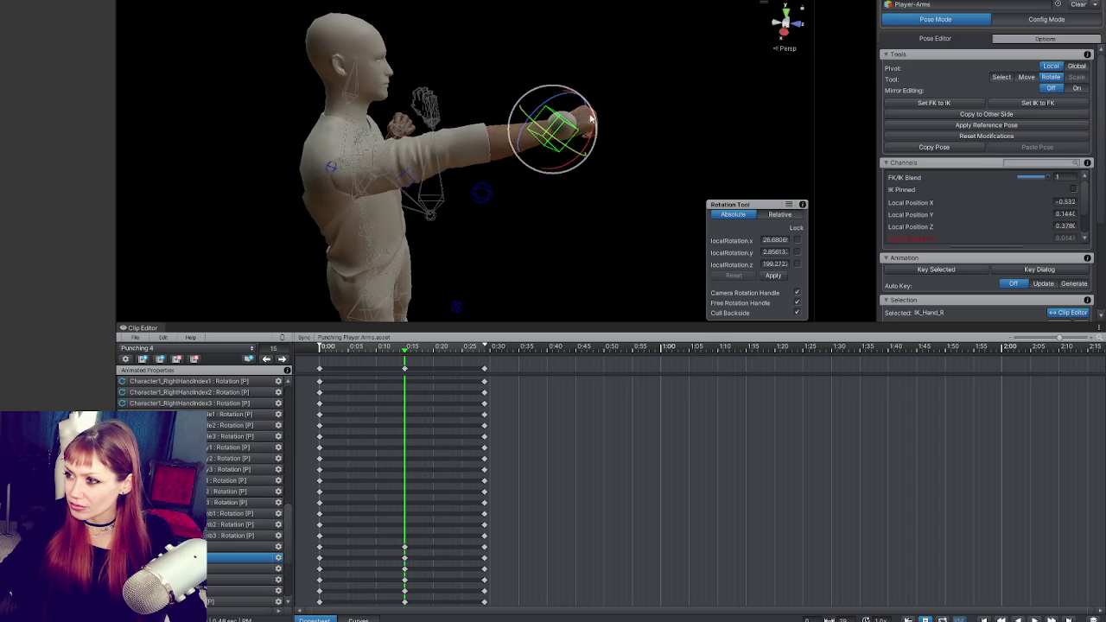
left_click(267, 359)
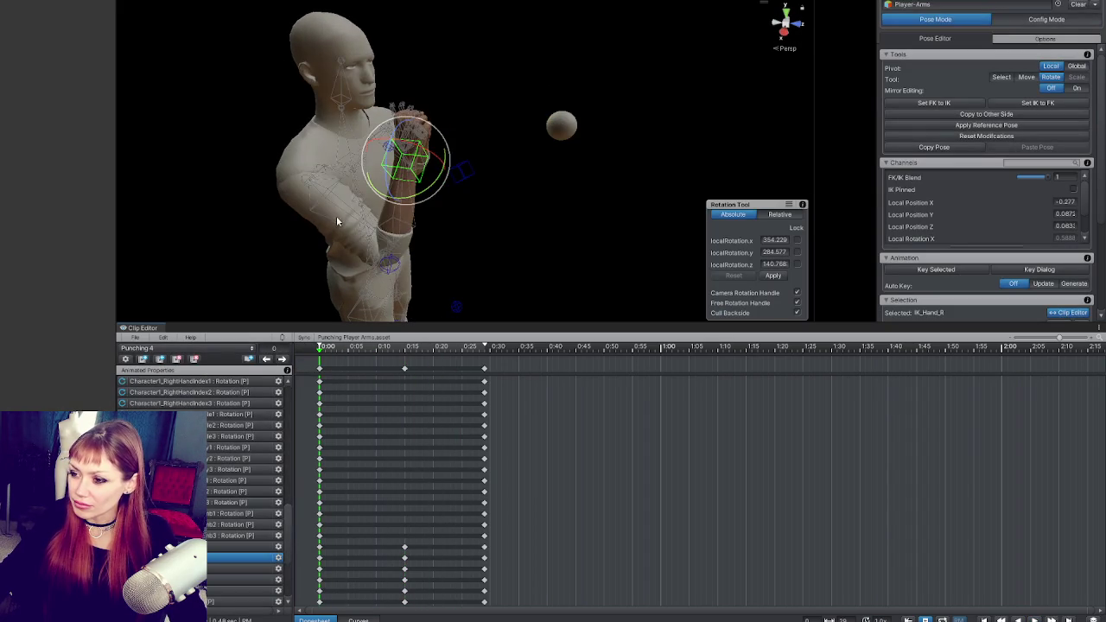
left_click_drag(336, 215, 320, 216)
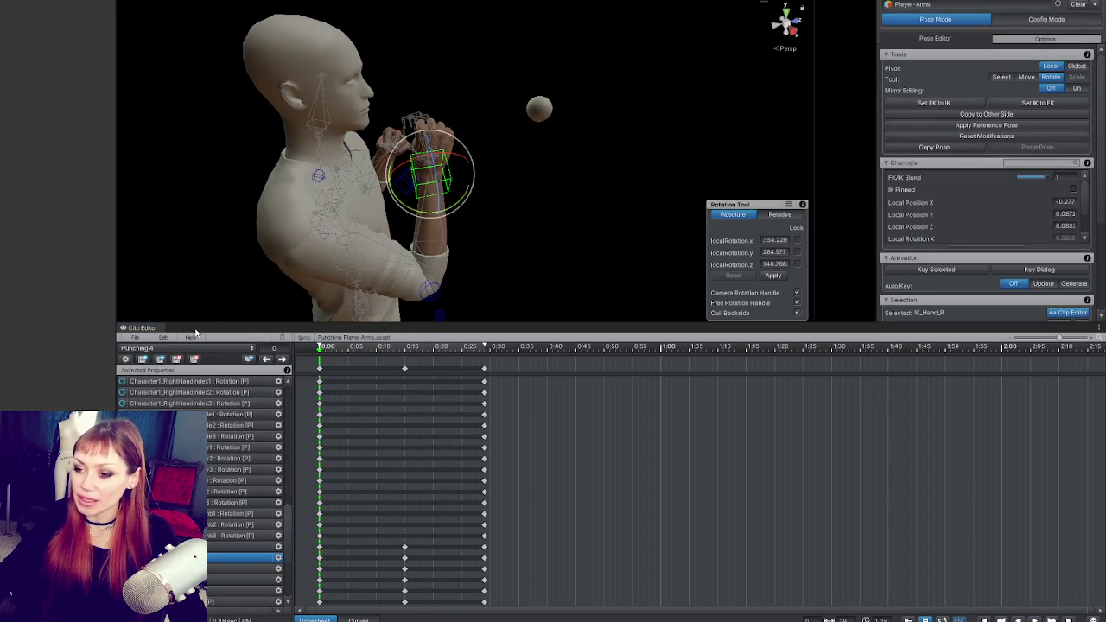
left_click(162, 349)
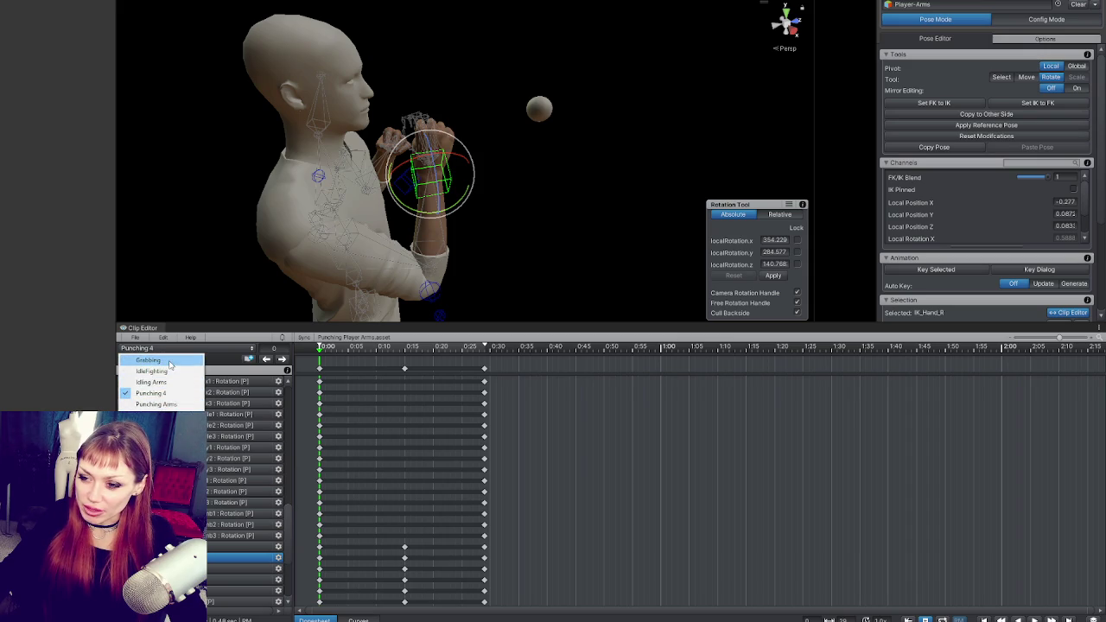
Load the Grabbing clip, play it and scrub the arm reach up to frame 26.
left_click(148, 360)
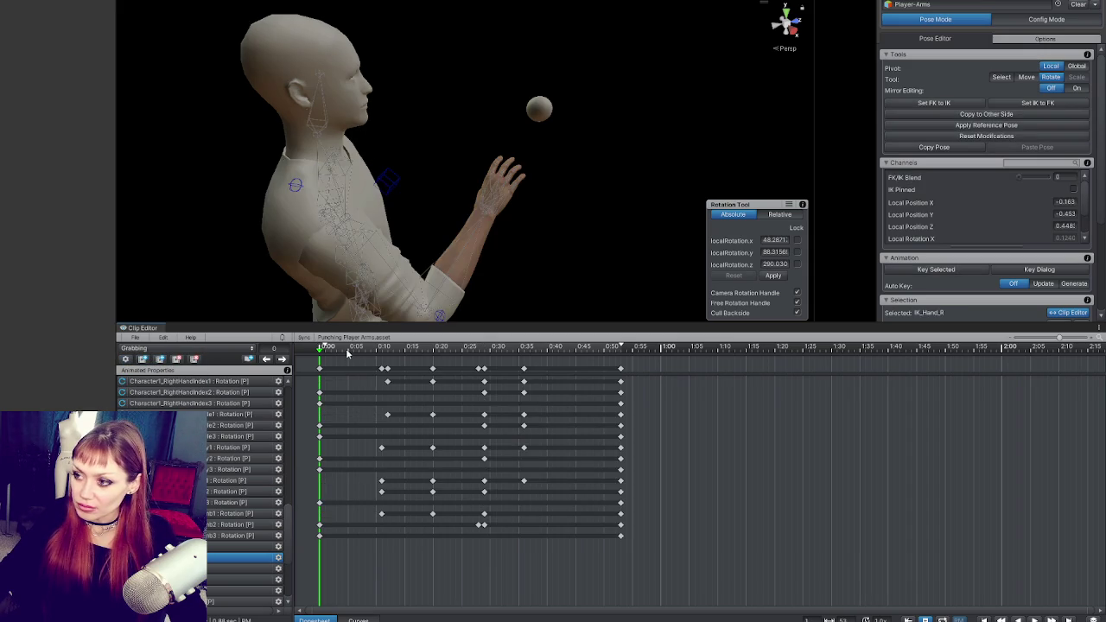
key("space")
mouse_move(347, 349)
left_mouse_down()
mouse_move(337, 348)
mouse_move(548, 331)
mouse_move(320, 324)
mouse_move(521, 338)
mouse_move(306, 512)
left_mouse_up()
Inspect the right hand bone's curve in Curves view, then preview the pose near 0:16 in Dopesheet.
left_click(360, 619)
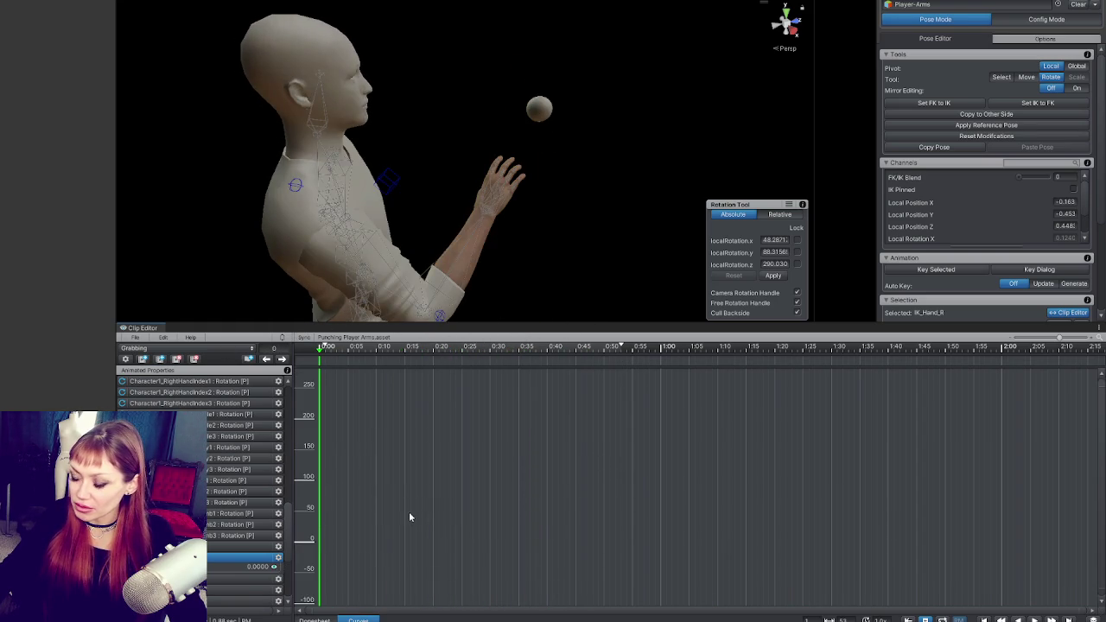
scroll(260, 512, "down", 5)
scroll(489, 498, "down", 5)
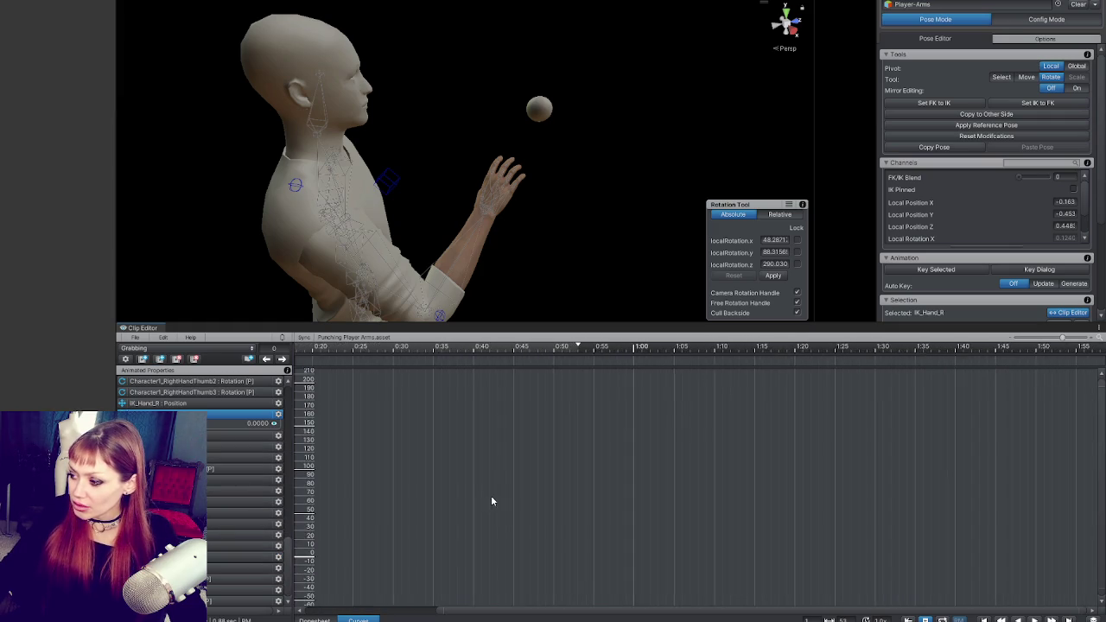
left_click(493, 215)
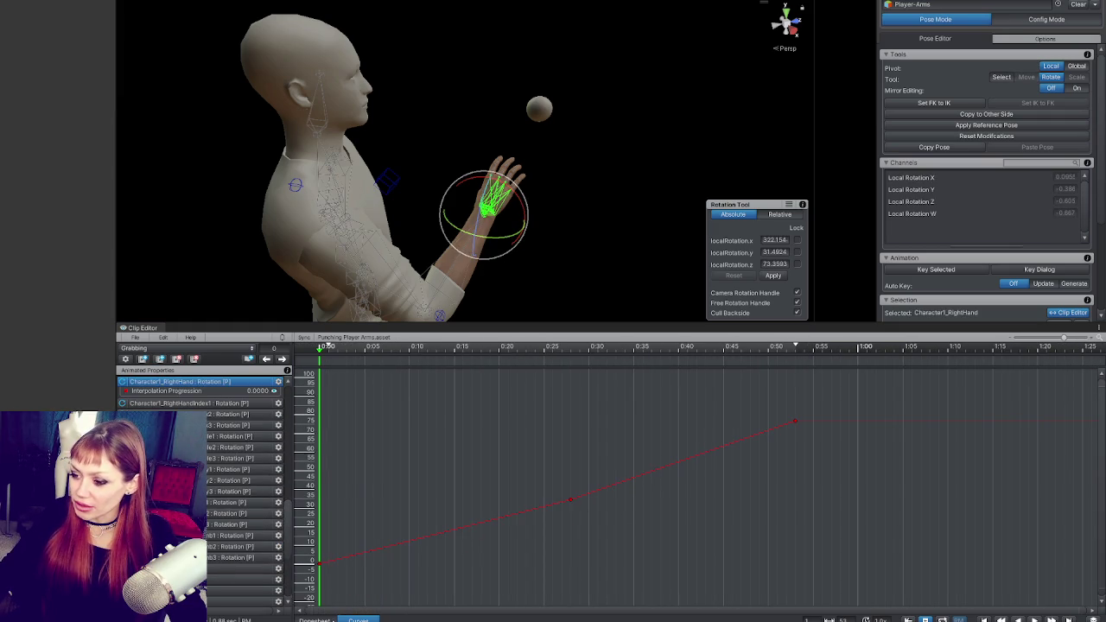
left_click(315, 620)
mouse_move(422, 353)
left_mouse_down()
mouse_move(775, 363)
mouse_move(301, 382)
mouse_move(431, 380)
left_mouse_up()
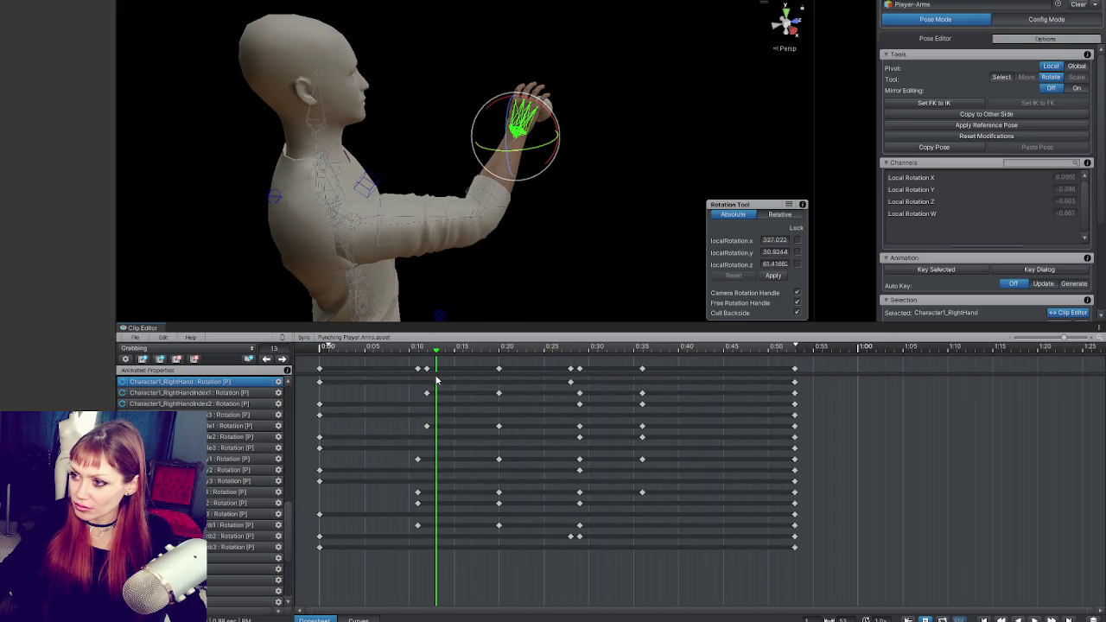
left_click(268, 359)
left_click(267, 359)
left_click(282, 359)
left_click(282, 360)
left_click(282, 360)
left_click(282, 360)
left_click(282, 361)
left_click(283, 361)
left_click(283, 360)
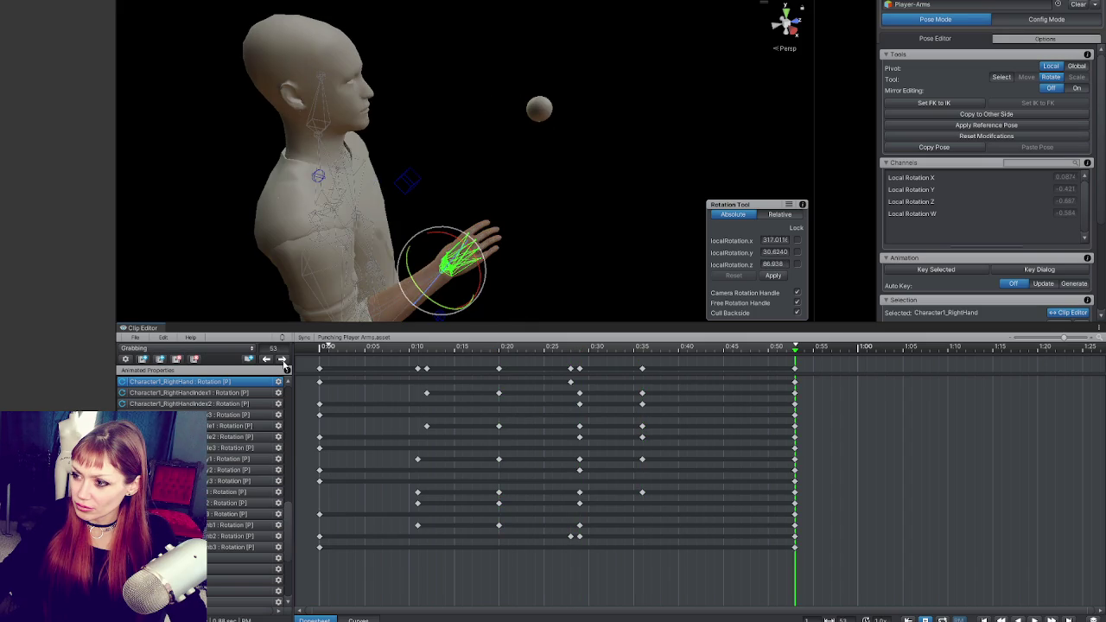
left_click(267, 361)
left_click(267, 361)
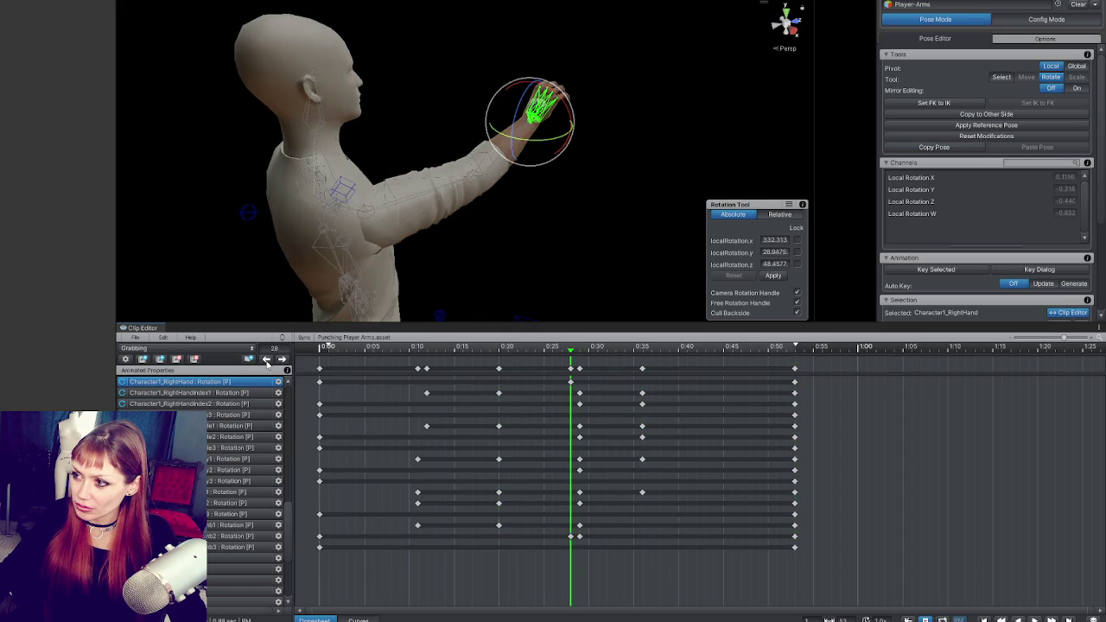
left_click(267, 361)
left_click(267, 361)
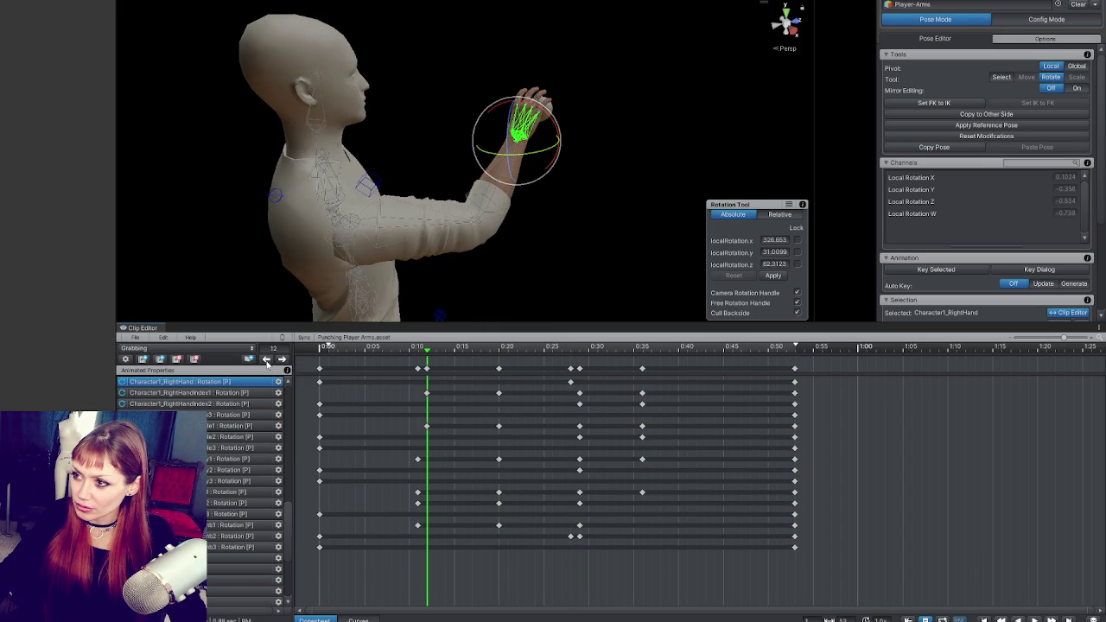
left_click(267, 361)
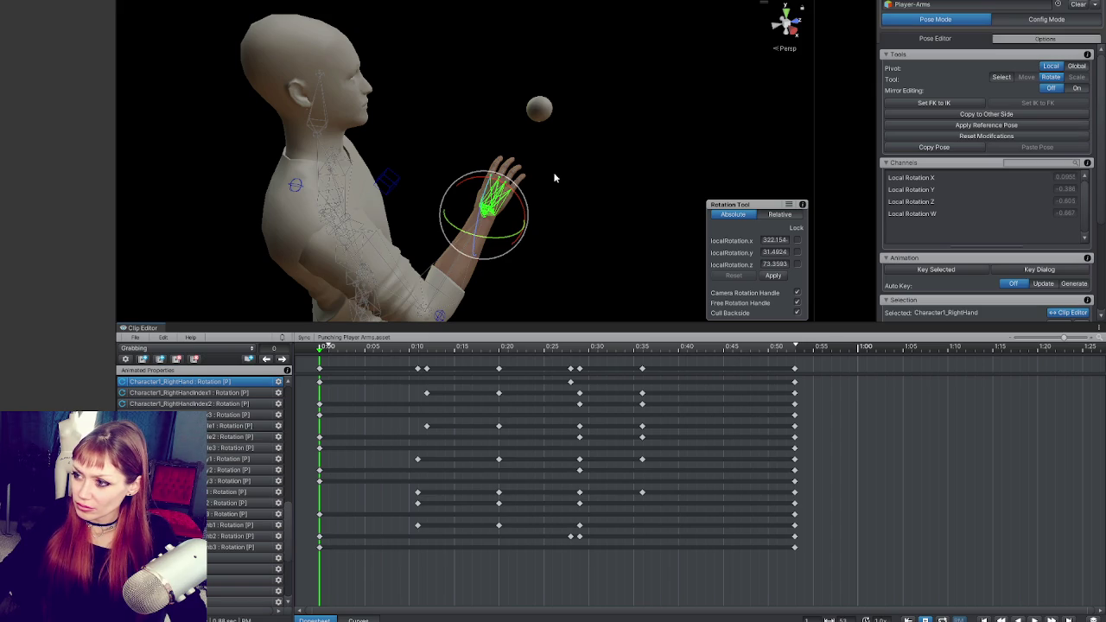
left_click(250, 503)
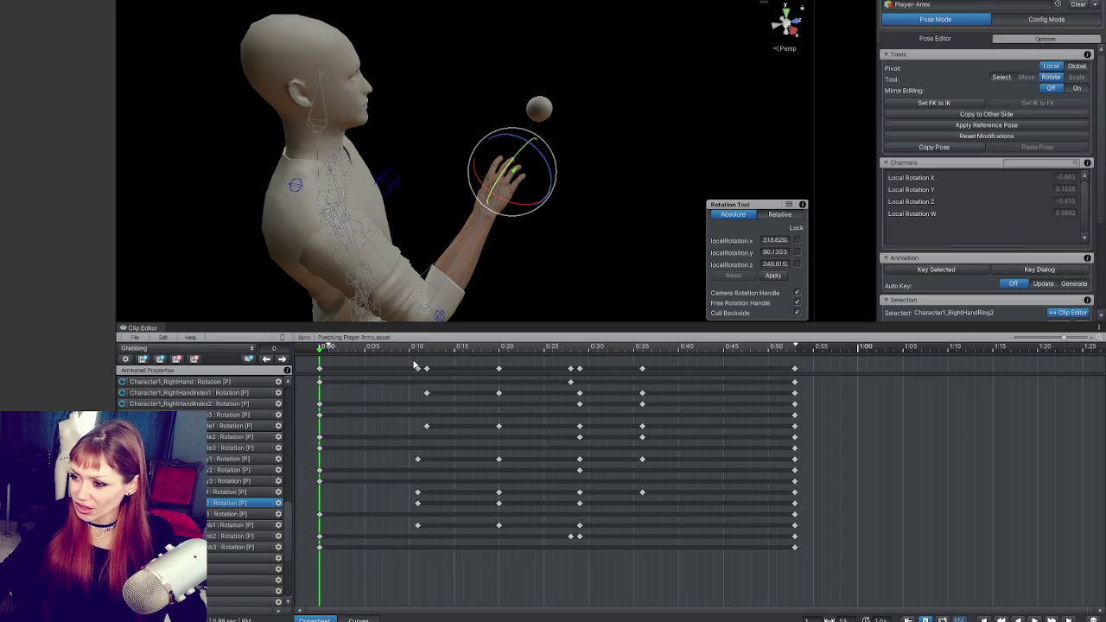
Select the key column near 0:27, preview frames 28–35, and trial-move a column before undoing it.
left_click(419, 368)
left_click(570, 370)
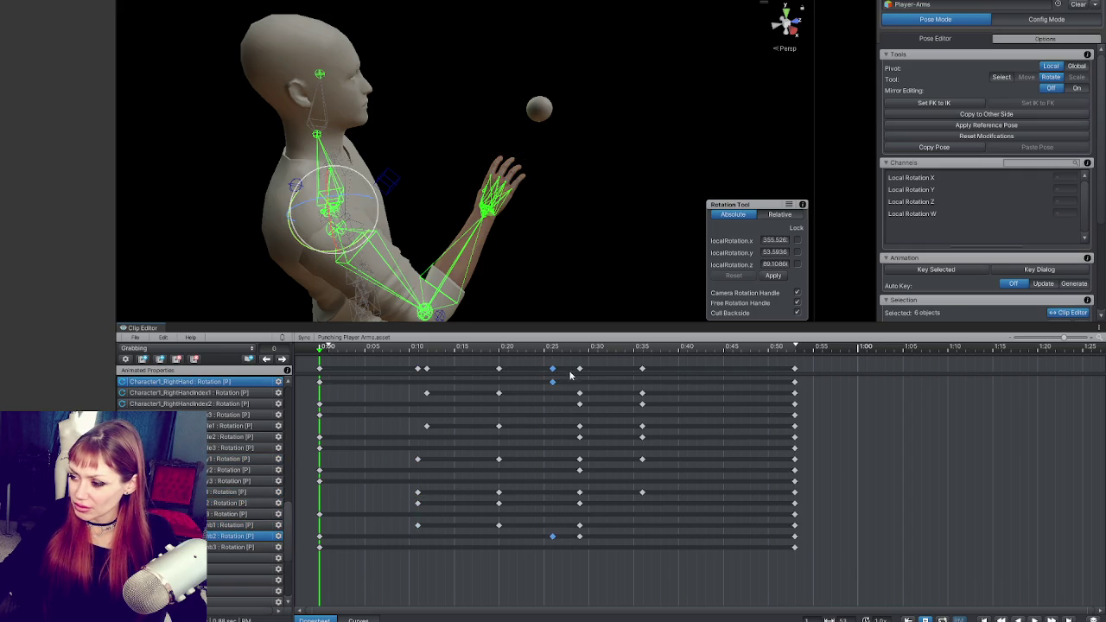
left_click(572, 350)
mouse_move(573, 351)
left_mouse_down()
mouse_move(642, 353)
mouse_move(591, 354)
left_mouse_up()
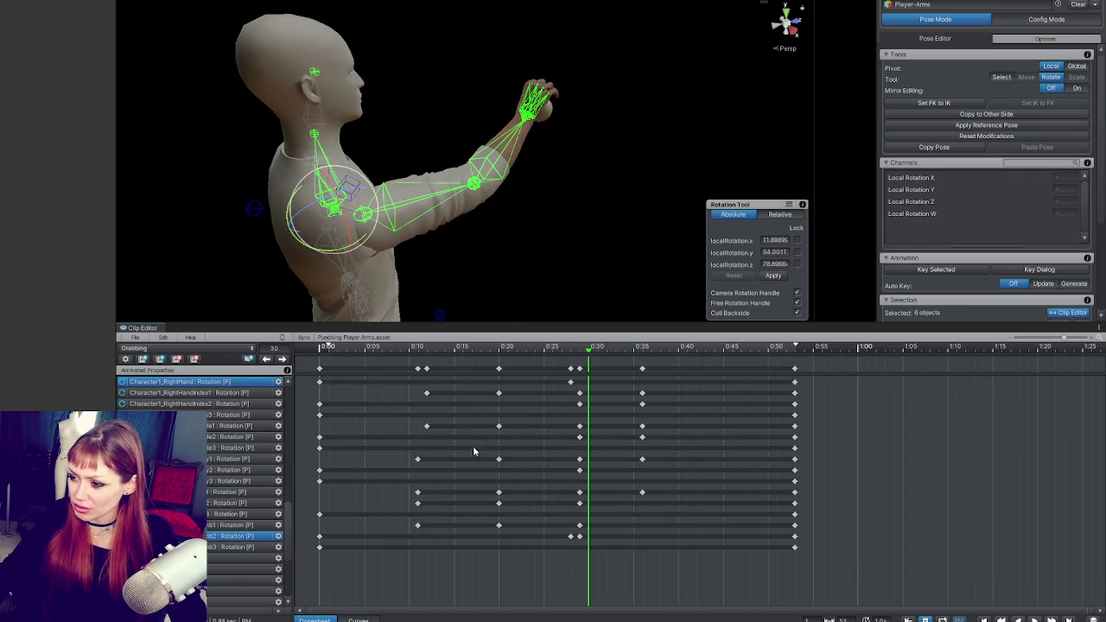
left_click(242, 493)
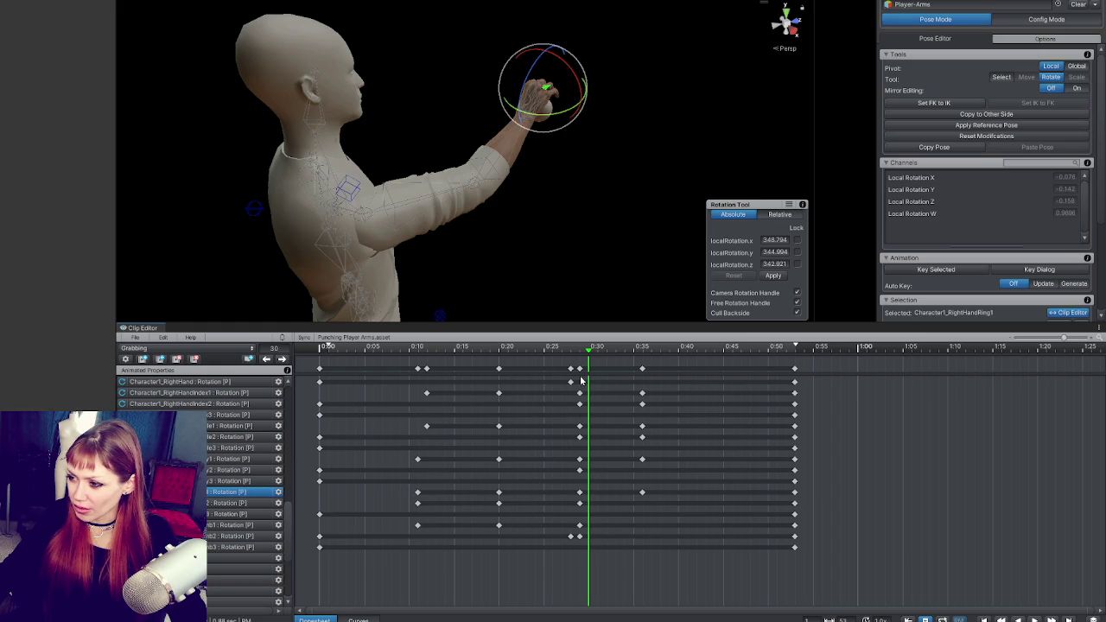
mouse_move(580, 369)
left_mouse_down()
mouse_move(400, 348)
mouse_move(725, 348)
mouse_move(299, 354)
mouse_move(545, 348)
mouse_move(575, 367)
mouse_move(596, 350)
mouse_move(624, 350)
mouse_move(316, 357)
mouse_move(427, 354)
left_mouse_up()
key("ctrl+z")
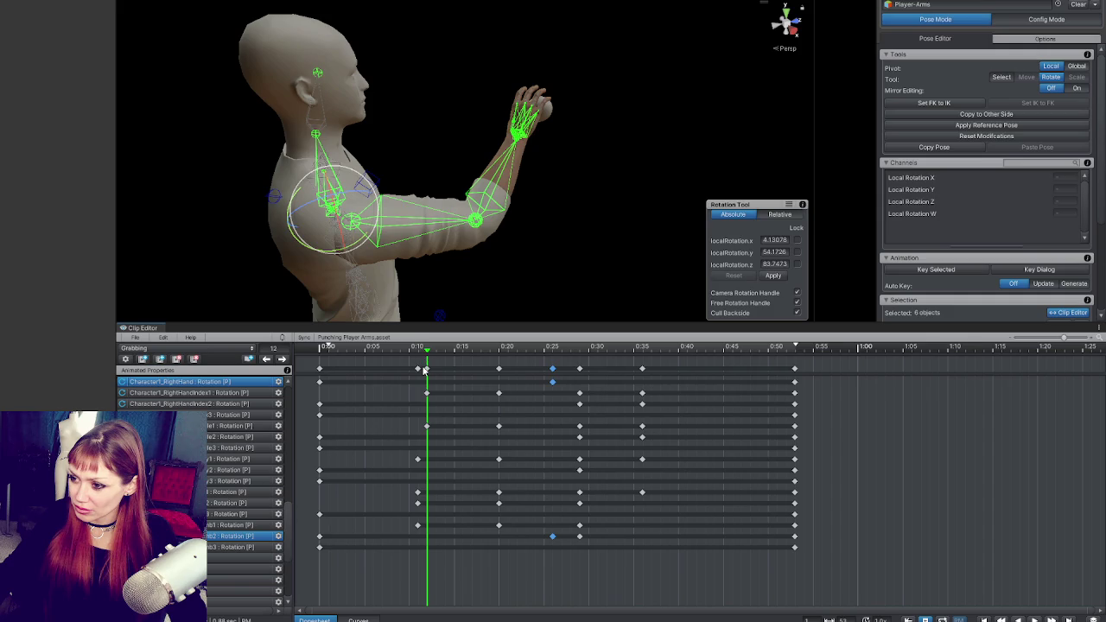
Compare the hand poses at 0:12, 0:20 and 0:25 by selecting key columns and scrubbing.
left_click(424, 371)
left_click(642, 351)
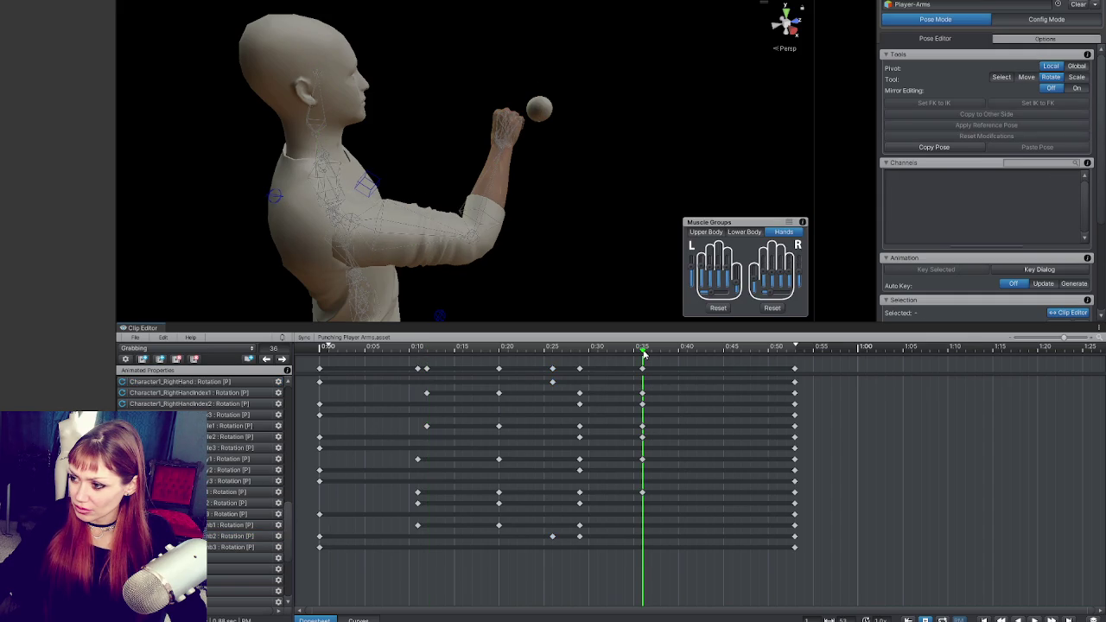
left_click(426, 353)
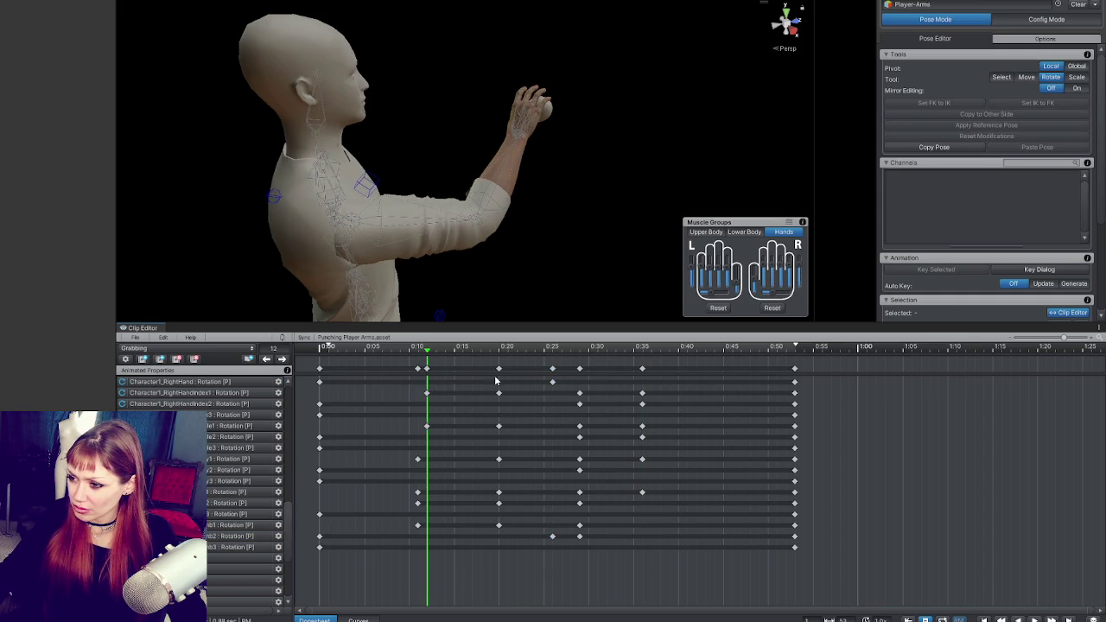
left_click(426, 369)
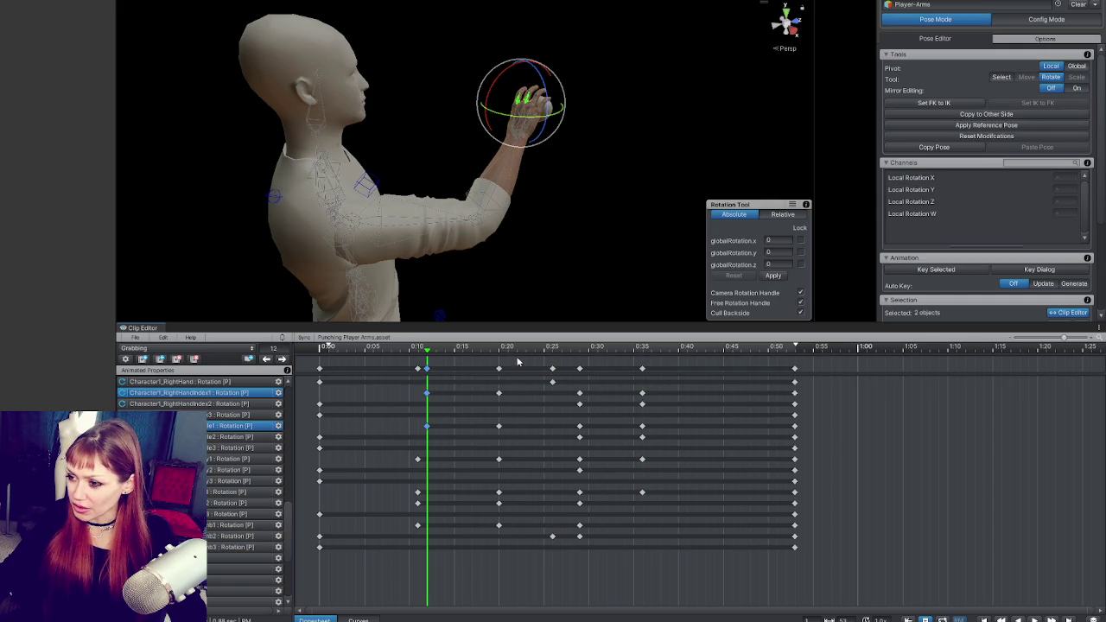
left_click(550, 349)
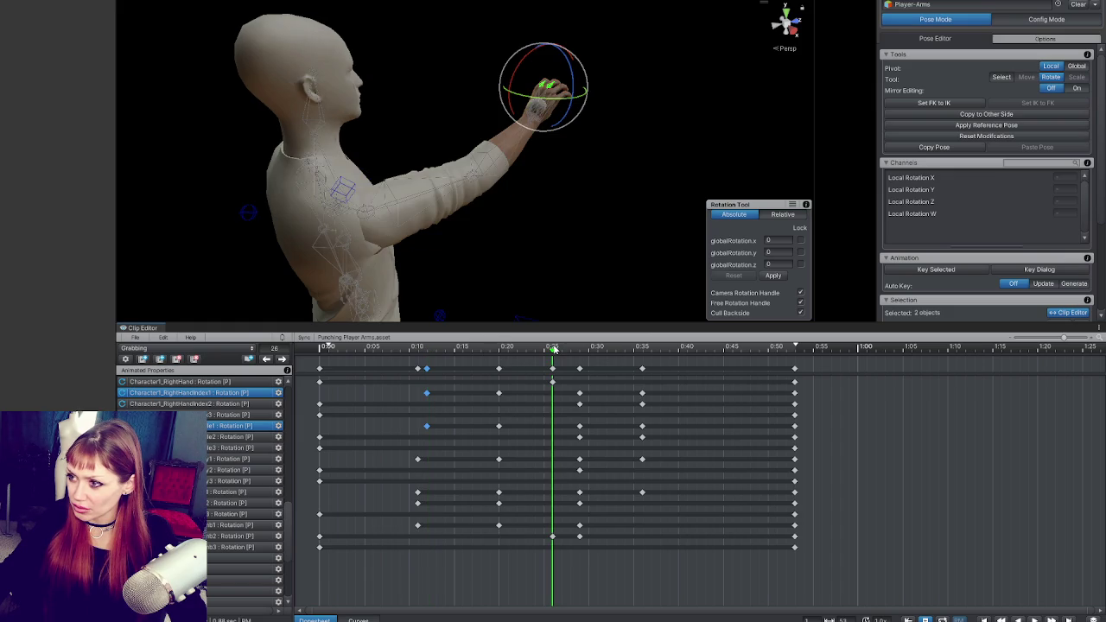
left_click(500, 349)
mouse_move(500, 349)
left_mouse_down()
mouse_move(579, 349)
mouse_move(526, 349)
mouse_move(504, 367)
left_mouse_up()
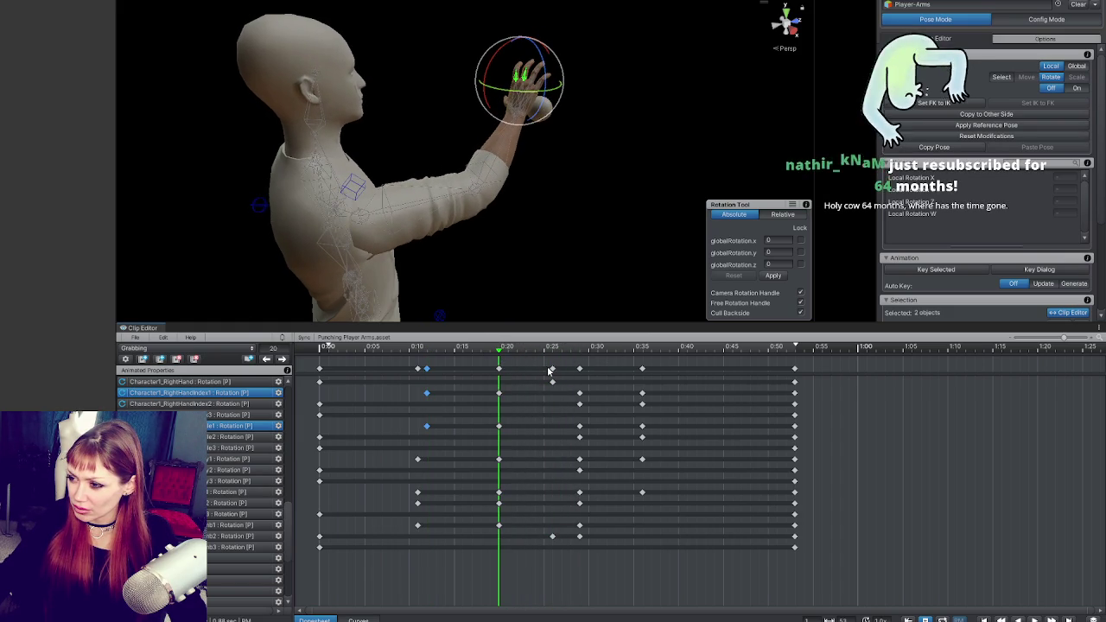
left_click(533, 372)
left_click(553, 370)
left_click(509, 349)
mouse_move(509, 350)
left_mouse_down()
mouse_move(552, 352)
mouse_move(501, 353)
mouse_move(514, 374)
mouse_move(568, 371)
mouse_move(455, 375)
mouse_move(508, 375)
mouse_move(552, 356)
left_mouse_up()
Move the 0:22 key column to 0:20 and preview the reach from the clip start.
left_click(502, 372)
left_click(516, 370)
left_click(530, 380)
left_click(537, 370)
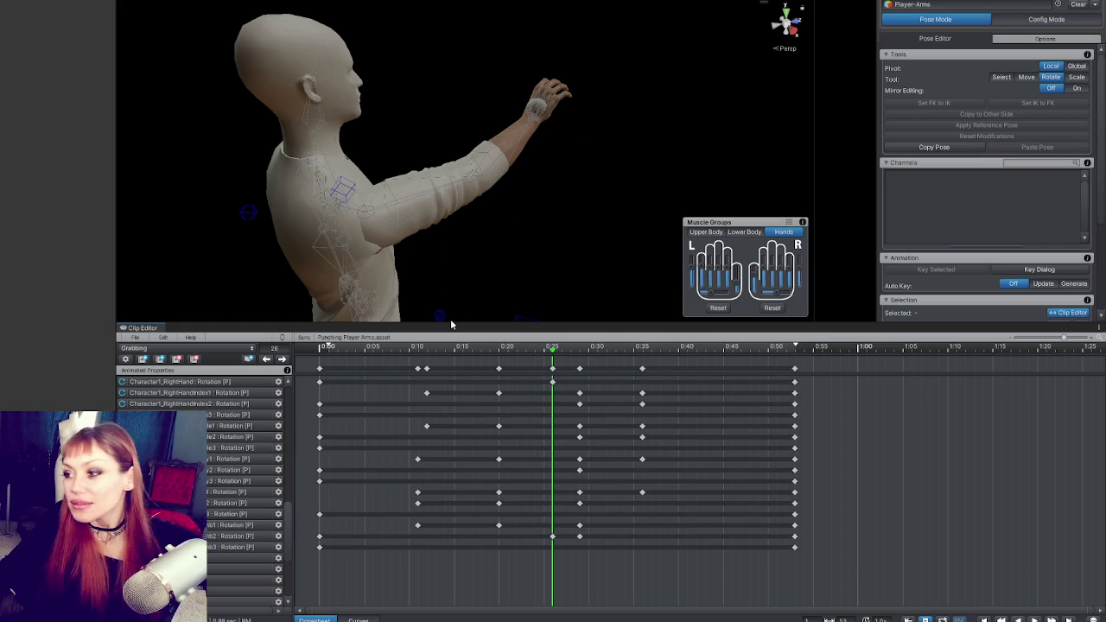
mouse_move(441, 351)
left_mouse_down()
mouse_move(316, 350)
mouse_move(588, 356)
mouse_move(529, 361)
mouse_move(499, 355)
mouse_move(580, 354)
mouse_move(407, 351)
mouse_move(688, 344)
mouse_move(365, 351)
left_mouse_up()
Duplicate the Grabbing clip as 'Grabbing 2'.
left_click(160, 360)
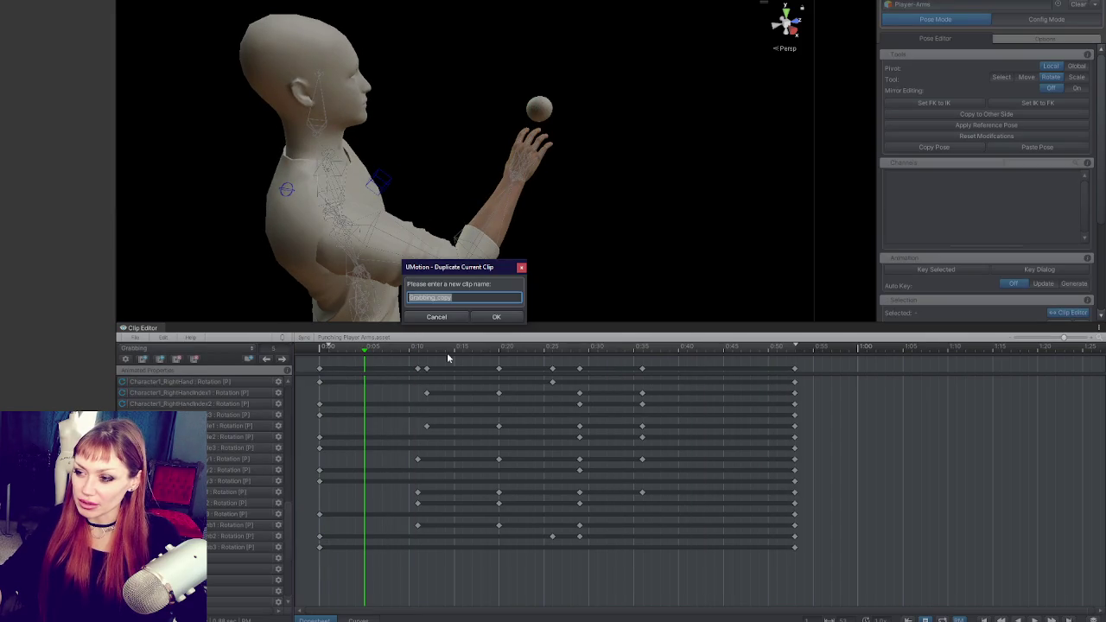
double_click(458, 304)
key("BackSpace")
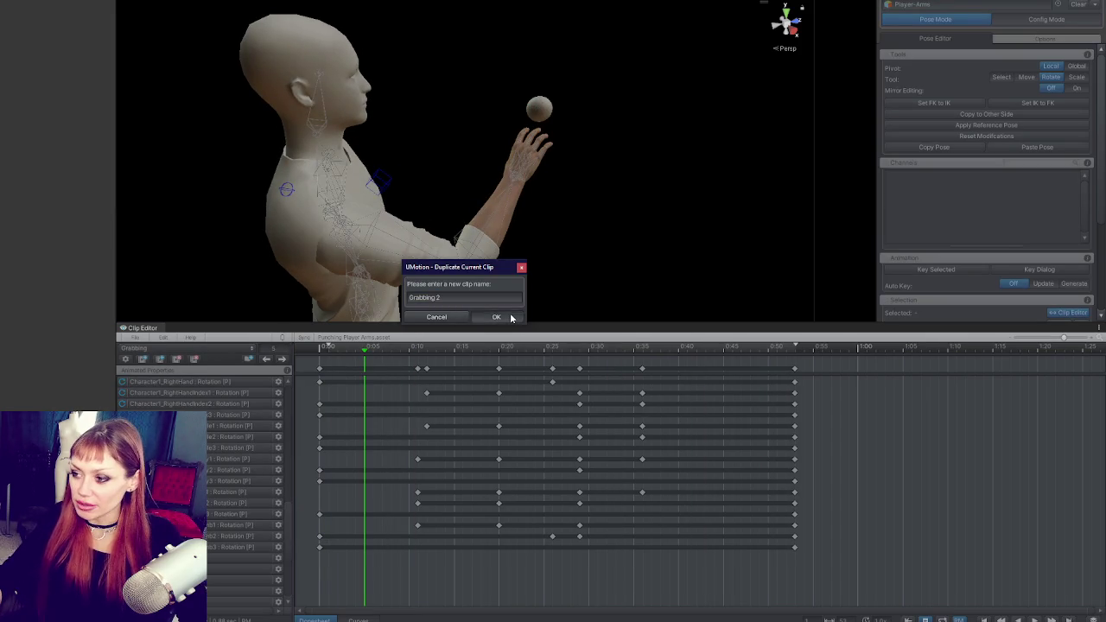
left_click(496, 317)
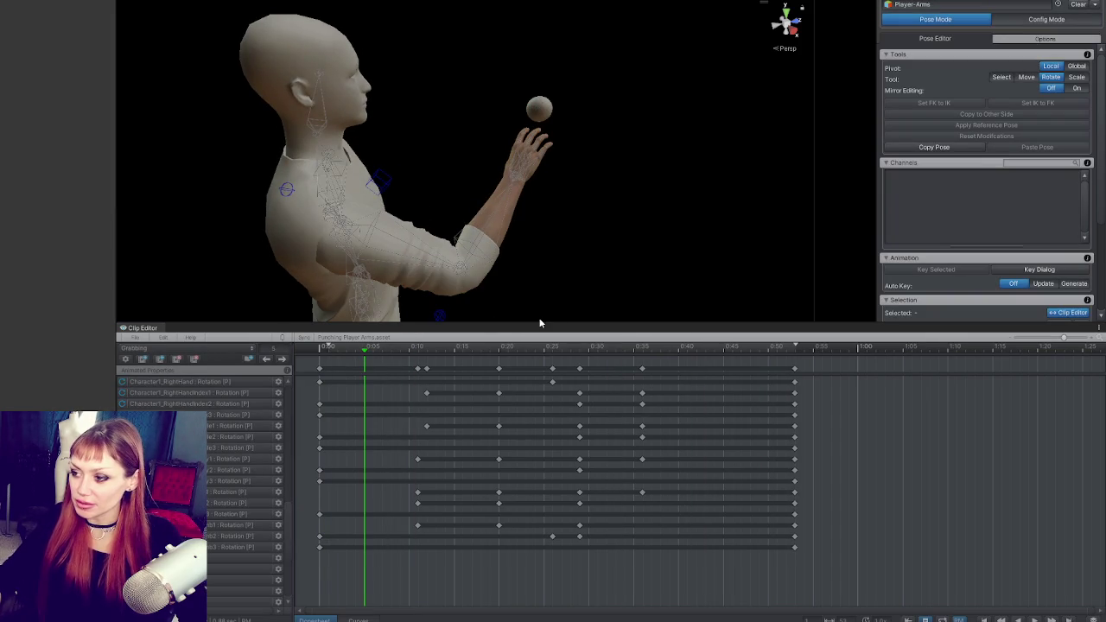
Delete the in-between keyframe columns at 0:10, 0:20 and 0:30.
left_click(418, 369)
key("Delete")
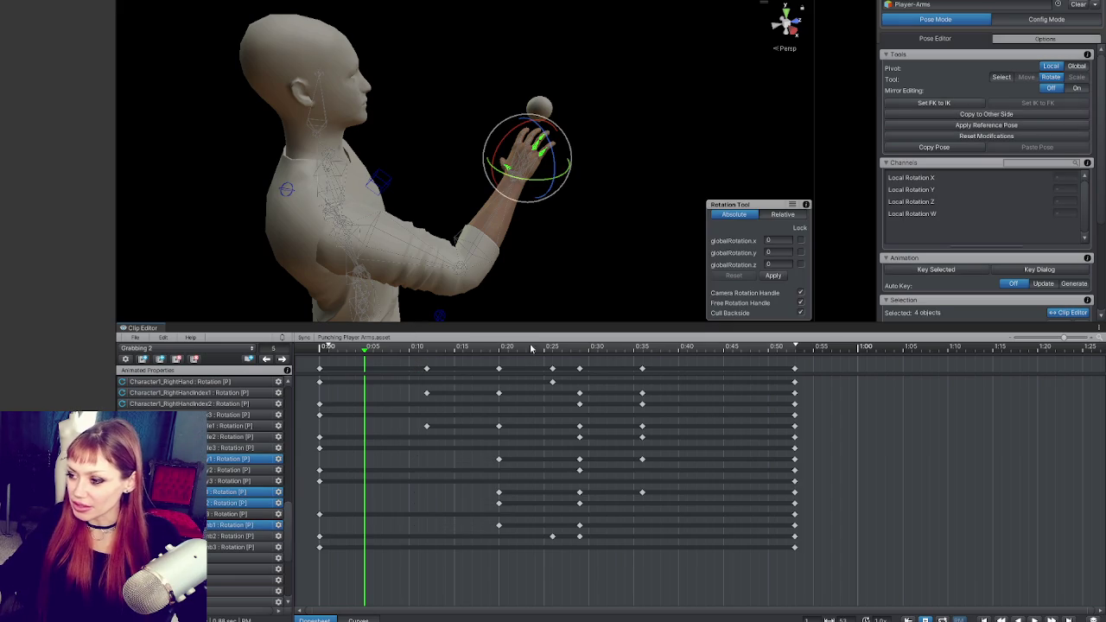
left_click(498, 369)
key("Delete")
left_click(580, 371)
key("Delete")
mouse_move(438, 358)
left_mouse_down()
mouse_move(608, 360)
mouse_move(365, 359)
left_mouse_up()
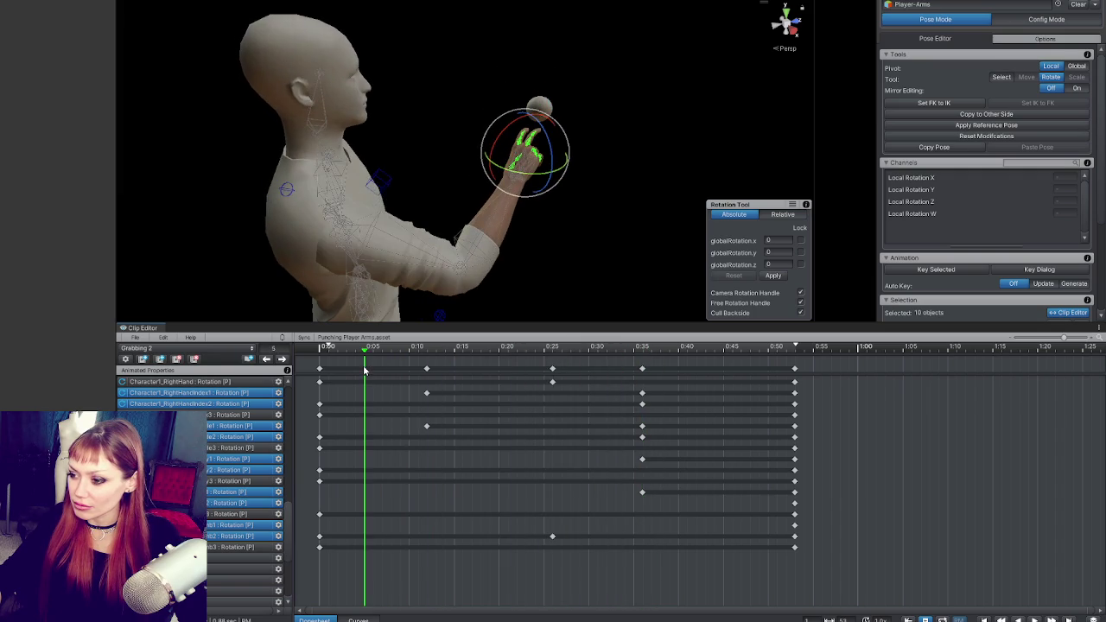
left_click(429, 369)
key("Delete")
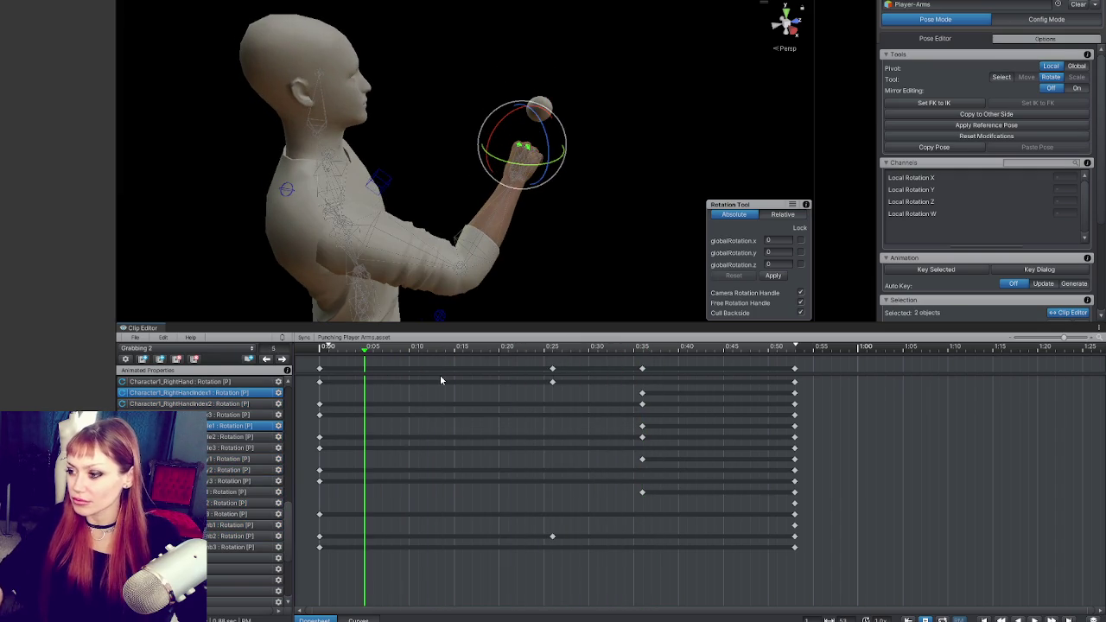
left_click_drag(441, 369, 641, 368)
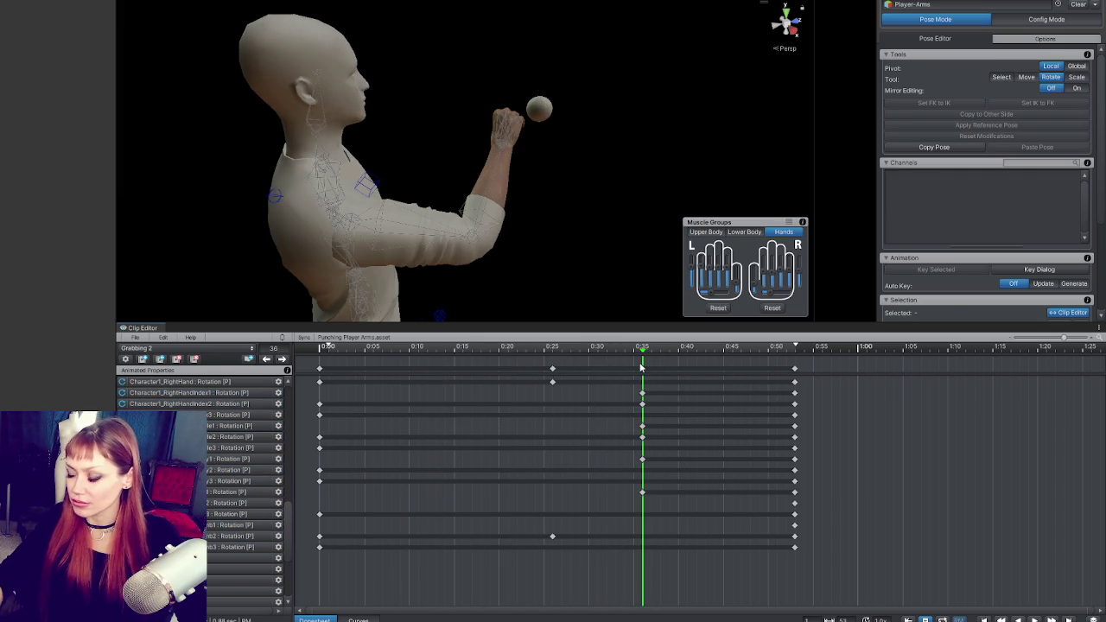
Go to the 0:25 grab key and start rotating the right hand bone.
left_click(642, 369)
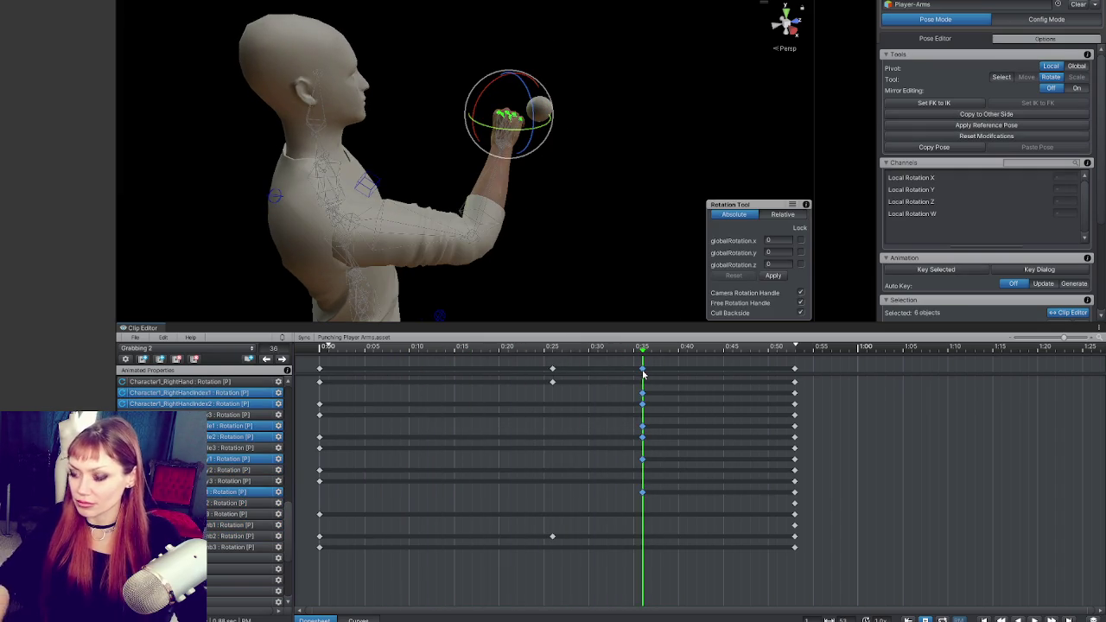
left_click(552, 369)
left_click(553, 361)
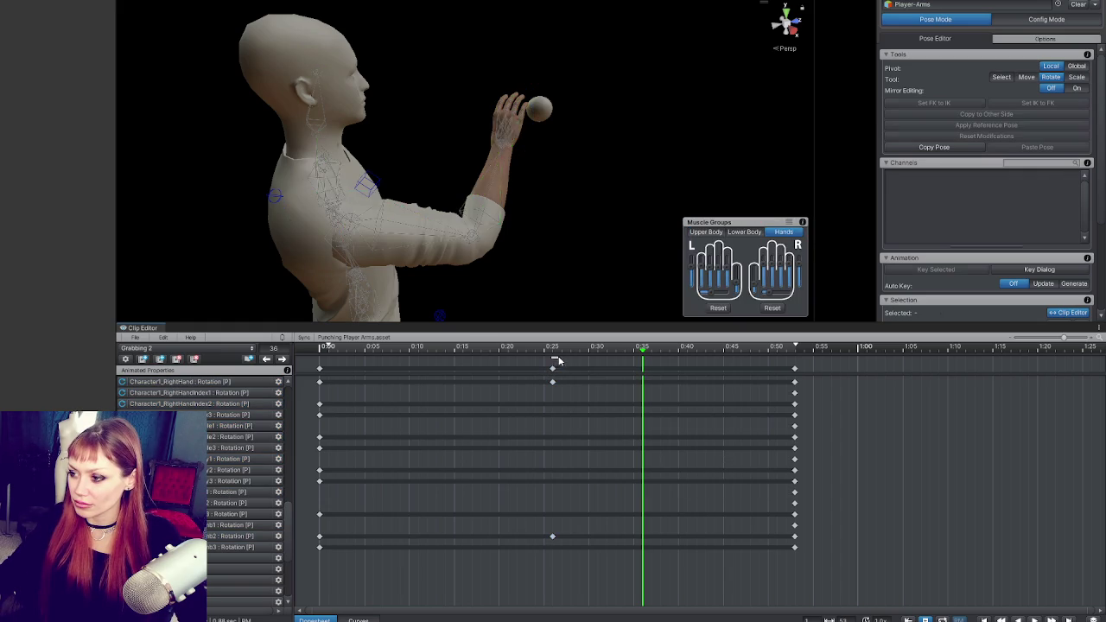
left_click(554, 351)
mouse_move(543, 296)
left_mouse_down()
mouse_move(605, 259)
mouse_move(502, 161)
mouse_move(324, 141)
mouse_move(197, 148)
mouse_move(598, 166)
left_mouse_up()
left_click(499, 90)
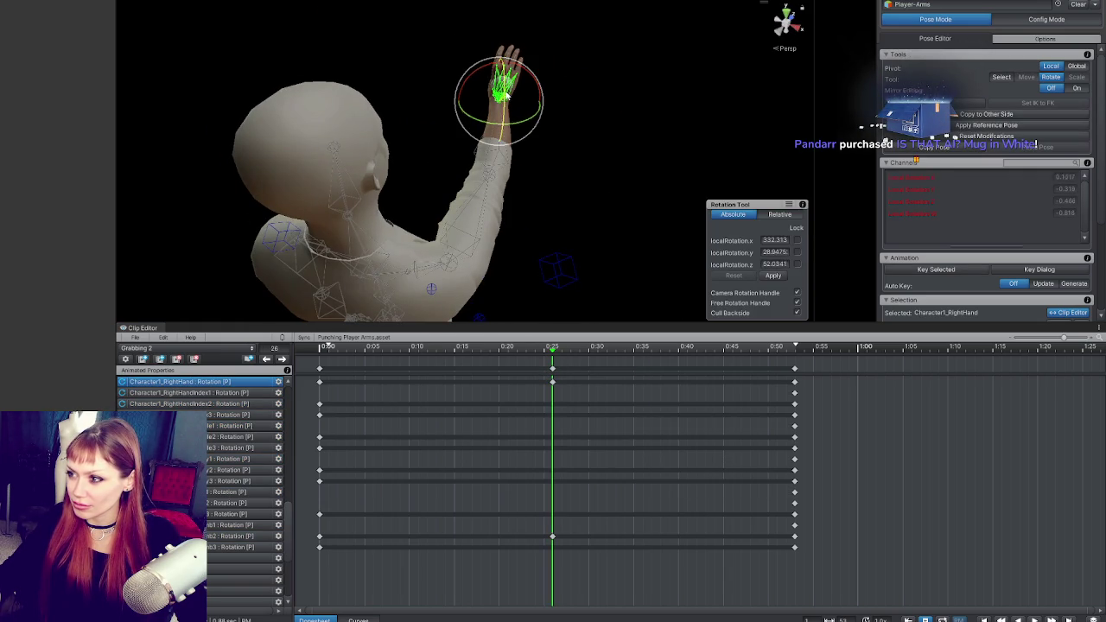
left_click_drag(511, 78, 515, 135)
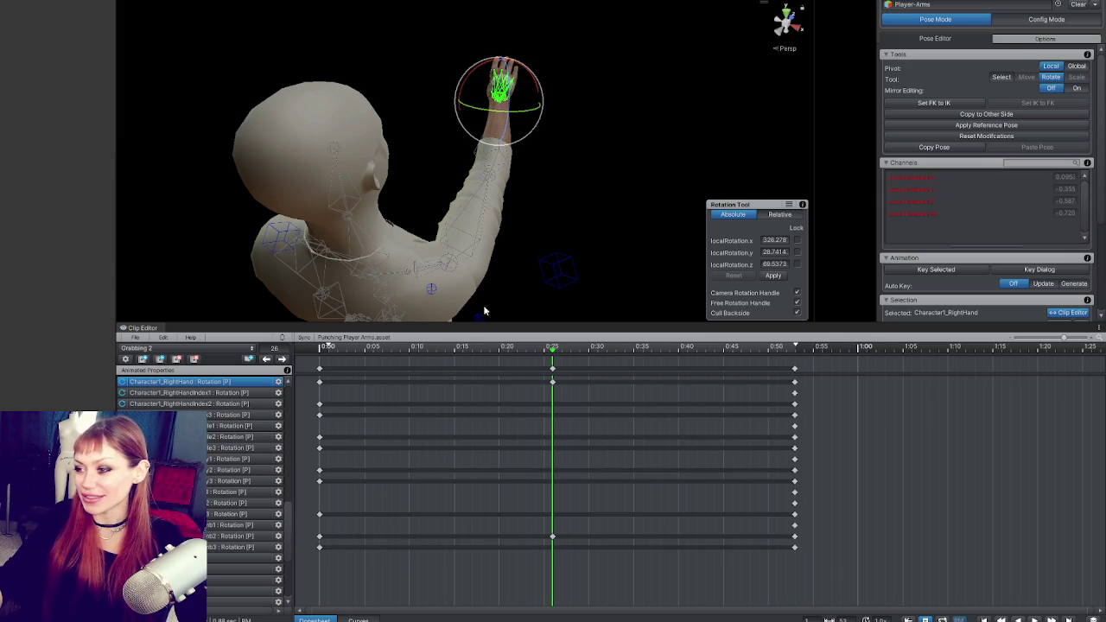
Change frames after rotating the hand, bringing up the unapplied-modifications prompt.
left_click(468, 346)
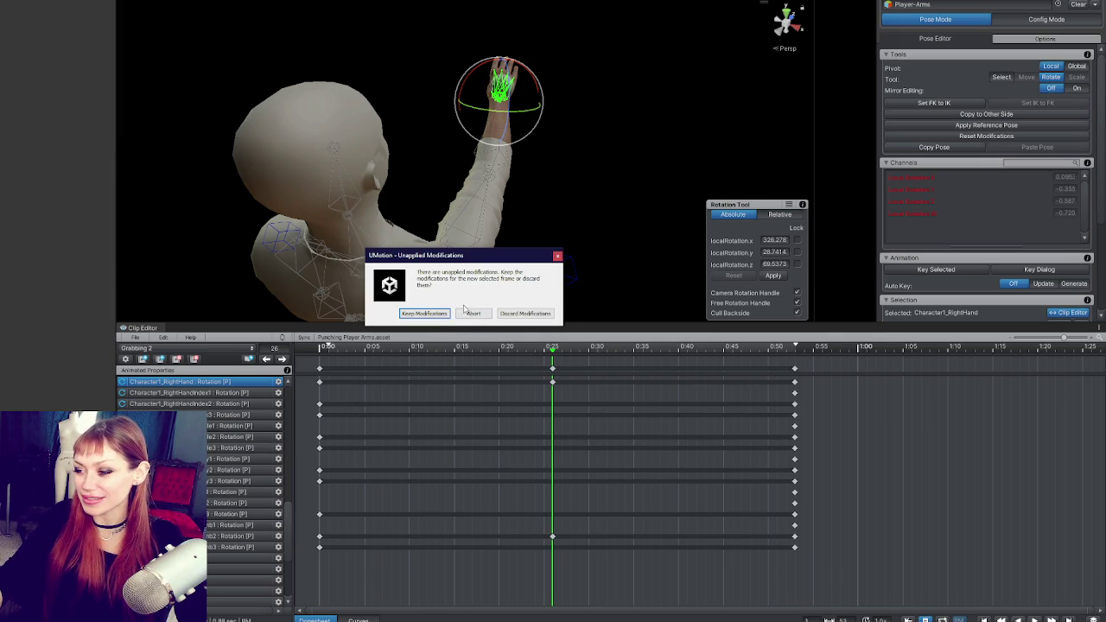
Answer the modifications prompts and check the poses at frames 17, 23 and 26.
left_click(445, 314)
left_click(528, 346)
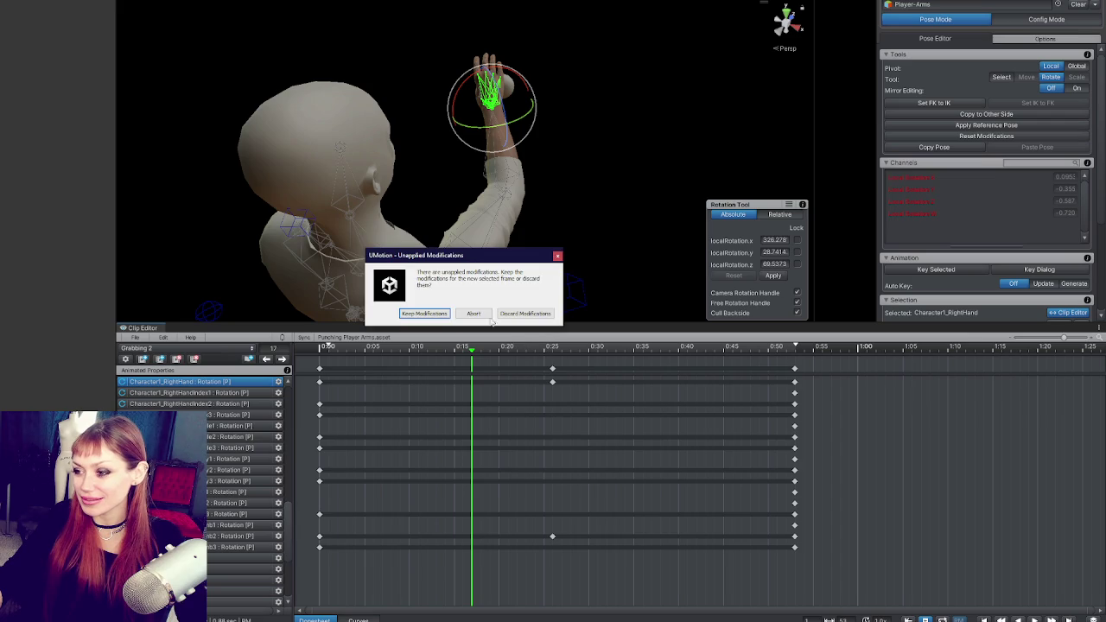
left_click(488, 320)
left_click(327, 344)
key("space")
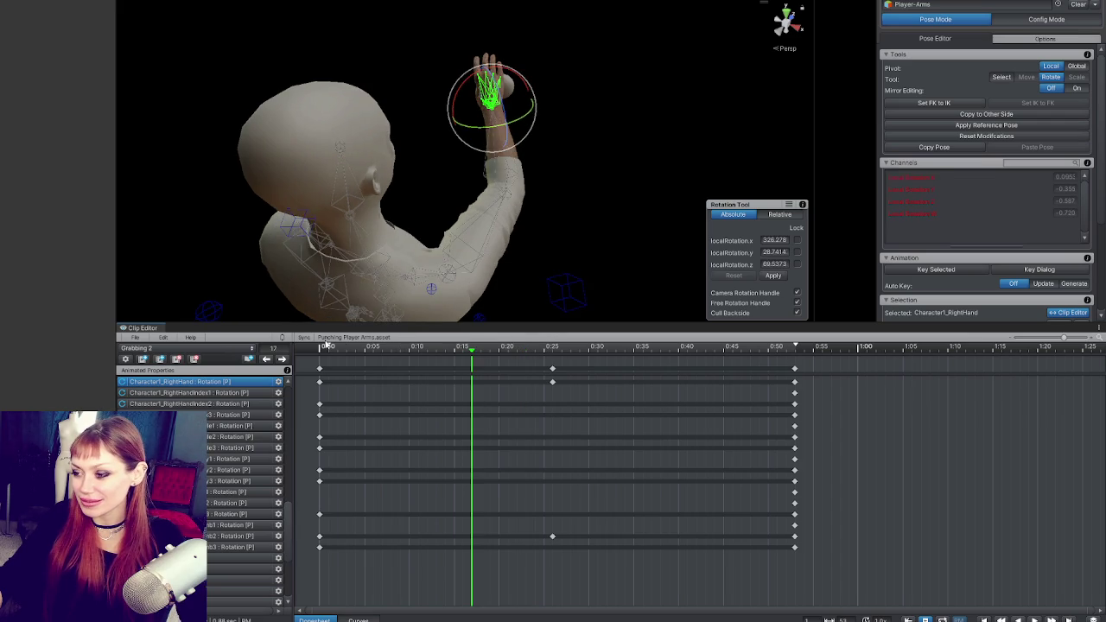
Scrub and play the arm's reach for the ball, stopping back at 0:00.
mouse_move(562, 185)
left_mouse_down()
mouse_move(455, 139)
mouse_move(649, 233)
left_mouse_up()
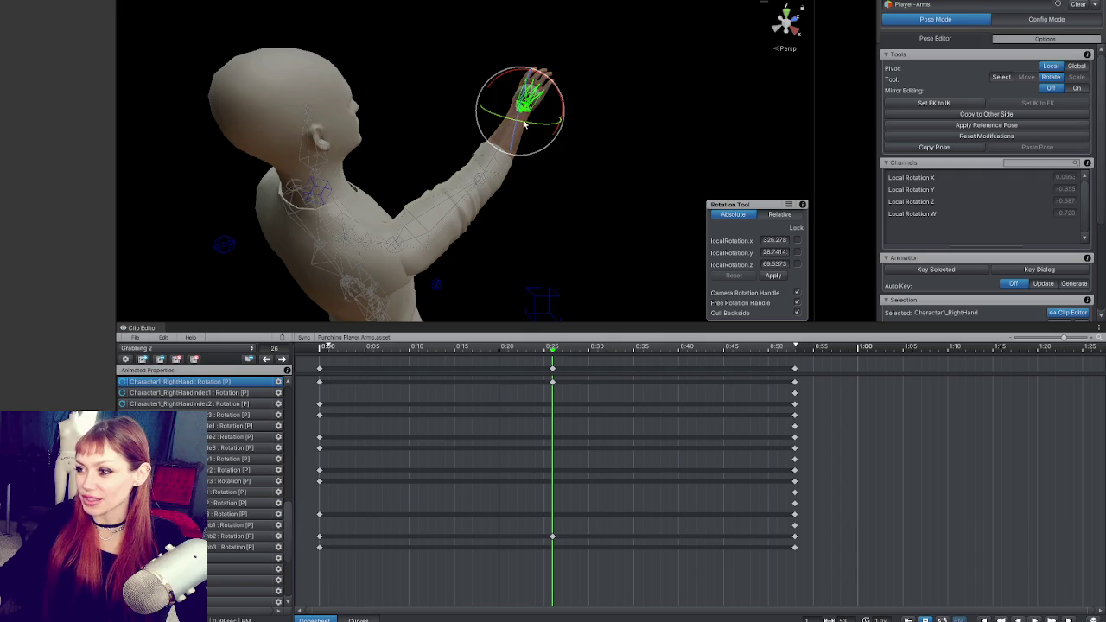
left_click_drag(553, 97, 551, 160)
mouse_move(552, 346)
left_mouse_down()
mouse_move(316, 347)
mouse_move(753, 346)
mouse_move(579, 346)
mouse_move(554, 361)
mouse_move(699, 353)
mouse_move(388, 353)
mouse_move(462, 356)
left_mouse_up()
key("space")
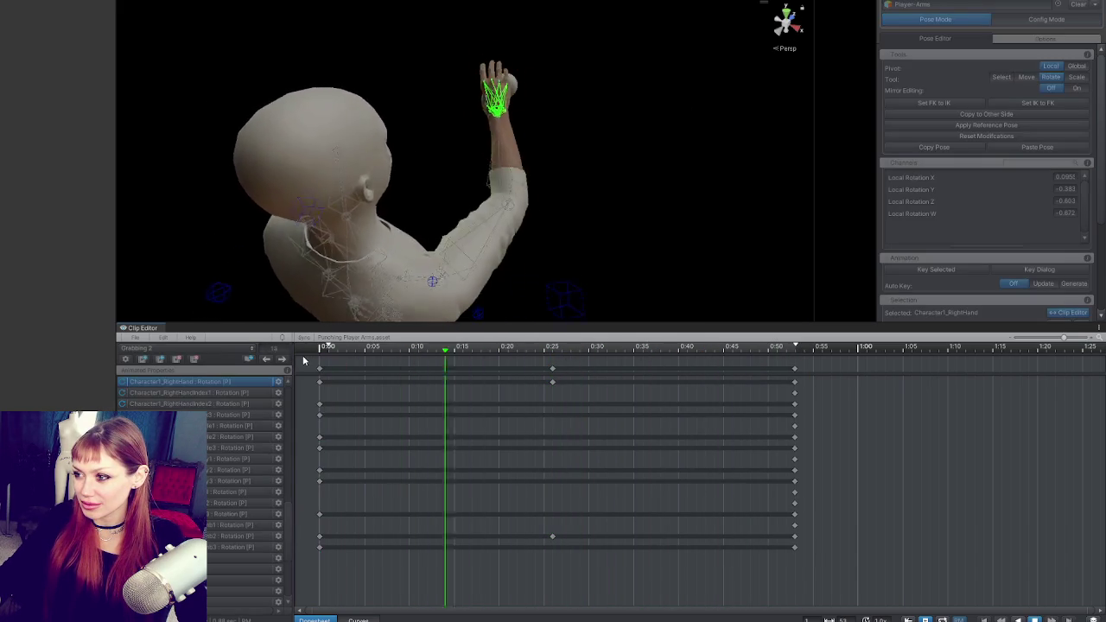
left_click(303, 355)
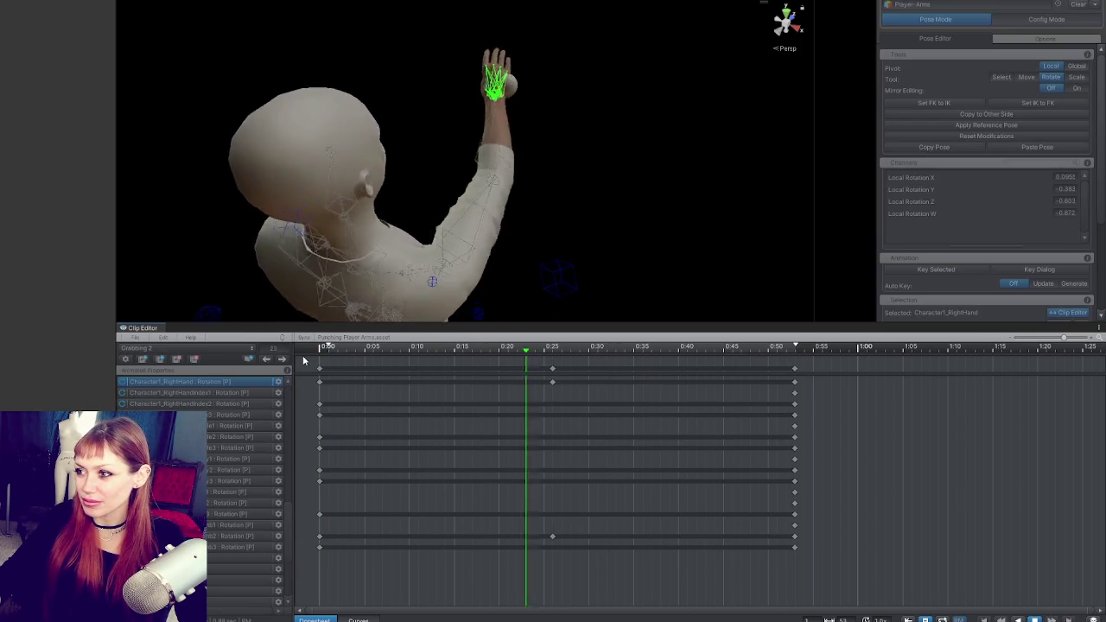
left_click(302, 360)
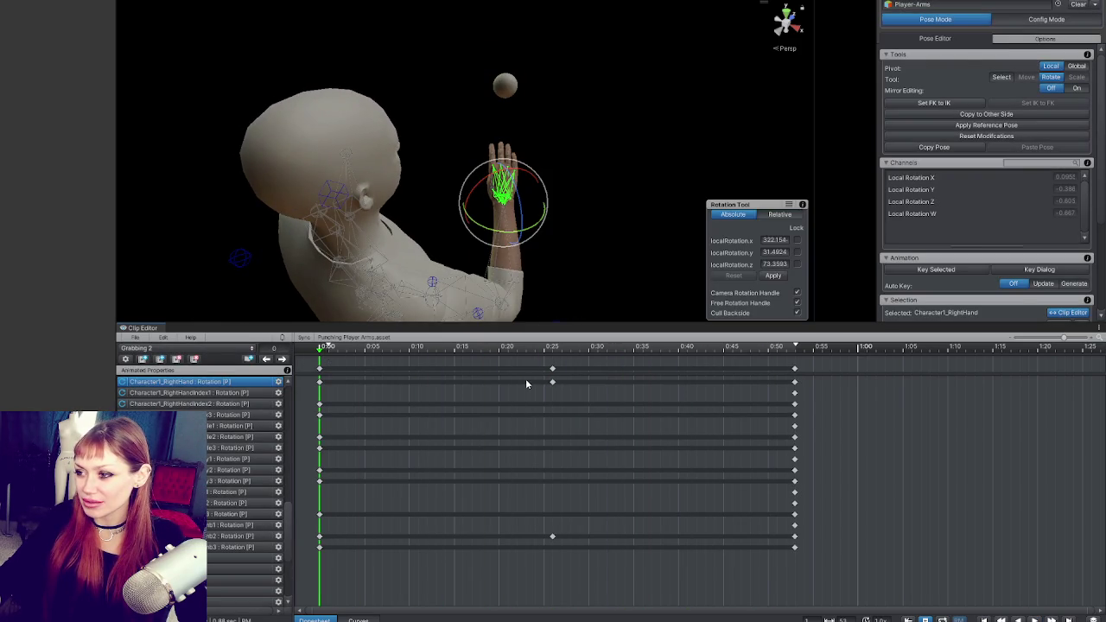
Move the 0:25 grab key column earlier to about 0:22 and preview the new timing.
key("space")
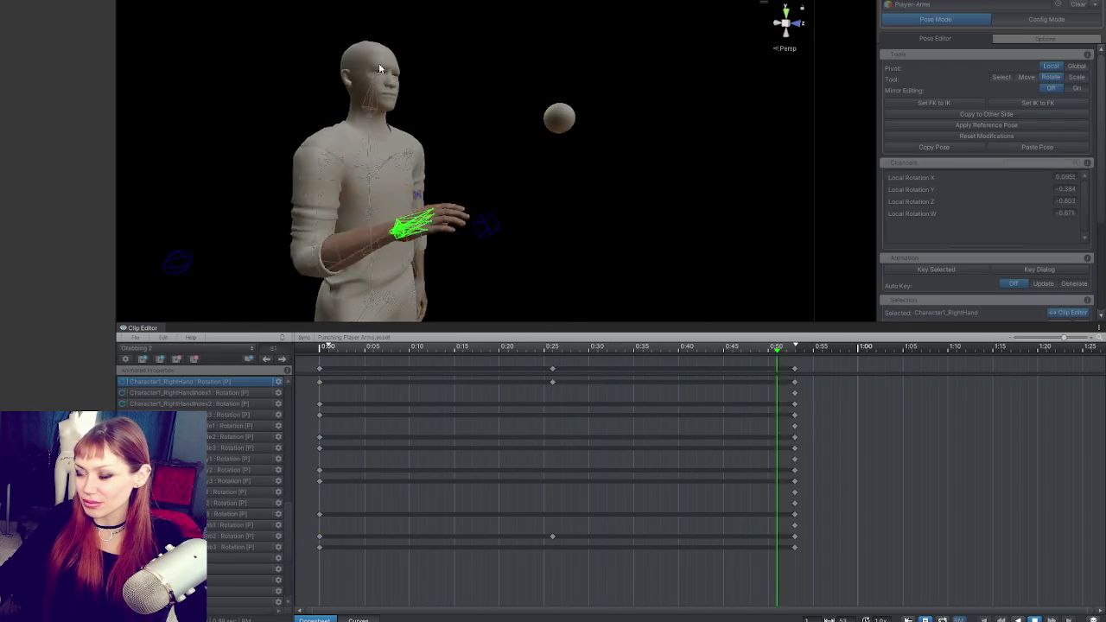
key("space")
left_click(552, 370)
left_click_drag(552, 370, 525, 370)
left_click(553, 348)
key("space")
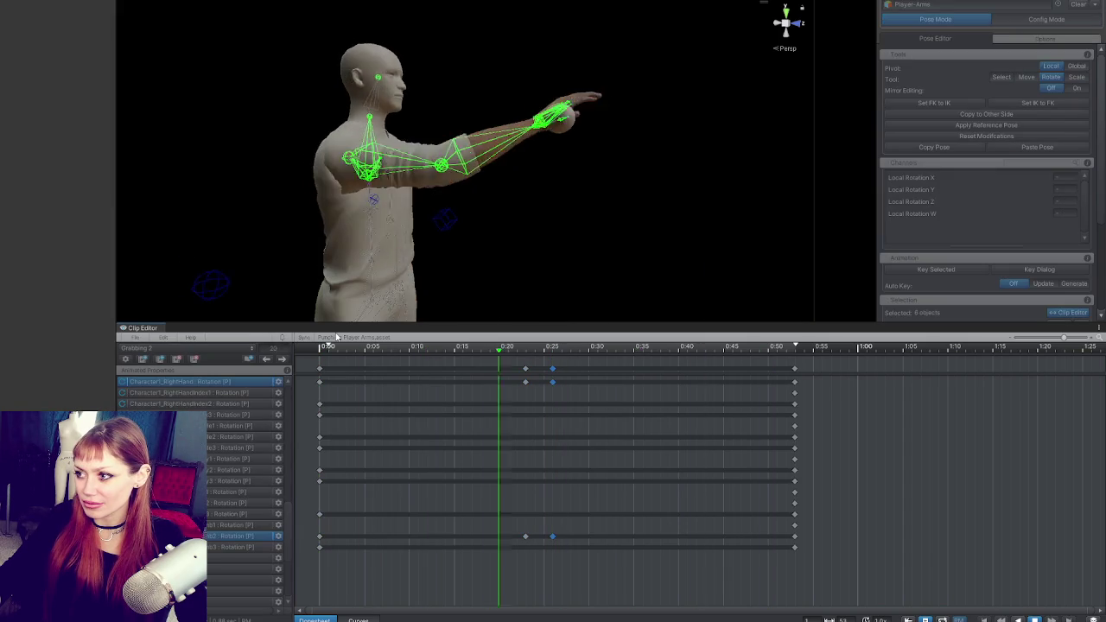
key("space")
Drag the selected grab keys to about 0:28 and replay the clip to check the hold.
left_click_drag(553, 370, 580, 370)
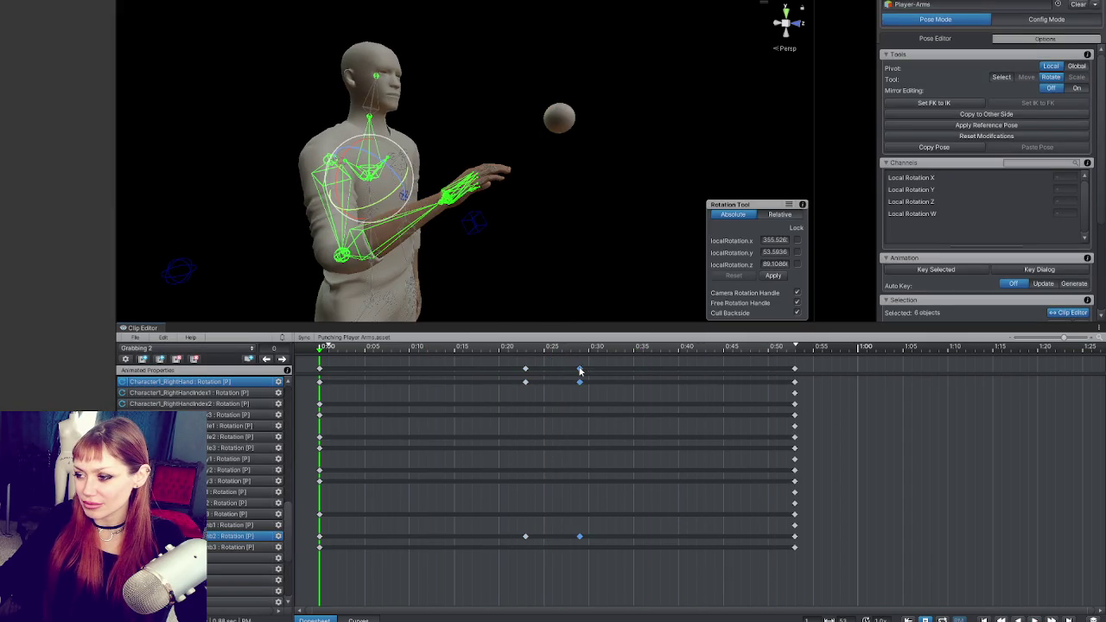
key("space")
key("space")
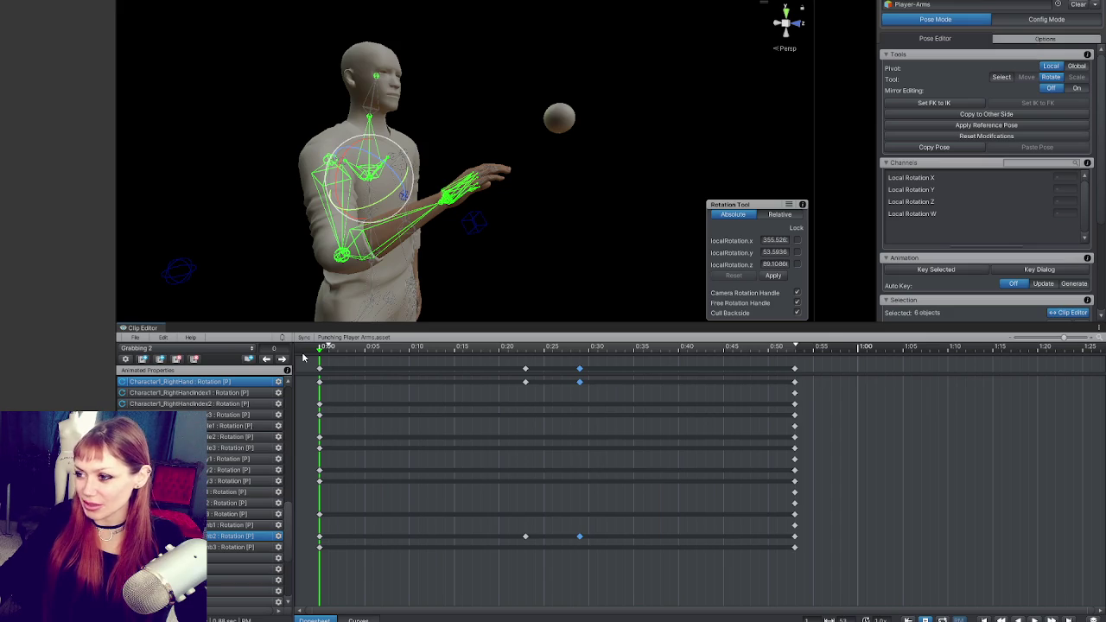
key("space")
left_click_drag(450, 225, 593, 252)
key("space")
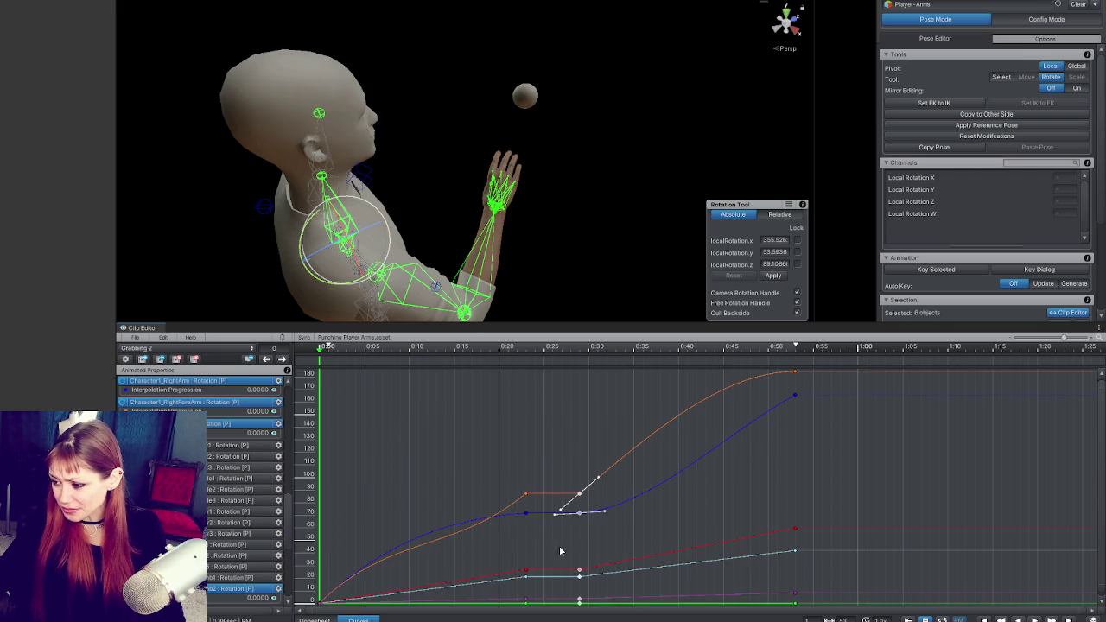
Flatten the tangents of both hold keys on the orange arm curve, then replay from the Dopesheet.
left_click(527, 495)
mouse_move(508, 511)
left_mouse_down()
mouse_move(493, 504)
mouse_move(500, 494)
left_mouse_up()
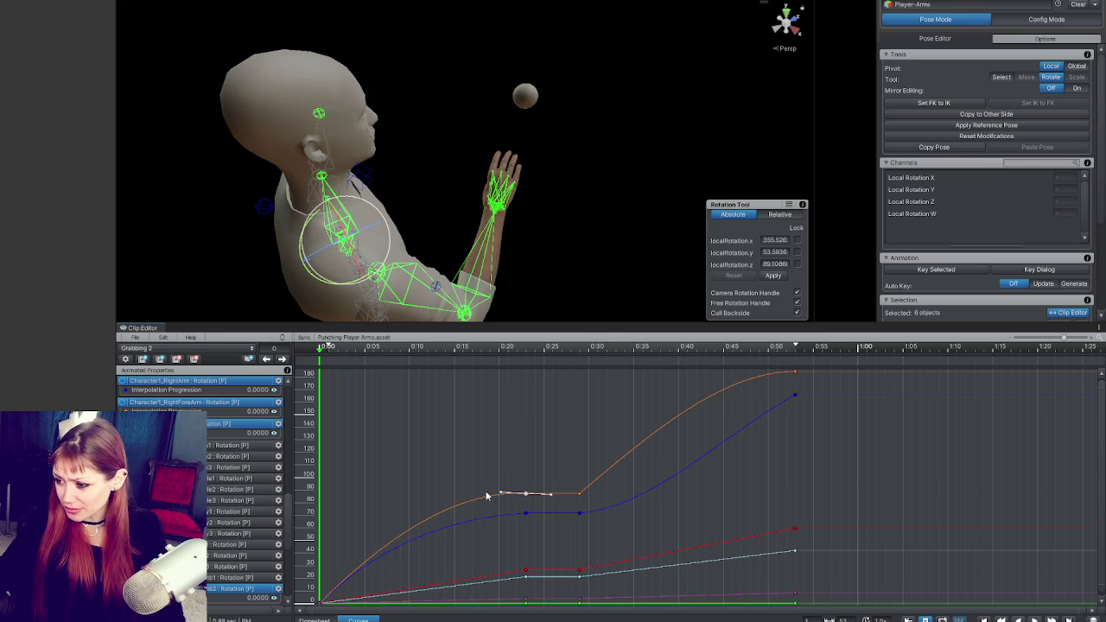
left_click(578, 494)
left_click_drag(604, 483, 605, 499)
left_click(525, 576)
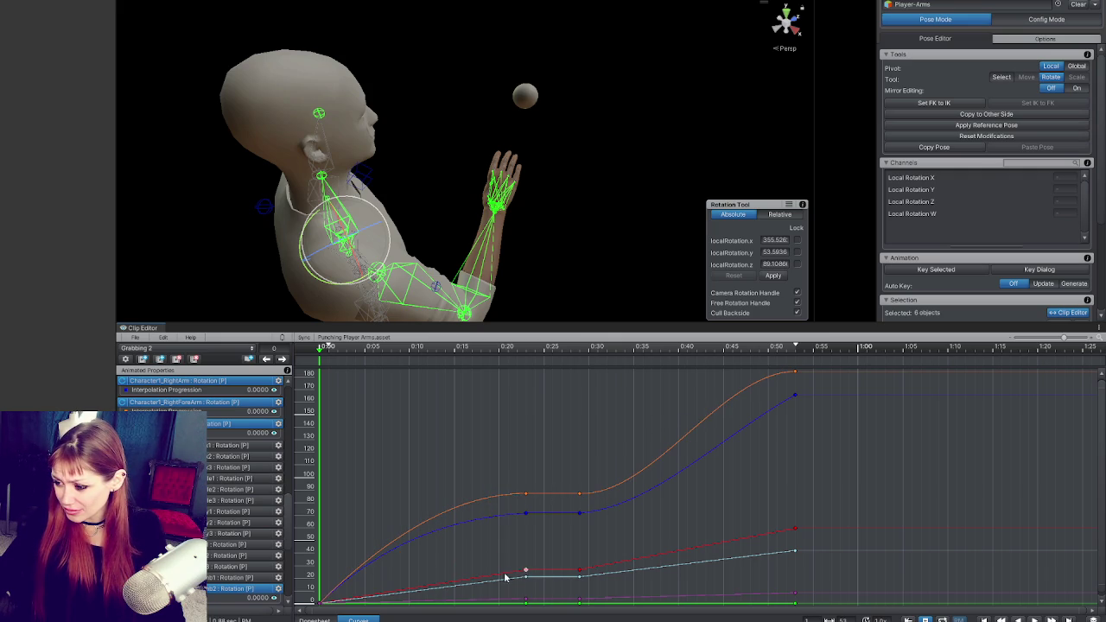
scroll(525, 572, "down", 4)
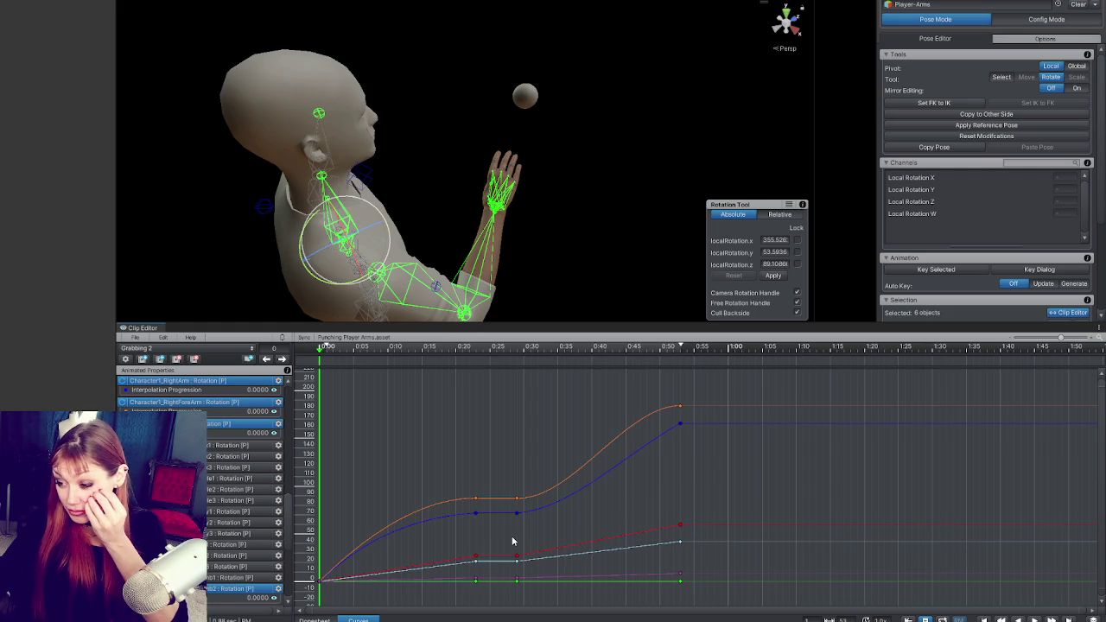
left_click(314, 619)
key("space")
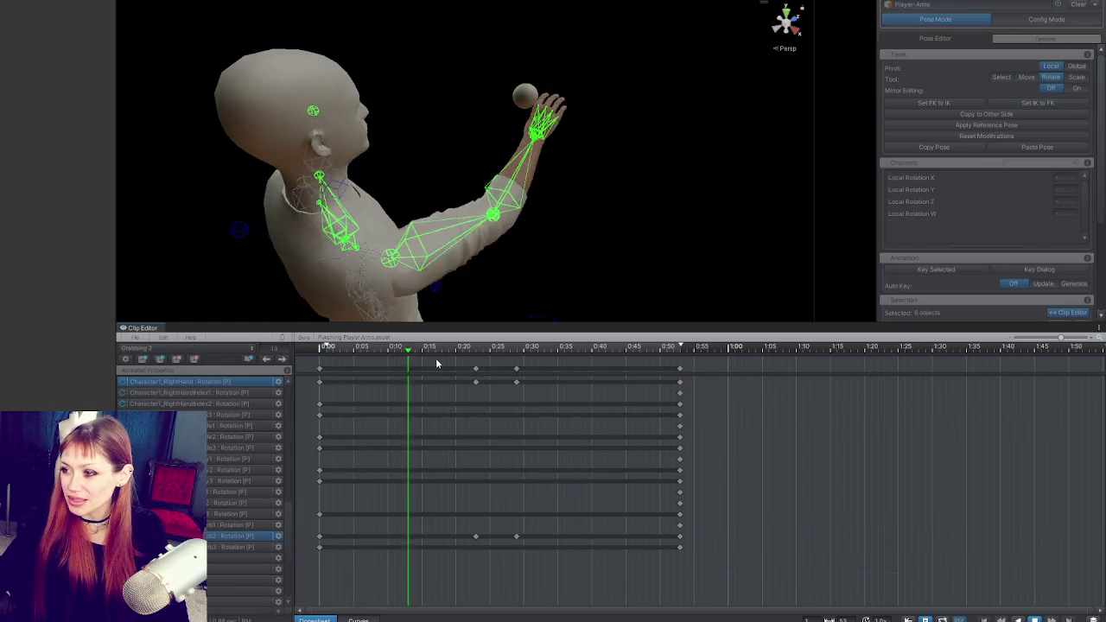
Shift the later grab key column a few frames earlier to about 0:24 and play it.
key("space")
key("space")
key("space")
left_click_drag(518, 370, 491, 374)
key("space")
key("space")
key("space")
key("space")
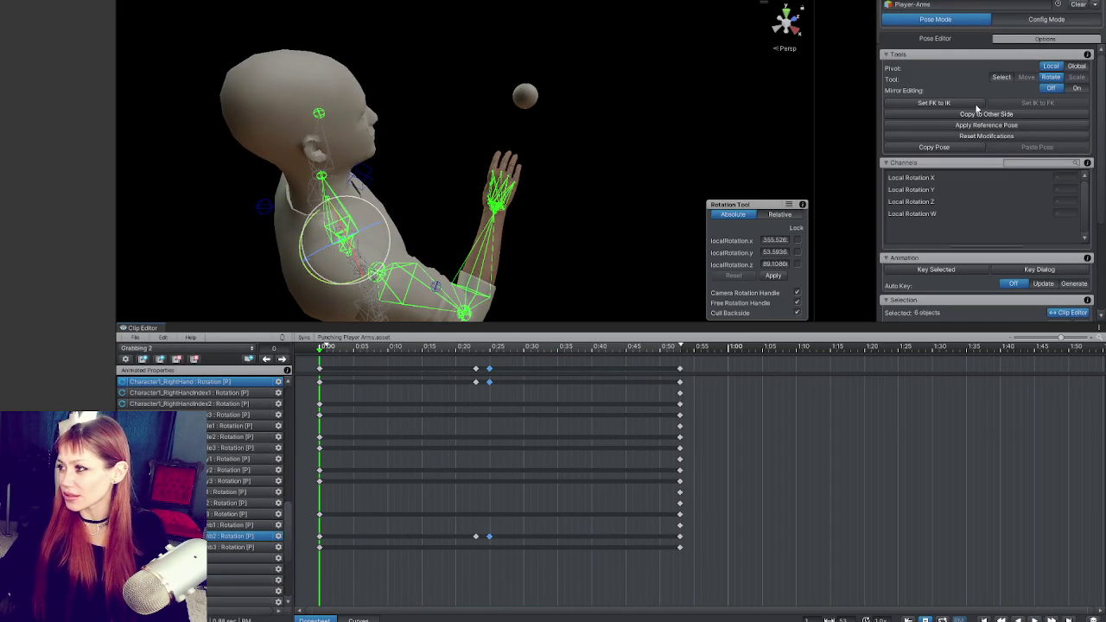
Open the IK Setup Wizard in Config Mode, abort it, and return to Pose Mode.
left_click(1028, 23)
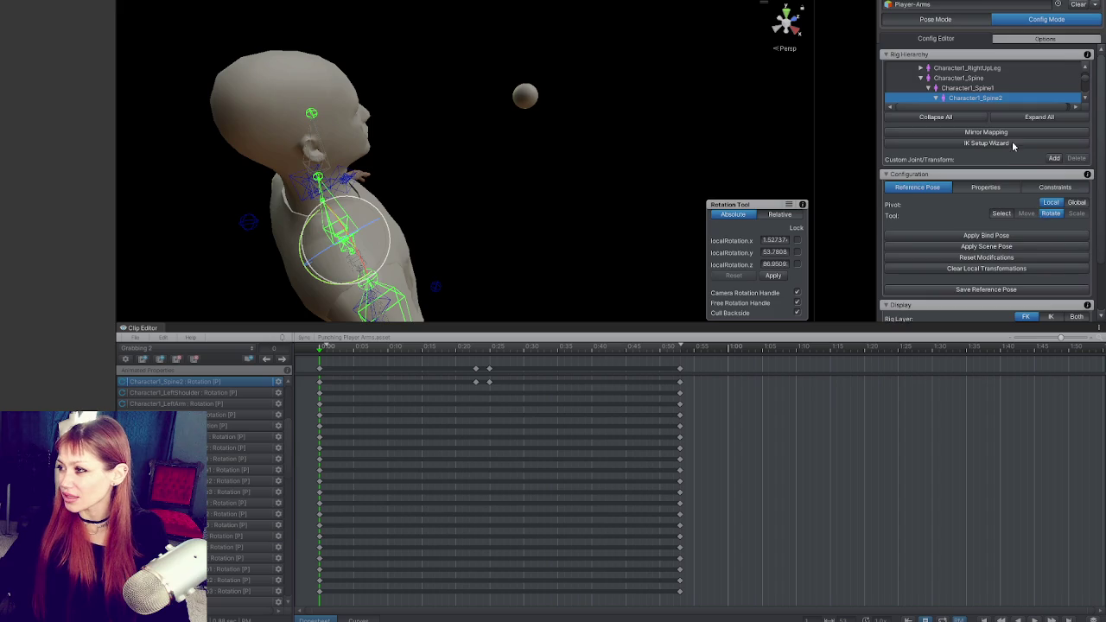
left_click(1011, 142)
left_click(489, 317)
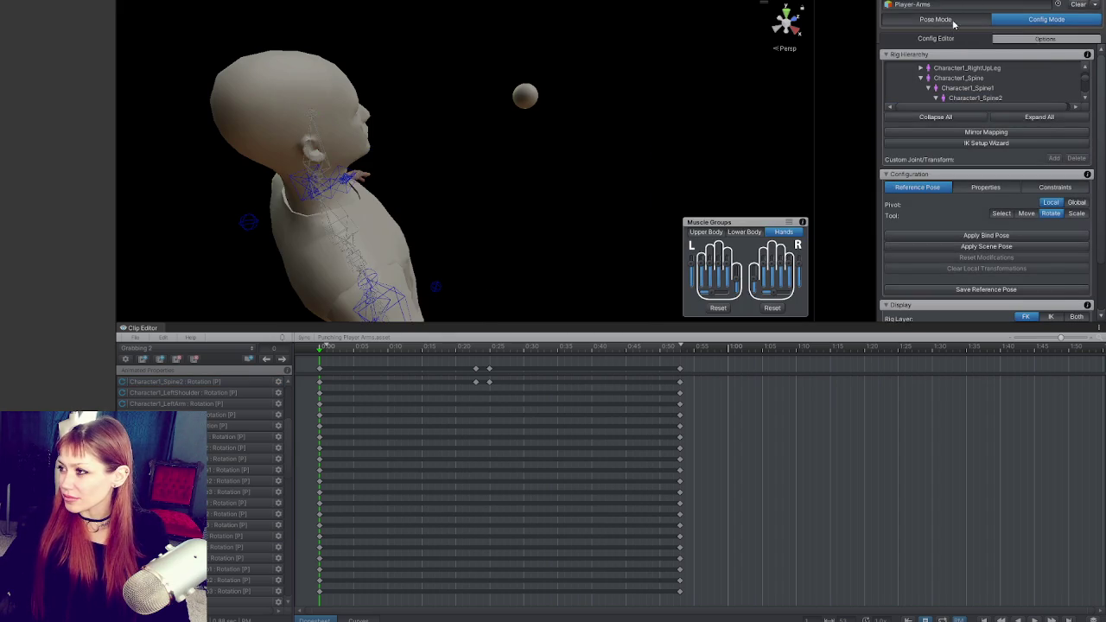
left_click(935, 19)
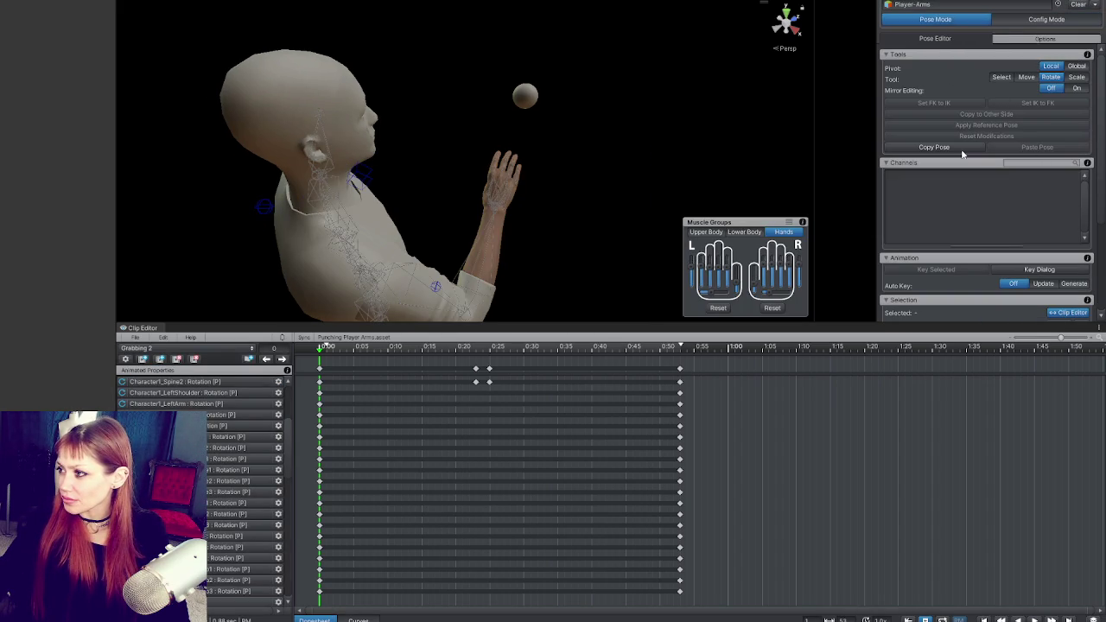
Set Display > Rig Layer to IK and pick an IK control on the character.
scroll(983, 165, "down", 3)
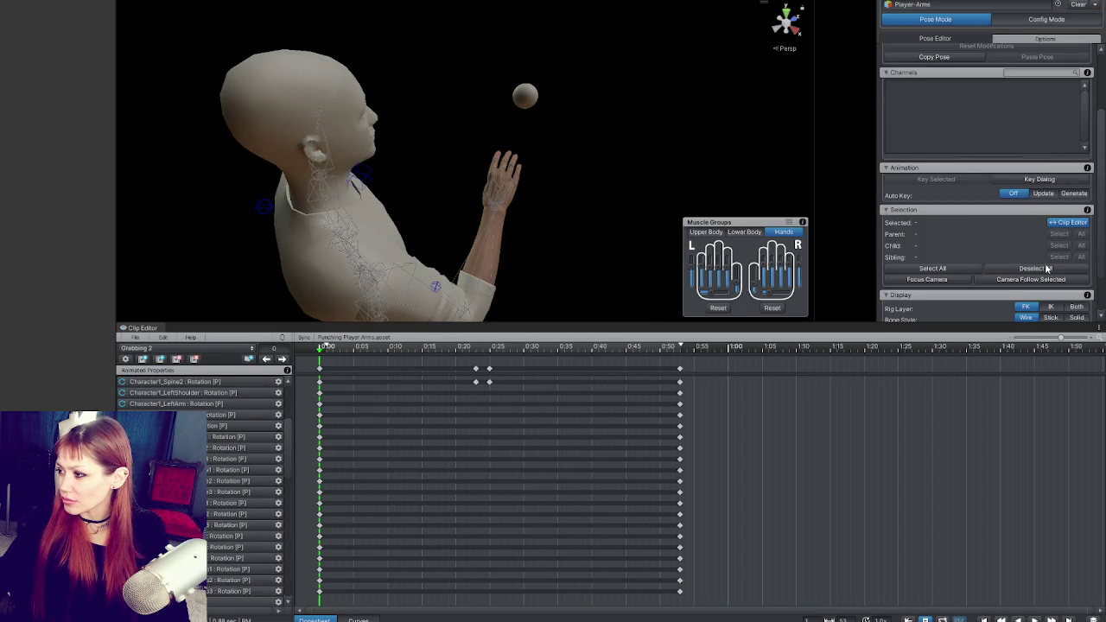
left_click(1049, 268)
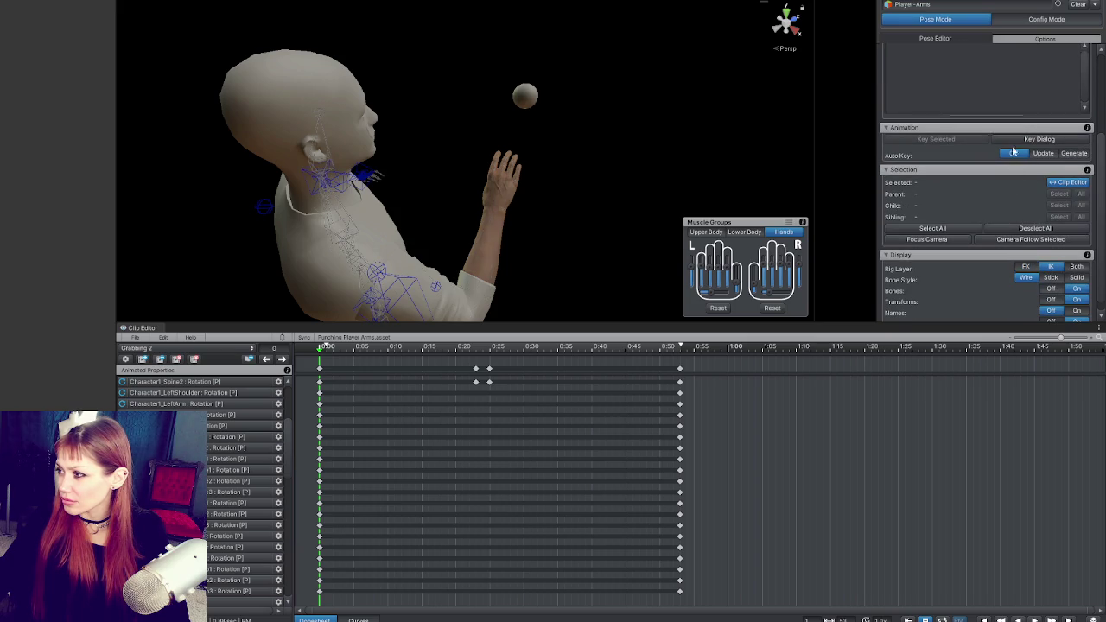
scroll(1011, 136, "up", 2)
scroll(1011, 136, "up", 2)
left_click(439, 290)
Apply Set FK to IK on IK_Hand_R, jump to the 0:22 key and set FK/IK Blend to 1.
left_click_drag(378, 293, 599, 189)
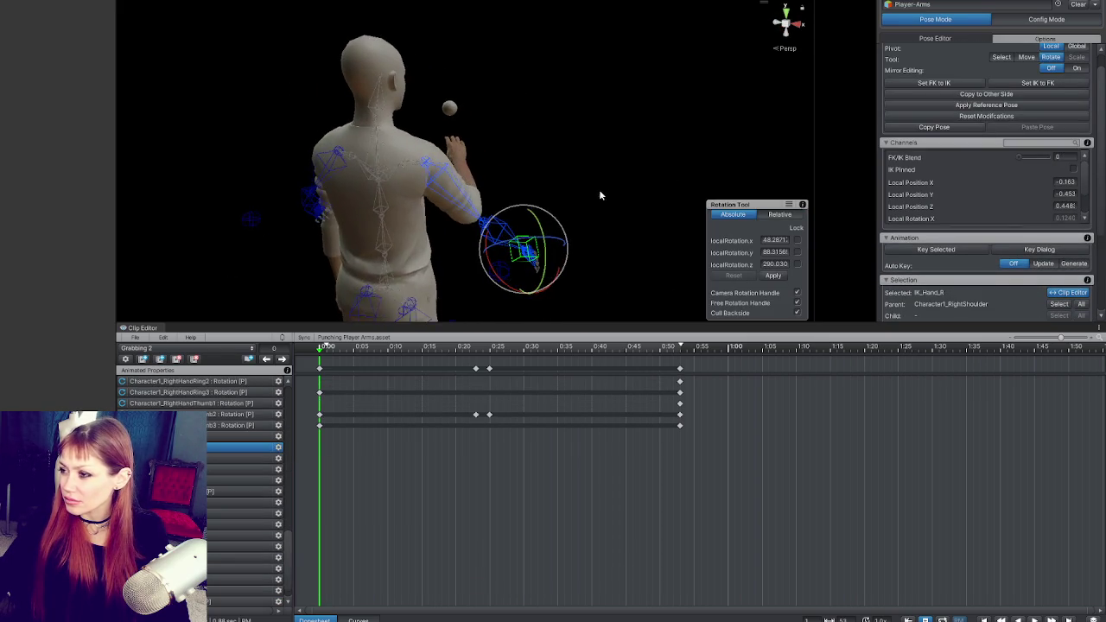
left_click(980, 87)
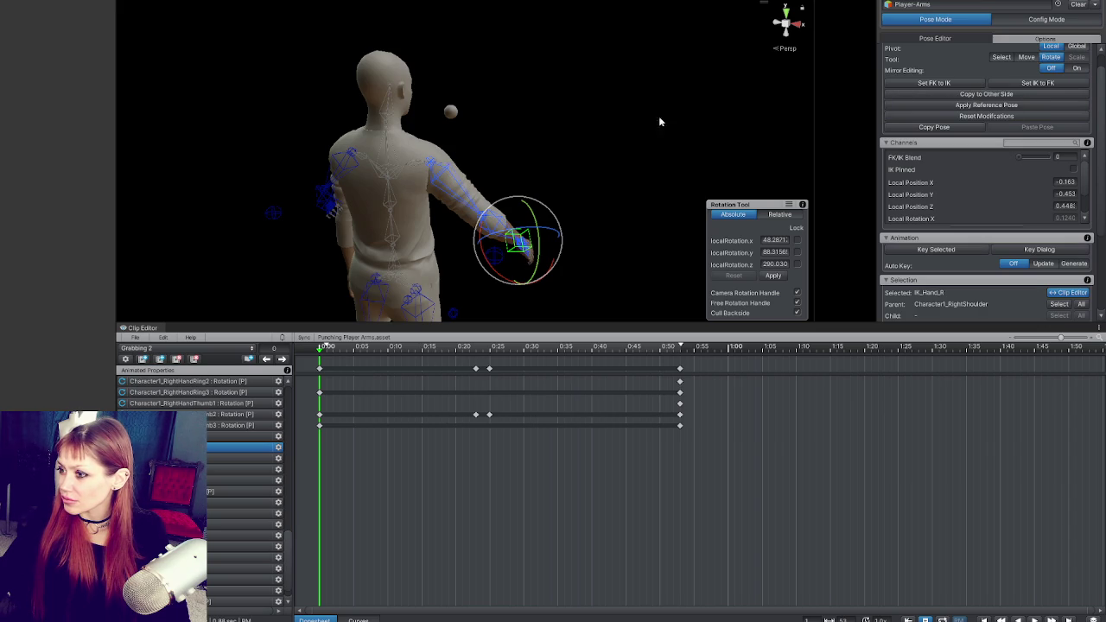
left_click_drag(672, 113, 536, 182)
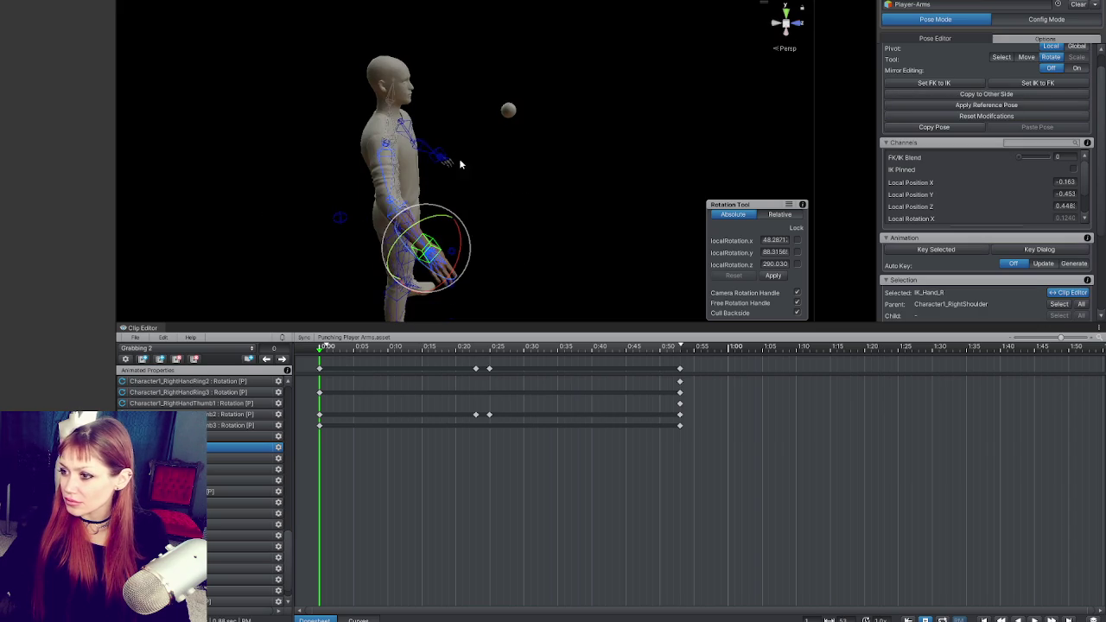
left_click(283, 359)
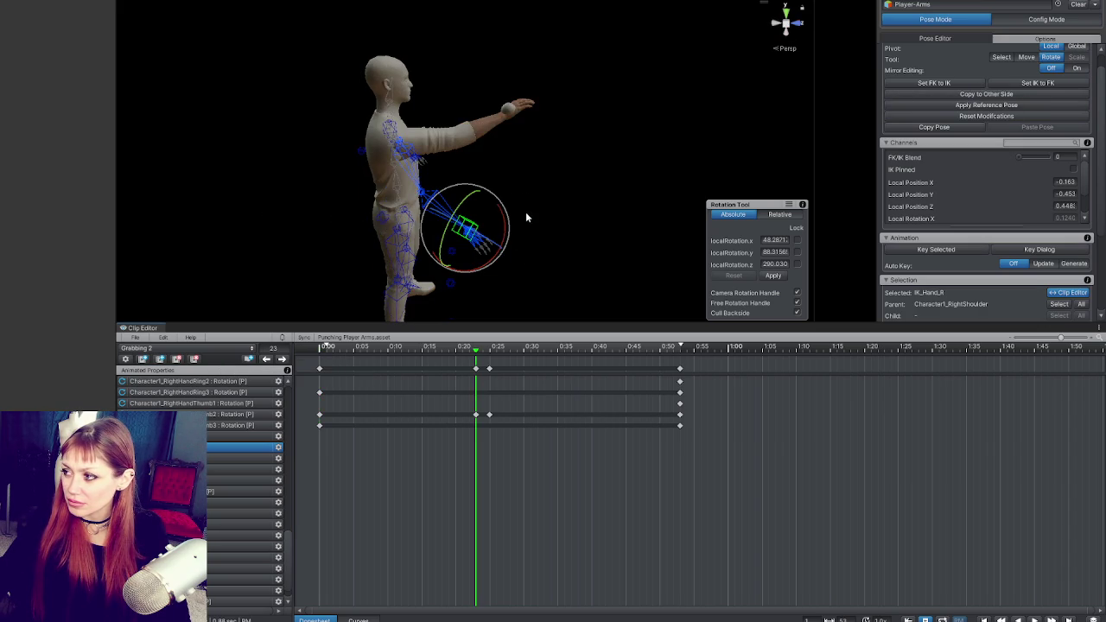
left_click(977, 85)
left_click_drag(1022, 155, 1051, 156)
Raise the IK hand with the Move tool so the arm reaches toward the ball.
key("w")
mouse_move(469, 234)
left_mouse_down()
mouse_move(511, 117)
mouse_move(531, 121)
mouse_move(519, 138)
mouse_move(468, 112)
left_mouse_up()
key("e")
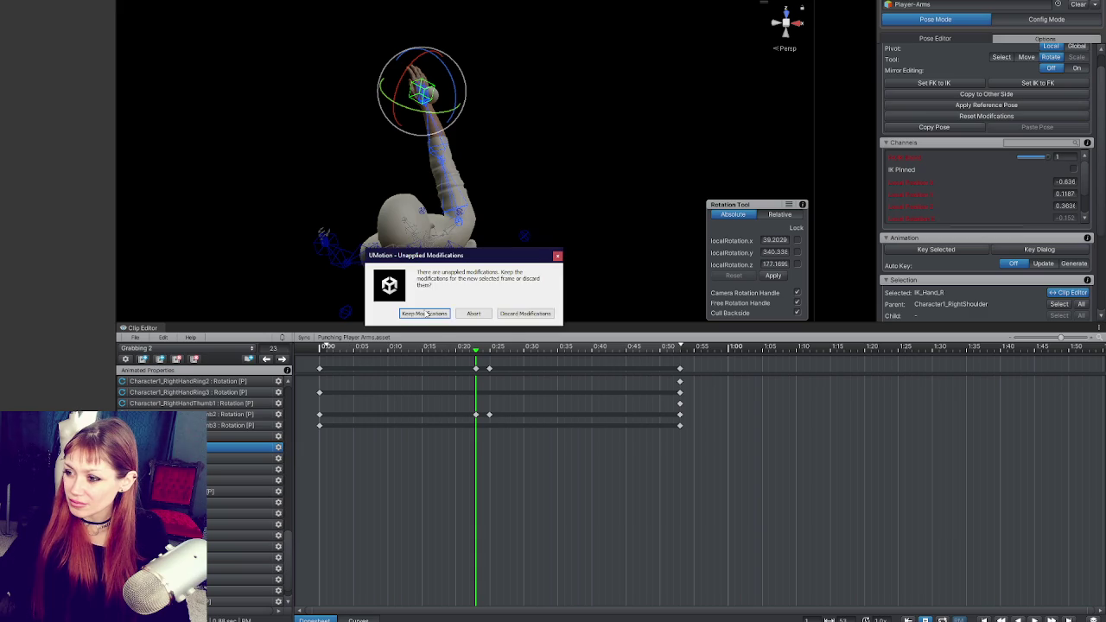
left_click(440, 312)
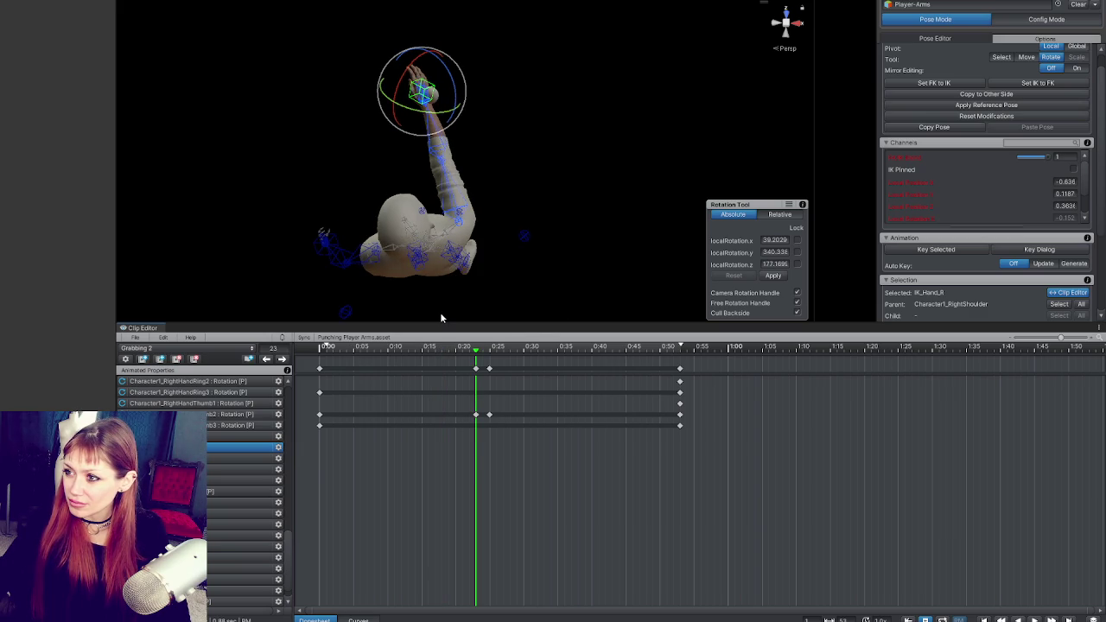
Jump to an earlier frame around 0:10, keep the unapplied IK arm modifications, and play the clip.
left_click(406, 345)
left_click(432, 314)
left_click(314, 350)
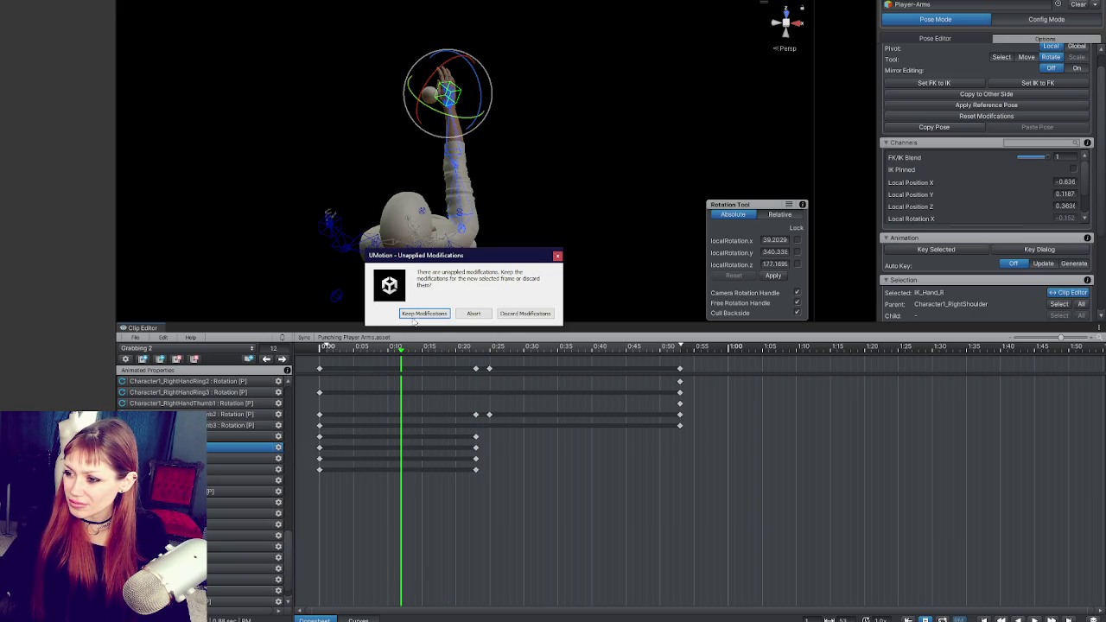
left_click(415, 313)
left_click(415, 313)
left_click_drag(622, 208, 518, 259)
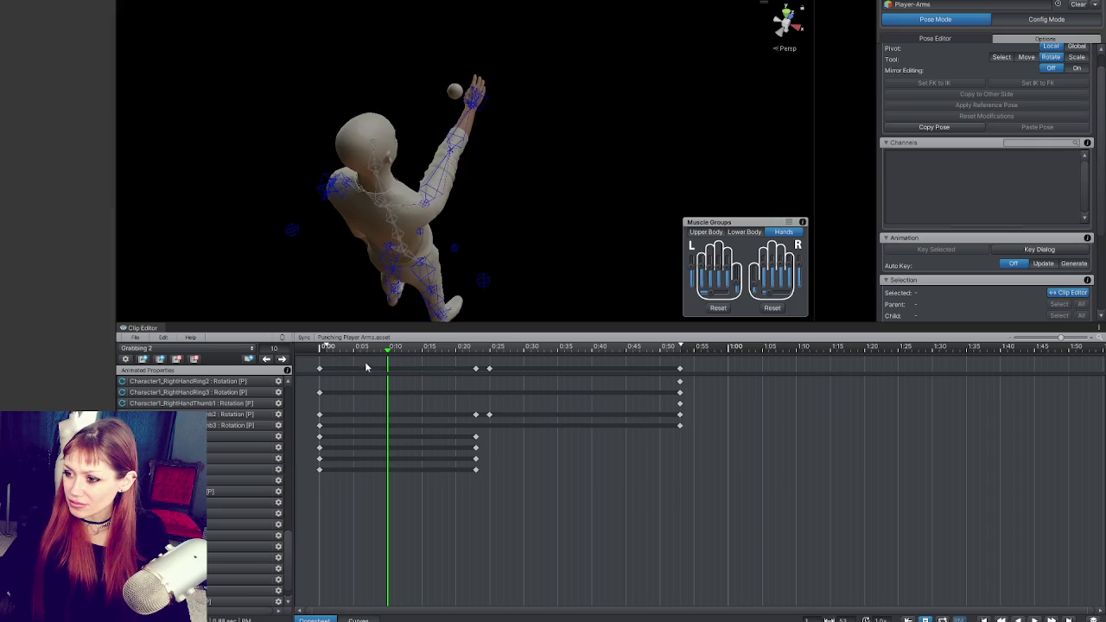
left_click(317, 348)
left_click(473, 313)
left_click(369, 350)
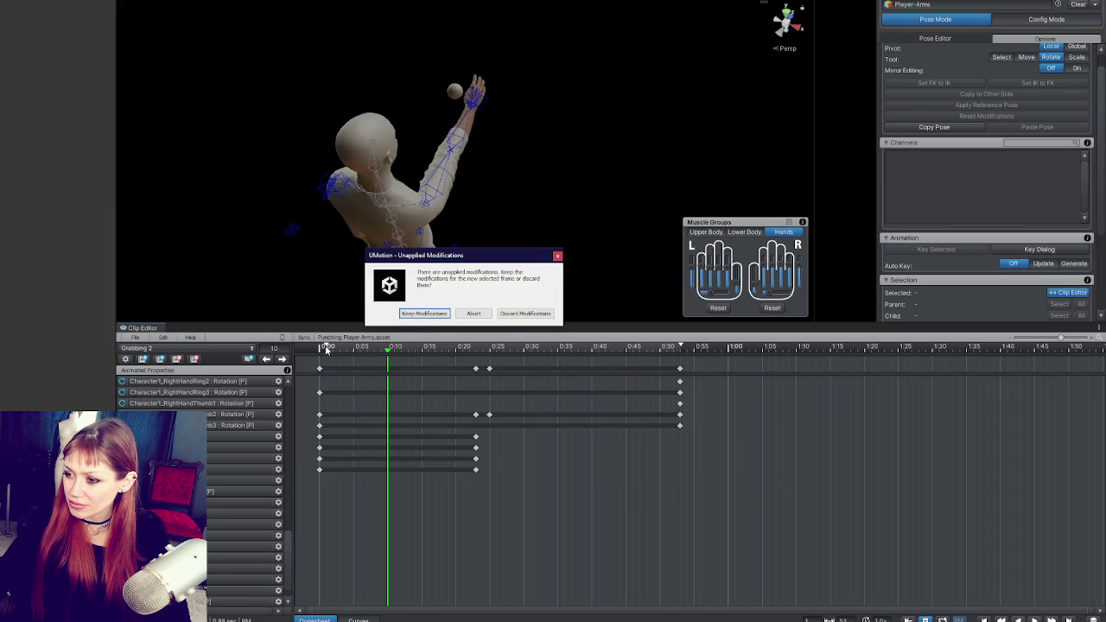
left_click(535, 316)
key("space")
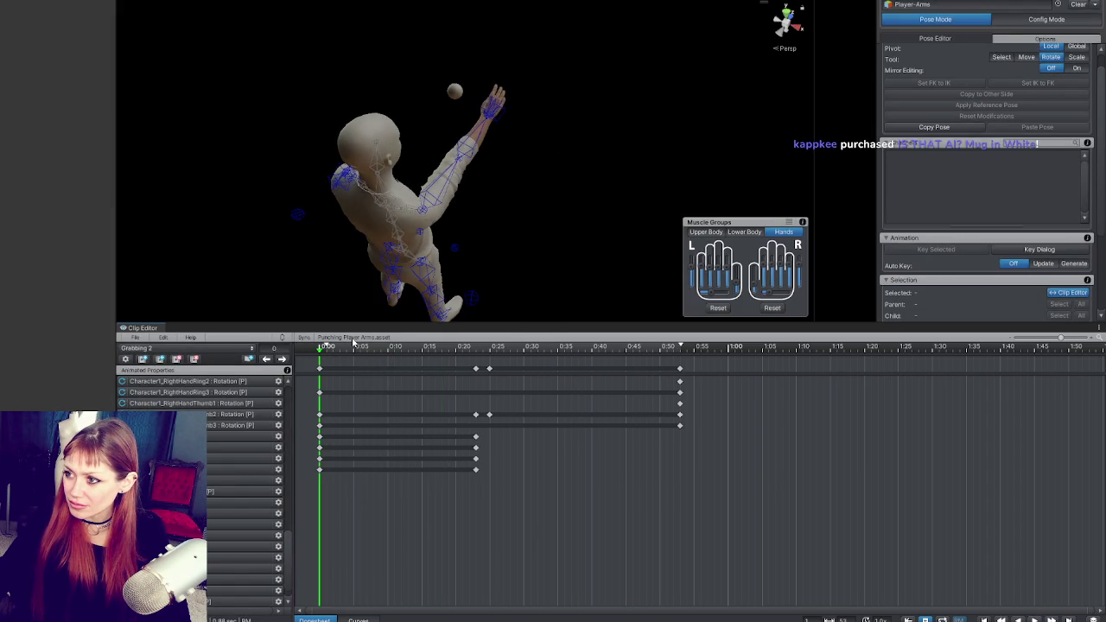
left_click(493, 99)
key("space")
key("space")
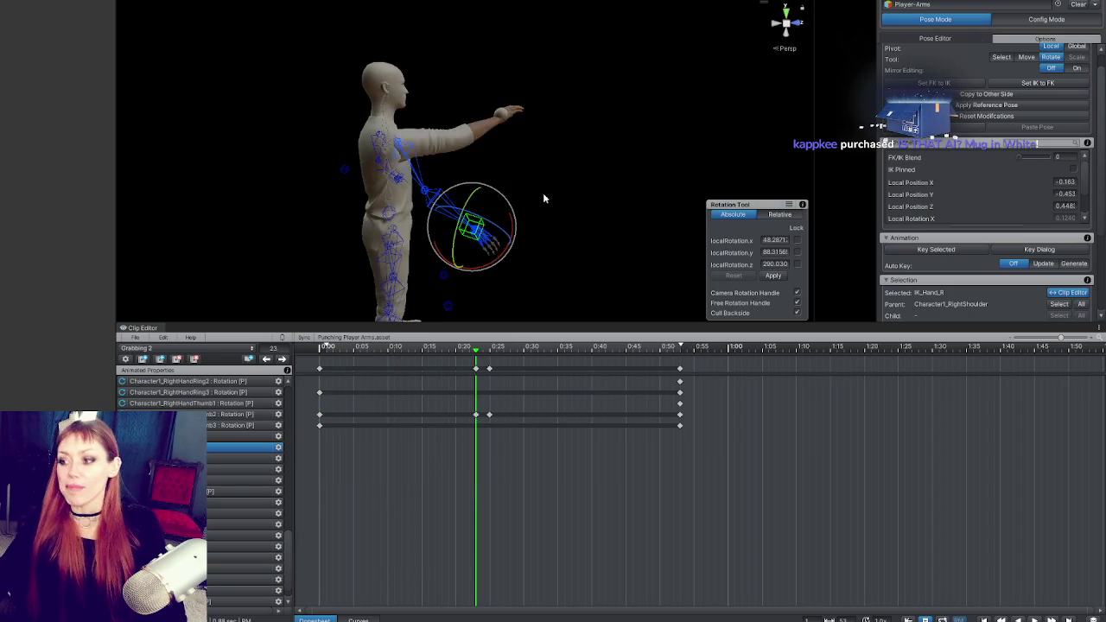
key("Home")
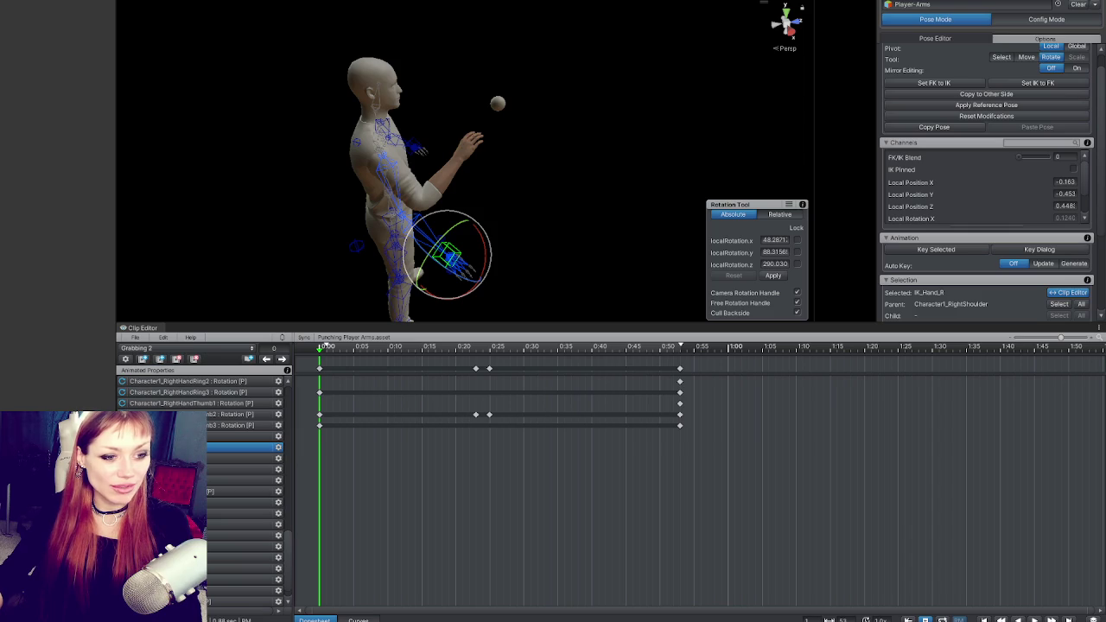
mouse_move(454, 52)
left_mouse_down()
mouse_move(156, 153)
mouse_move(301, 128)
mouse_move(474, 168)
mouse_move(604, 172)
mouse_move(521, 152)
mouse_move(460, 255)
mouse_move(369, 151)
mouse_move(343, 213)
mouse_move(284, 181)
mouse_move(693, 52)
mouse_move(627, 148)
mouse_move(667, 176)
mouse_move(511, 189)
mouse_move(678, 207)
left_mouse_up()
left_click(455, 174)
Select the 0:00 keys, try Set FK to IK, then undo it with Ctrl+Z.
left_click(319, 368)
mouse_move(552, 254)
left_mouse_down()
mouse_move(593, 128)
mouse_move(525, 111)
mouse_move(540, 112)
left_mouse_up()
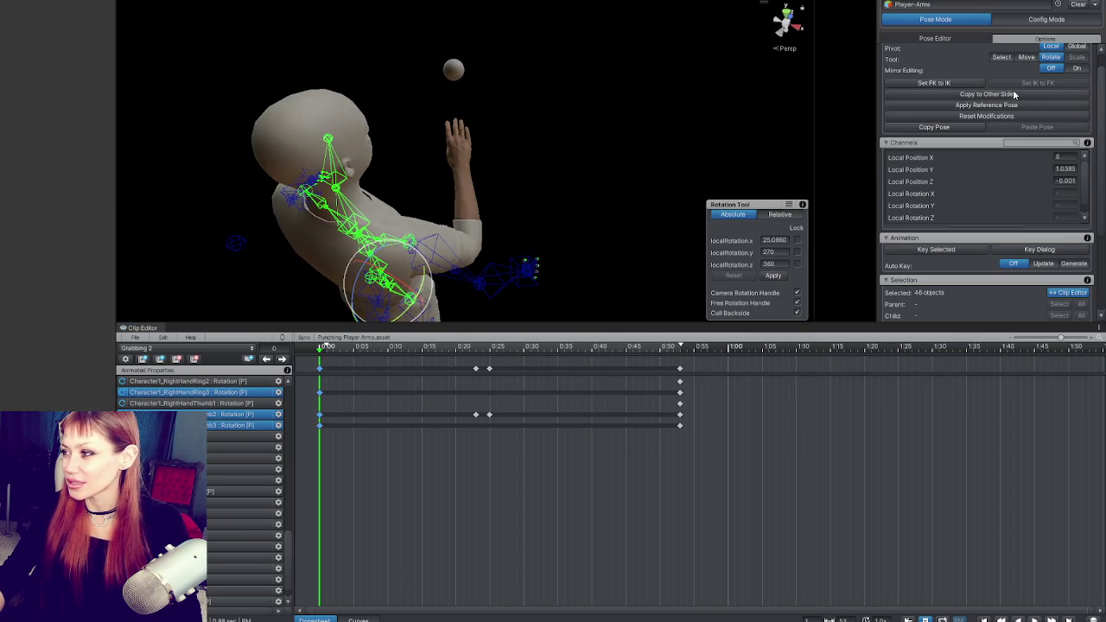
left_click(968, 84)
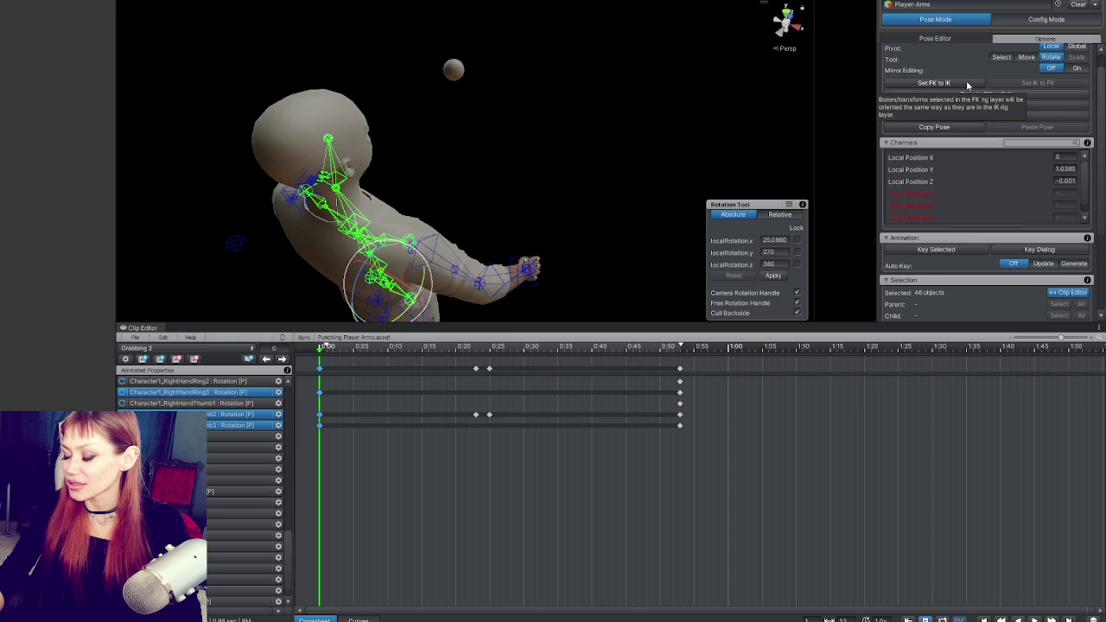
key("ctrl+z")
key("w")
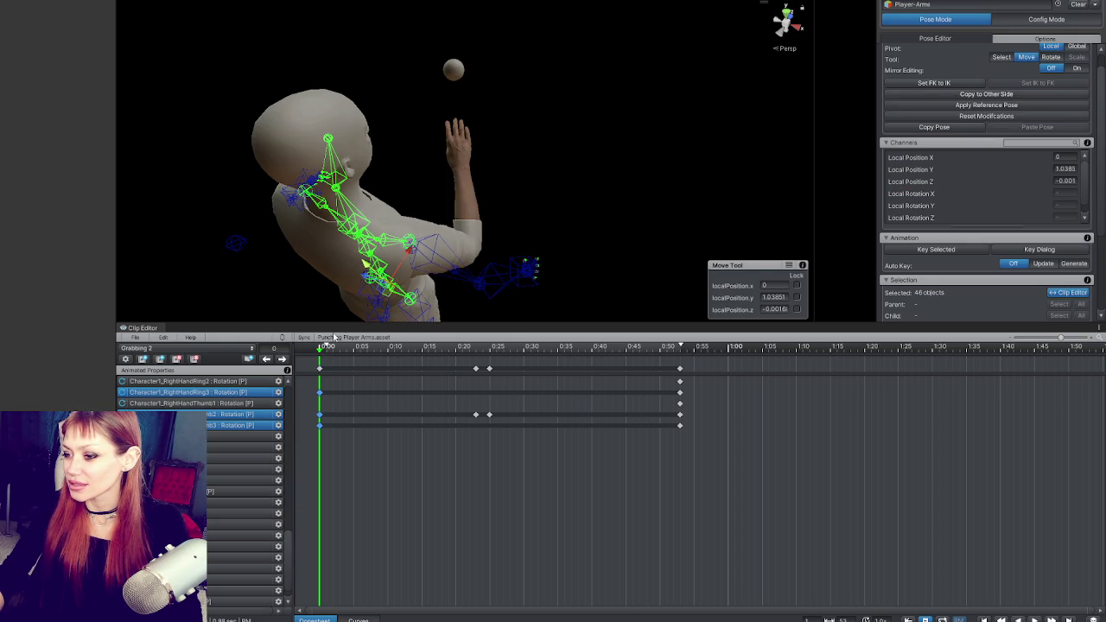
Jump to the next keyframe at 0:22 and select its keys.
left_click(282, 359)
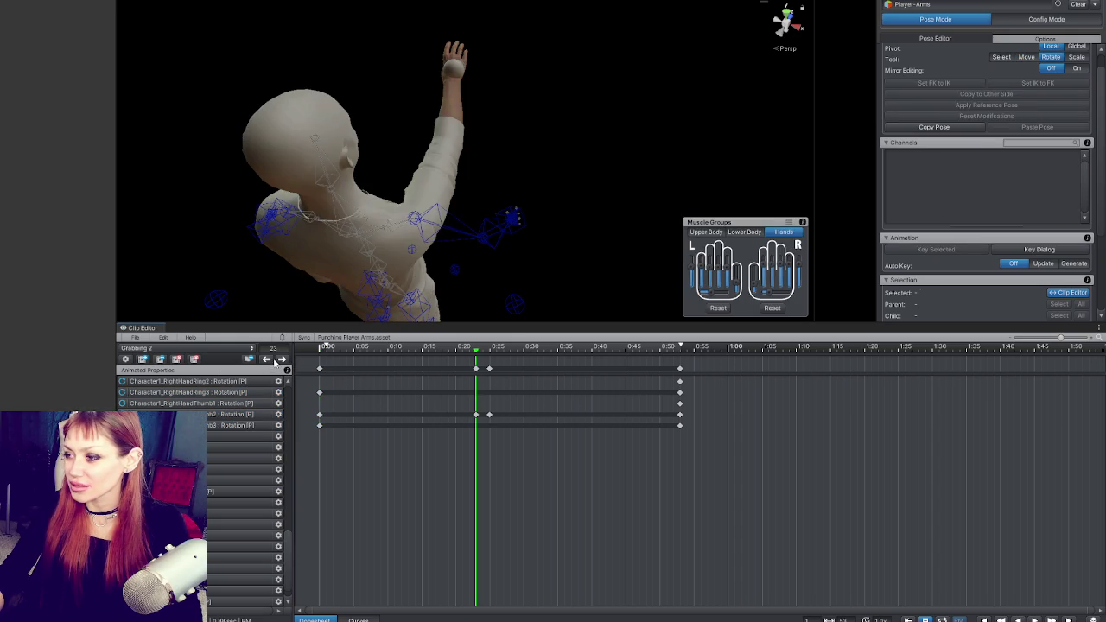
left_click(476, 369)
left_click(475, 250)
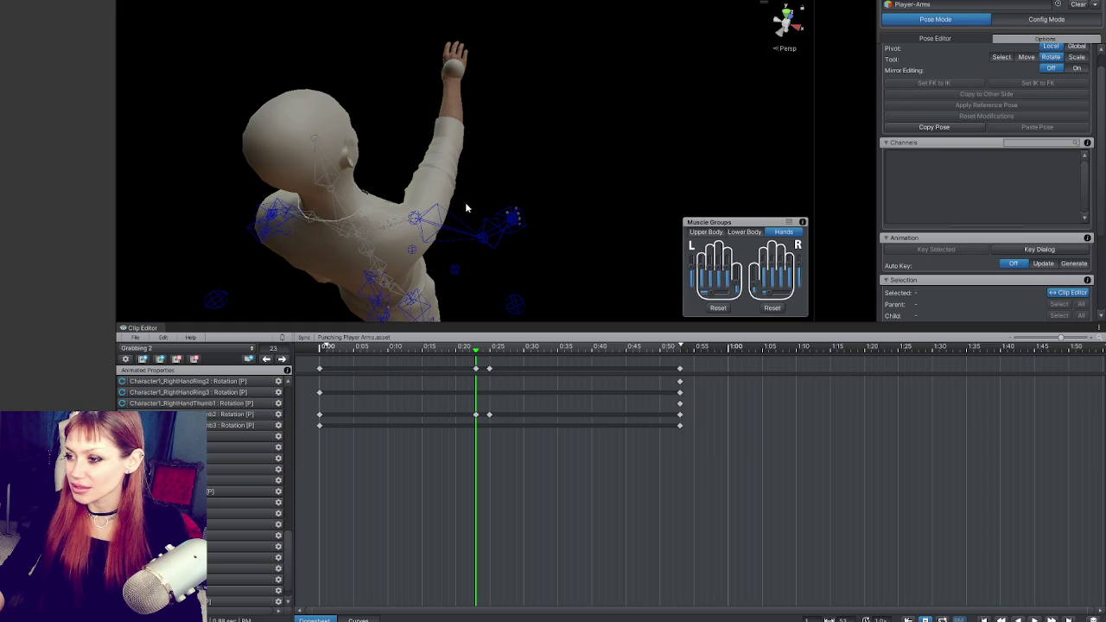
left_click(476, 369)
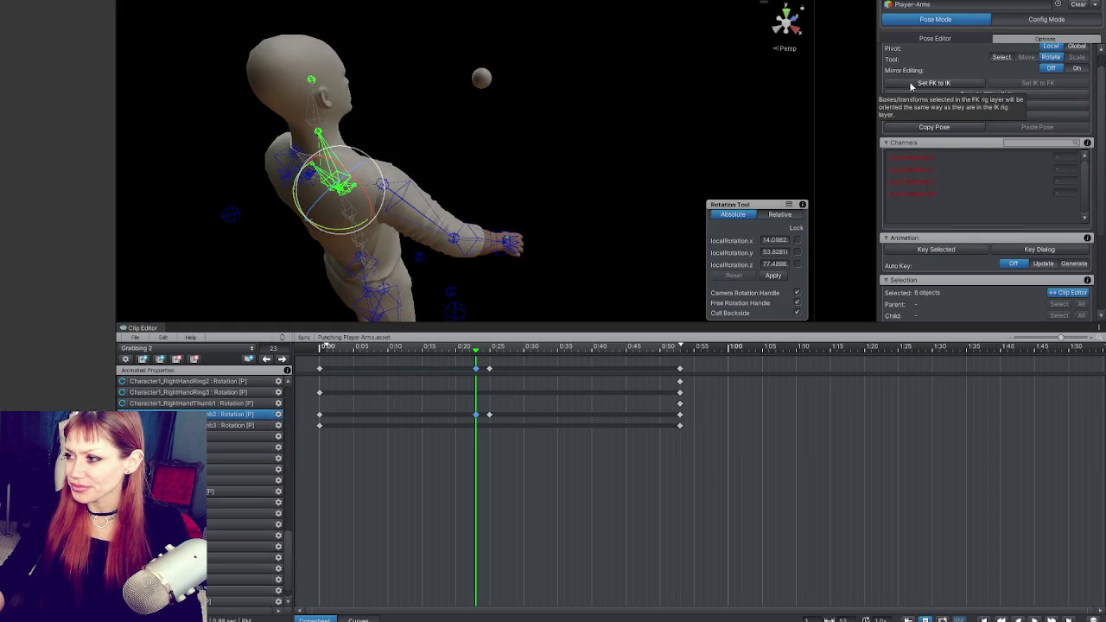
Select IK_Hand_R, raise it toward the ball and turn the hand to face it.
left_click(465, 283)
left_click(465, 283)
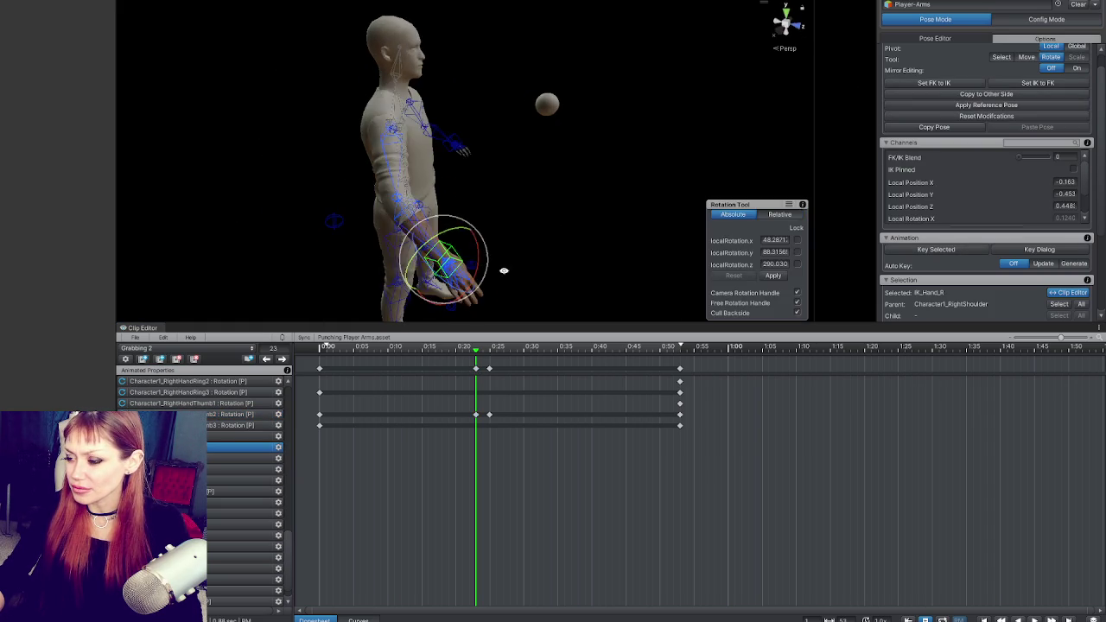
key("w")
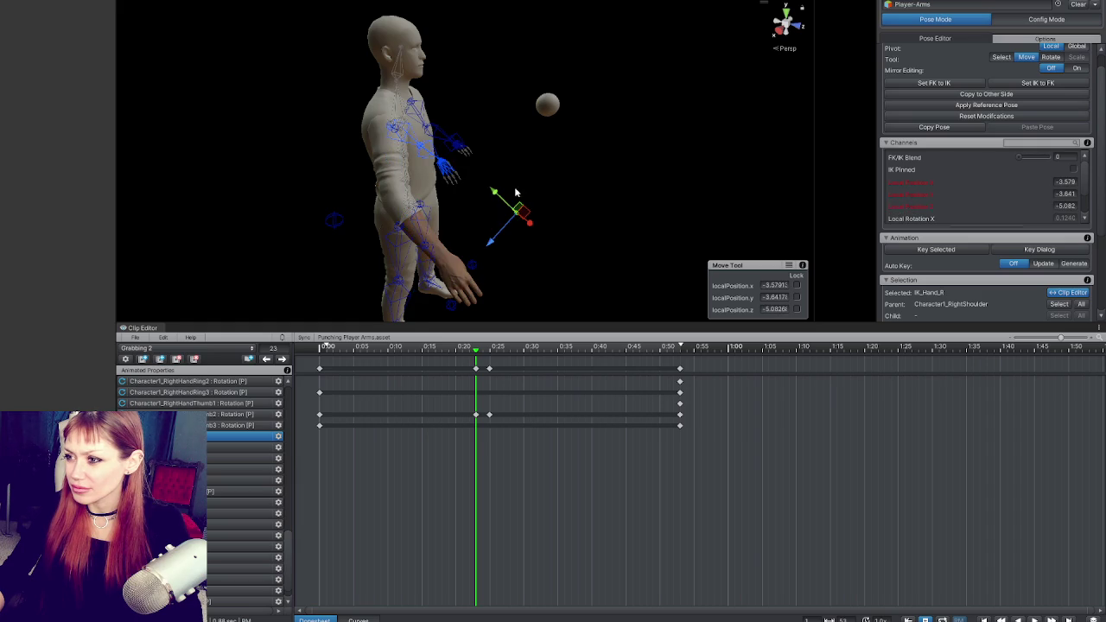
left_click_drag(554, 242, 582, 105)
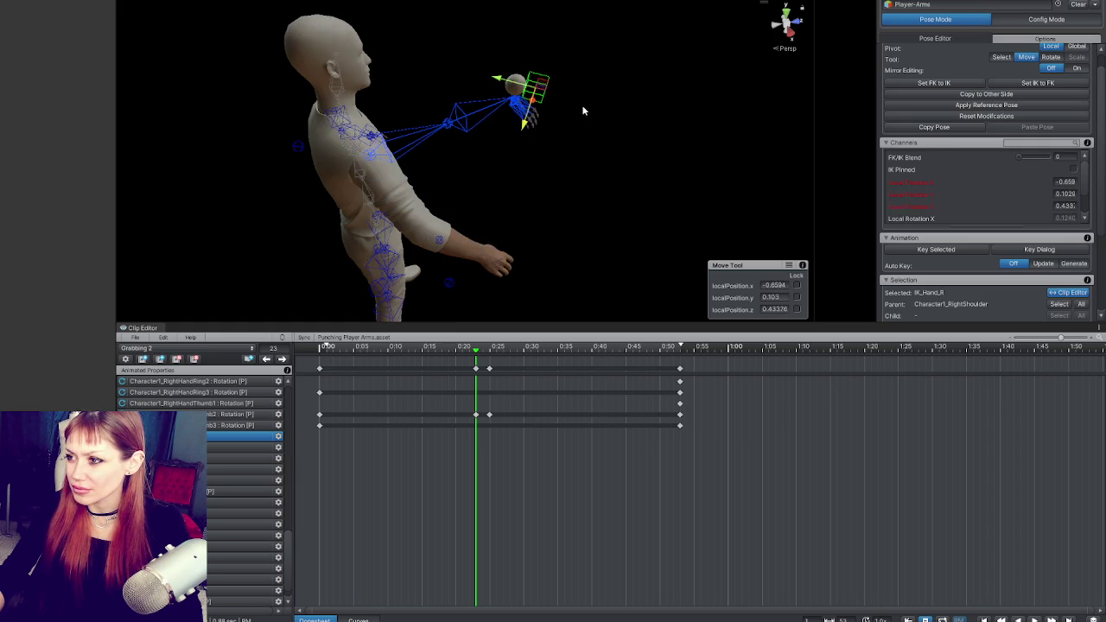
key("e")
mouse_move(631, 69)
left_mouse_down()
mouse_move(576, 44)
mouse_move(567, 125)
left_mouse_up()
left_click_drag(438, 33, 373, 93)
mouse_move(425, 36)
left_mouse_down()
mouse_move(474, 37)
mouse_move(447, 84)
left_mouse_up()
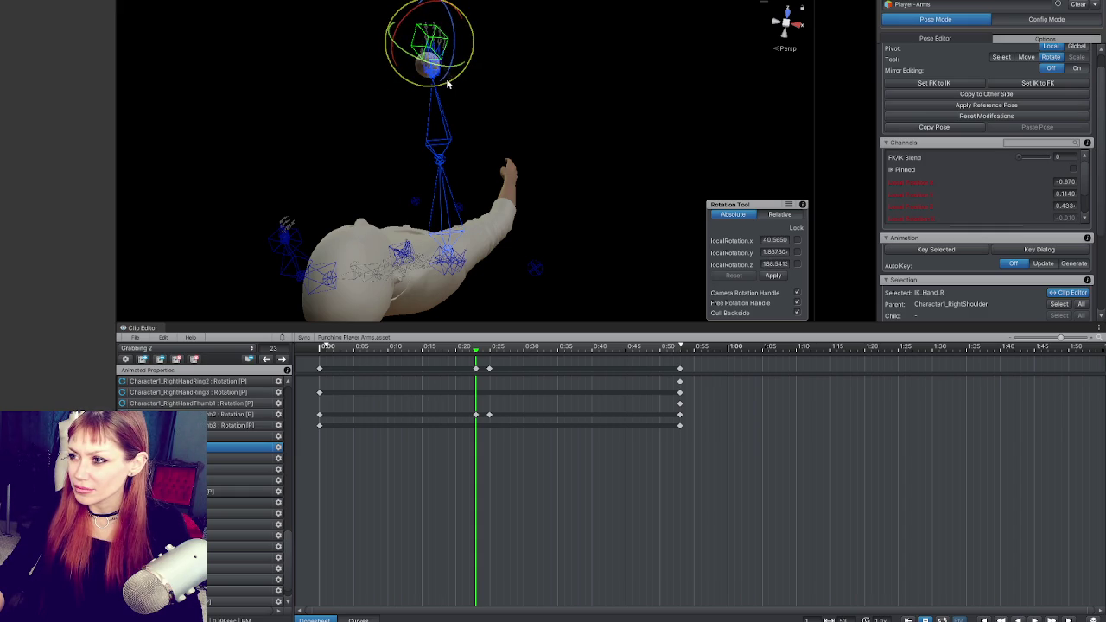
Reselect the right hand IK target and nudge it slightly while checking side and front views.
left_click_drag(472, 41, 458, 77)
key("w")
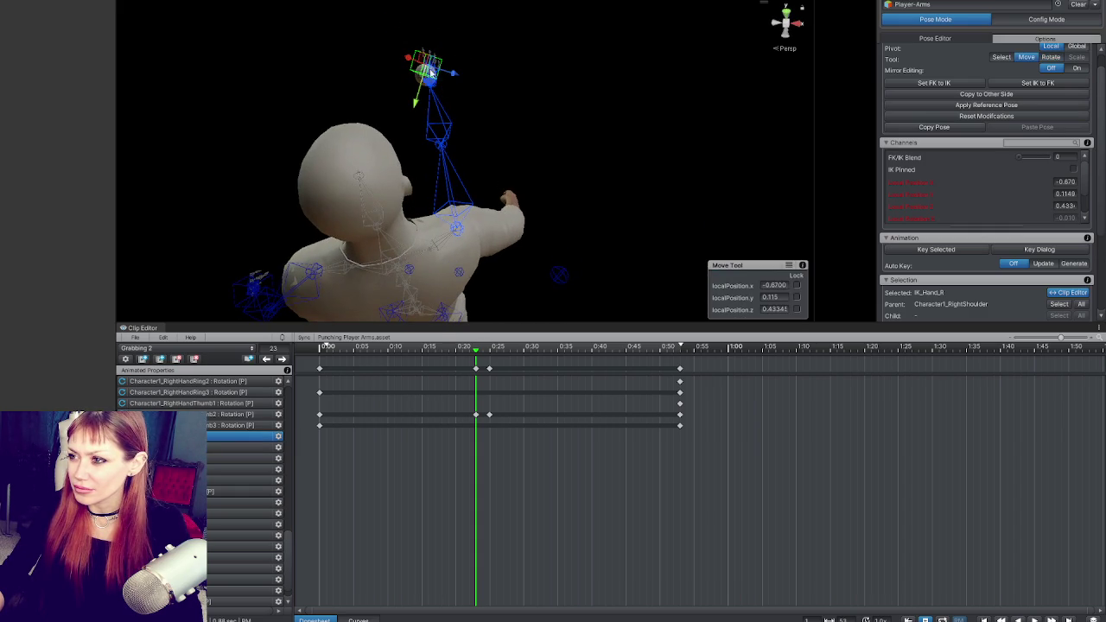
left_click(446, 76)
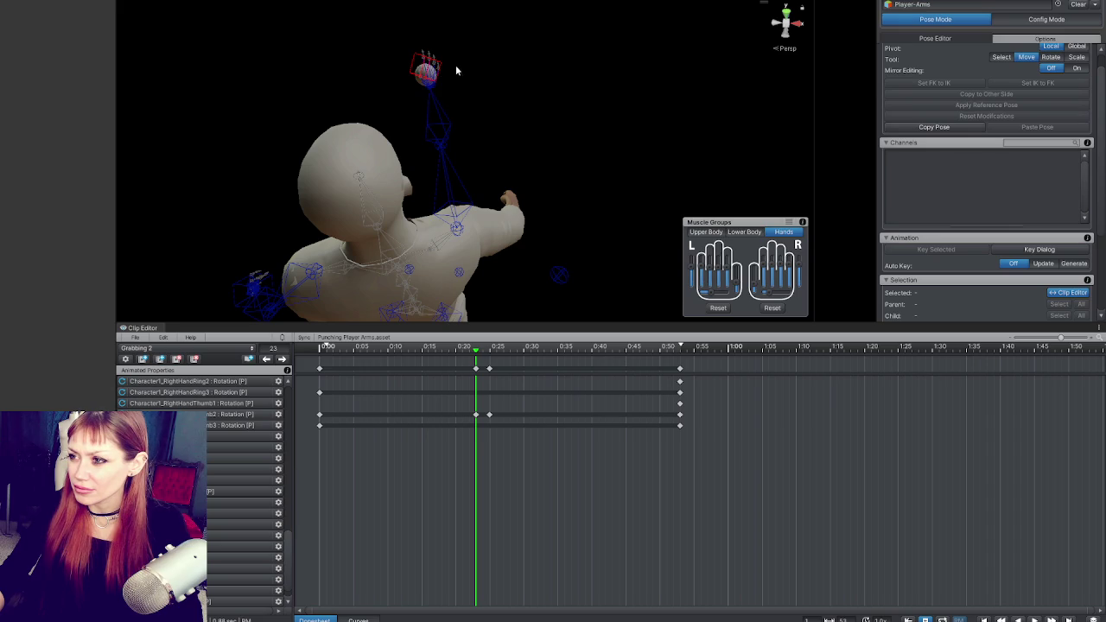
left_click(429, 73)
mouse_move(437, 74)
left_mouse_down()
mouse_move(487, 72)
mouse_move(234, 66)
mouse_move(112, 49)
mouse_move(193, 178)
mouse_move(459, 83)
left_mouse_up()
mouse_move(424, 43)
left_mouse_down()
mouse_move(419, 55)
mouse_move(563, 99)
mouse_move(484, 95)
left_mouse_up()
left_click_drag(413, 140, 431, 151)
mouse_move(730, 246)
left_mouse_down()
mouse_move(592, 109)
mouse_move(540, 115)
mouse_move(544, 101)
mouse_move(471, 91)
mouse_move(512, 79)
mouse_move(521, 54)
mouse_move(532, 101)
mouse_move(483, 104)
left_mouse_up()
key("e")
key("w")
Lower and reposition the hand target toward the ball, undoing the last outward push.
mouse_move(556, 117)
left_mouse_down()
mouse_move(557, 131)
mouse_move(396, 69)
left_mouse_up()
mouse_move(458, 124)
left_mouse_down()
mouse_move(453, 152)
mouse_move(726, 176)
mouse_move(871, 223)
mouse_move(812, 207)
left_mouse_up()
left_click_drag(515, 95, 518, 86)
left_click_drag(605, 130, 743, 173)
mouse_move(431, 88)
left_mouse_down()
mouse_move(422, 94)
mouse_move(414, 66)
left_mouse_up()
left_click_drag(467, 104, 708, 147)
mouse_move(524, 98)
left_mouse_down()
mouse_move(642, 173)
mouse_move(440, 112)
left_mouse_up()
mouse_move(372, 74)
left_mouse_down()
mouse_move(406, 76)
mouse_move(367, 90)
left_mouse_up()
key("ctrl+z")
Bring the hand target down onto the ball, fine-tune its position and rotate the hand to cup it.
mouse_move(467, 107)
left_mouse_down()
mouse_move(13, 134)
mouse_move(434, 249)
left_mouse_up()
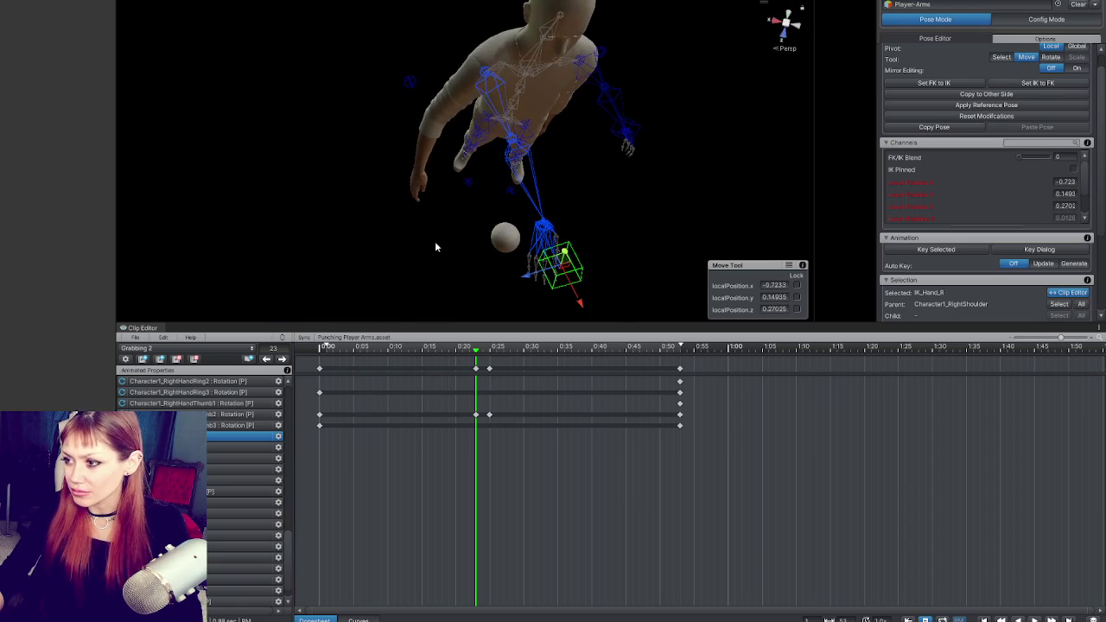
mouse_move(562, 263)
left_mouse_down()
mouse_move(529, 310)
mouse_move(514, 283)
mouse_move(587, 125)
mouse_move(615, 114)
mouse_move(562, 39)
mouse_move(503, 9)
mouse_move(480, 22)
left_mouse_up()
mouse_move(751, 239)
left_mouse_down()
mouse_move(530, 69)
mouse_move(333, 59)
mouse_move(288, 83)
left_mouse_up()
mouse_move(432, 39)
left_mouse_down()
mouse_move(429, 74)
mouse_move(564, 99)
mouse_move(533, 106)
left_mouse_up()
mouse_move(393, 107)
left_mouse_down()
mouse_move(402, 73)
mouse_move(372, 139)
mouse_move(404, 122)
left_mouse_up()
key("e")
mouse_move(486, 127)
left_mouse_down()
mouse_move(478, 152)
mouse_move(562, 183)
mouse_move(686, 158)
left_mouse_up()
key("w")
Key IK_Hand_R at 0:23, set FK/IK Blend to 1, and inspect the raised arm from above.
key("e")
key("k")
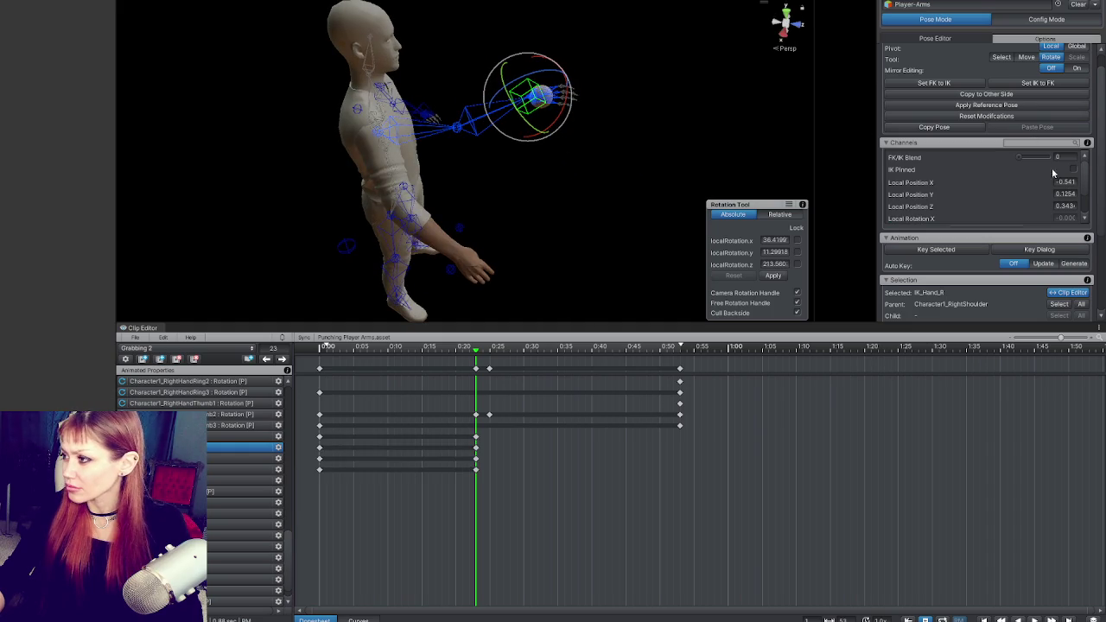
left_click_drag(1020, 159, 1077, 157)
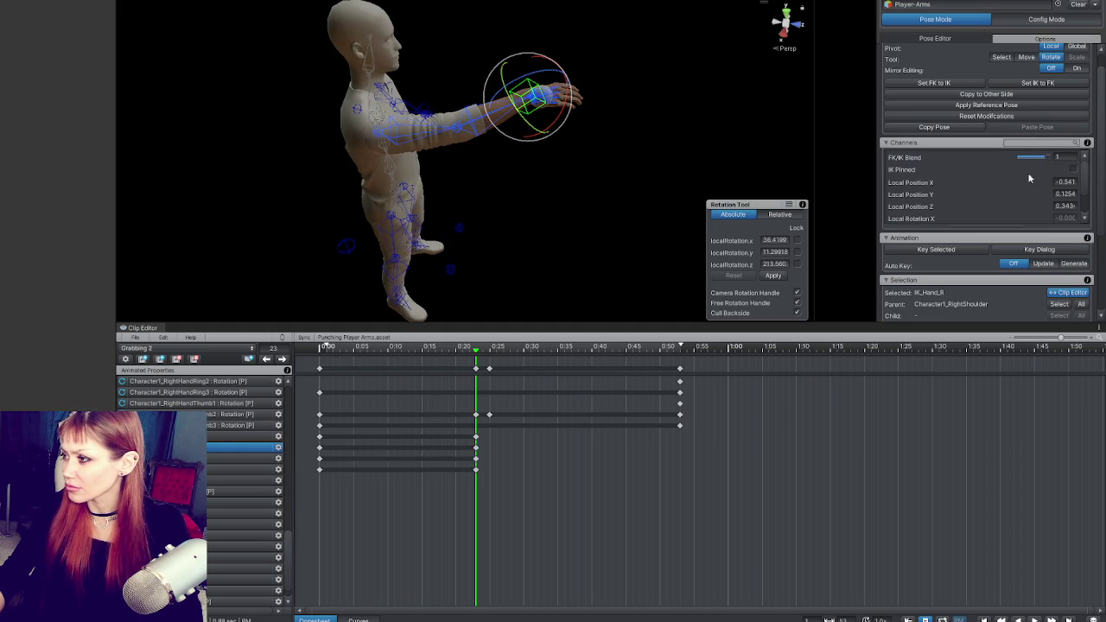
mouse_move(605, 166)
left_mouse_down()
mouse_move(138, 144)
mouse_move(402, 177)
mouse_move(432, 125)
mouse_move(448, 138)
mouse_move(406, 181)
mouse_move(417, 199)
mouse_move(426, 196)
mouse_move(399, 173)
mouse_move(416, 176)
mouse_move(395, 164)
mouse_move(452, 137)
mouse_move(438, 152)
left_mouse_up()
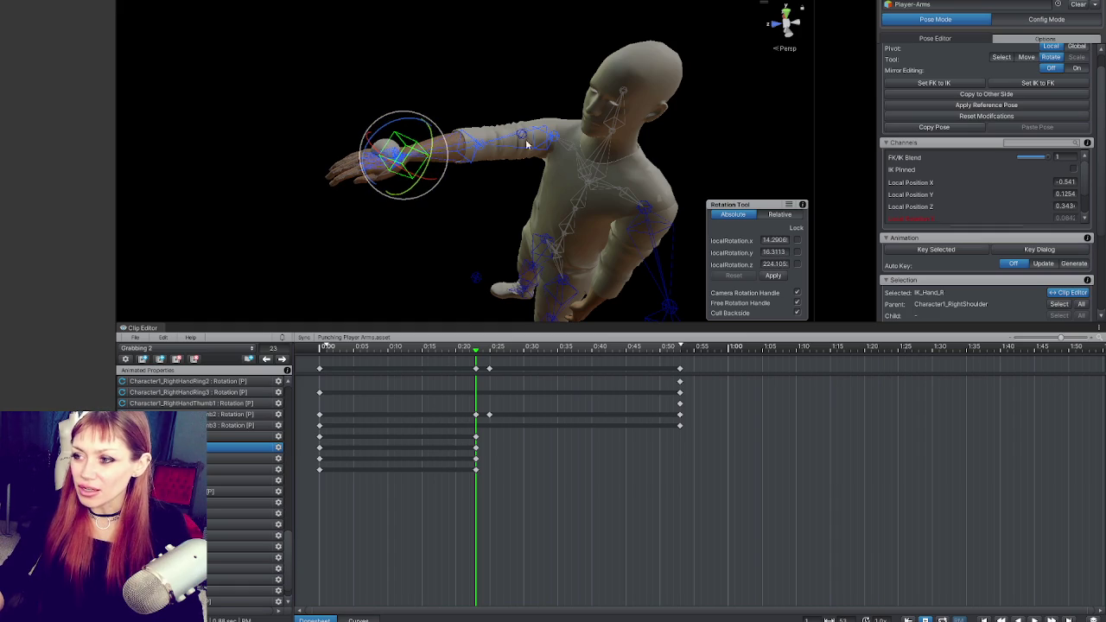
mouse_move(444, 208)
left_mouse_down()
mouse_move(515, 256)
mouse_move(403, 96)
mouse_move(506, 113)
mouse_move(486, 111)
left_mouse_up()
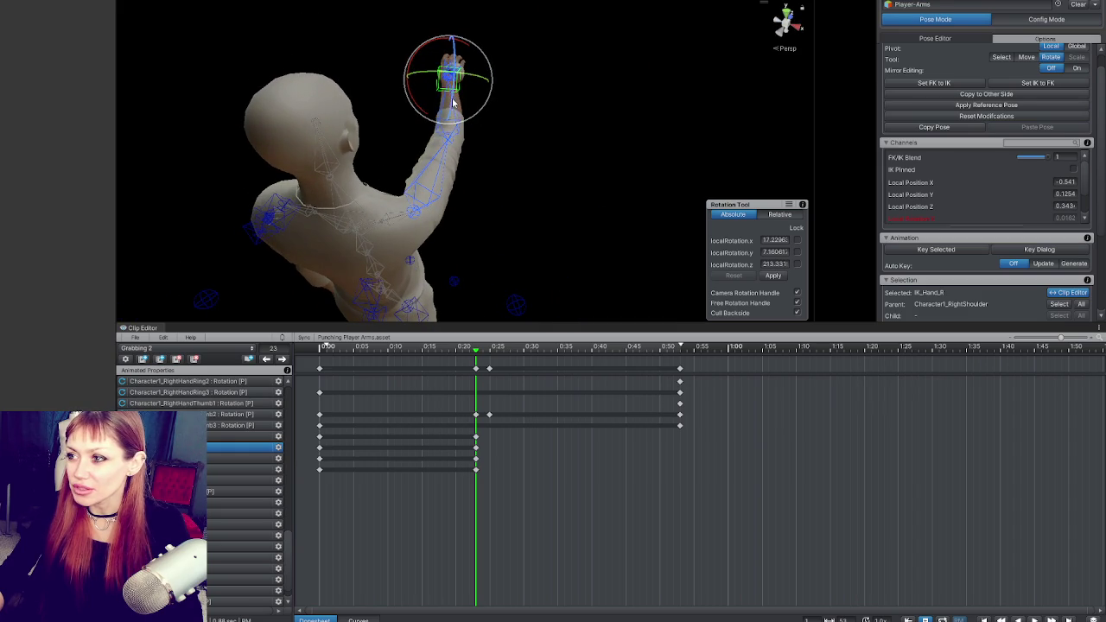
mouse_move(484, 77)
left_mouse_down()
mouse_move(735, 119)
mouse_move(437, 262)
mouse_move(567, 336)
left_mouse_up()
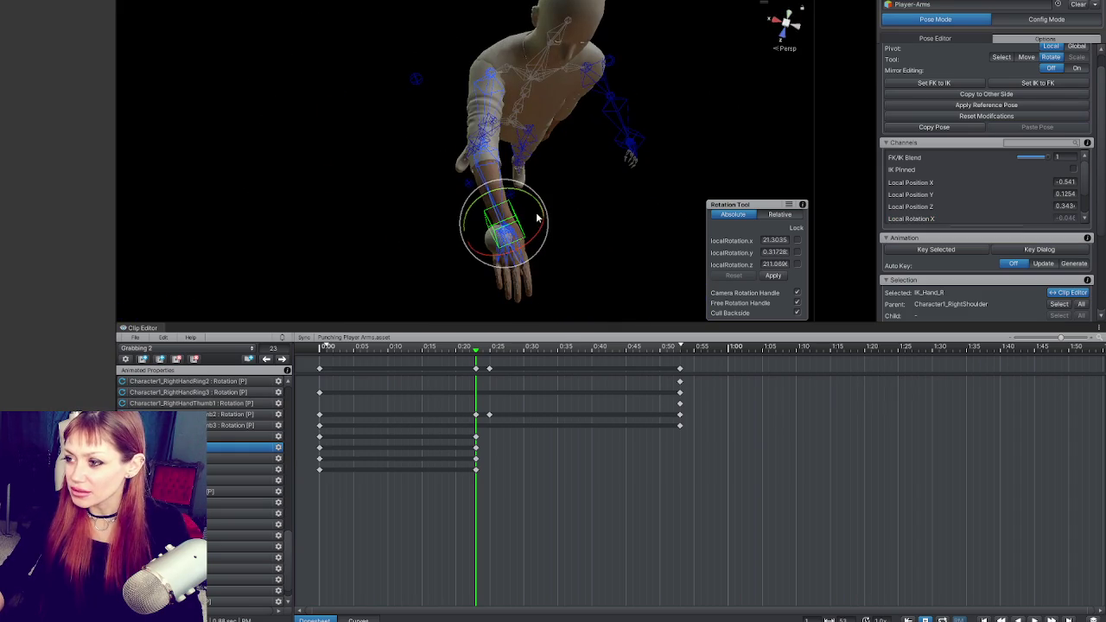
key("w")
mouse_move(539, 218)
left_mouse_down()
mouse_move(596, 239)
mouse_move(607, 224)
mouse_move(610, 136)
mouse_move(165, 46)
mouse_move(428, 30)
mouse_move(480, 143)
mouse_move(622, 186)
left_mouse_up()
key("e")
Keep the unapplied arm modifications when changing frames, then play the clip to check the grab.
left_click(437, 348)
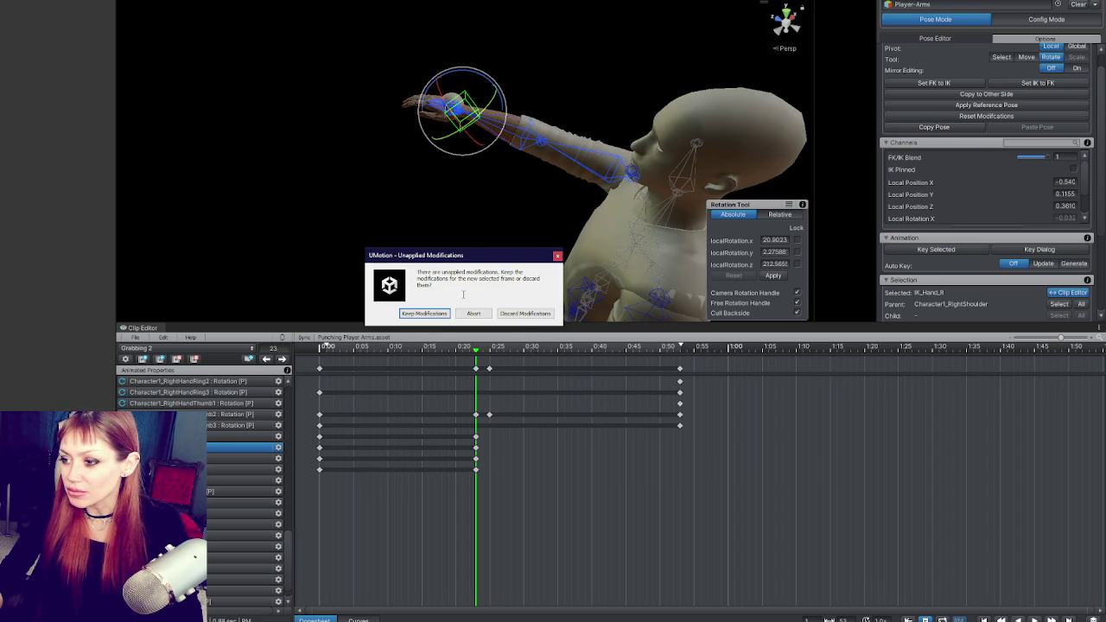
left_click(436, 315)
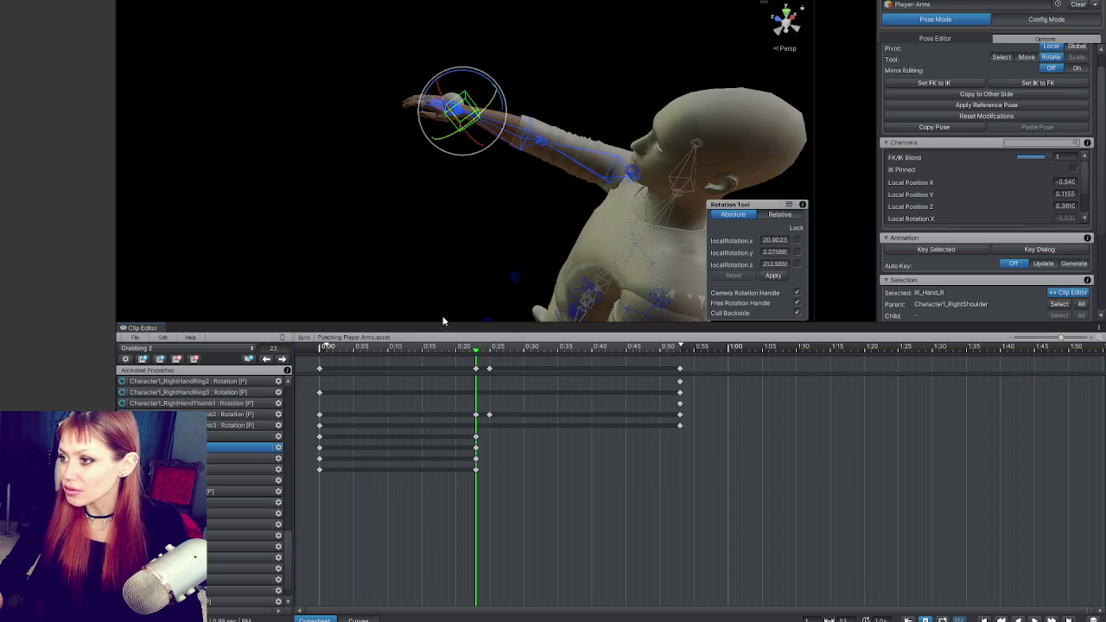
key("ctrl+a")
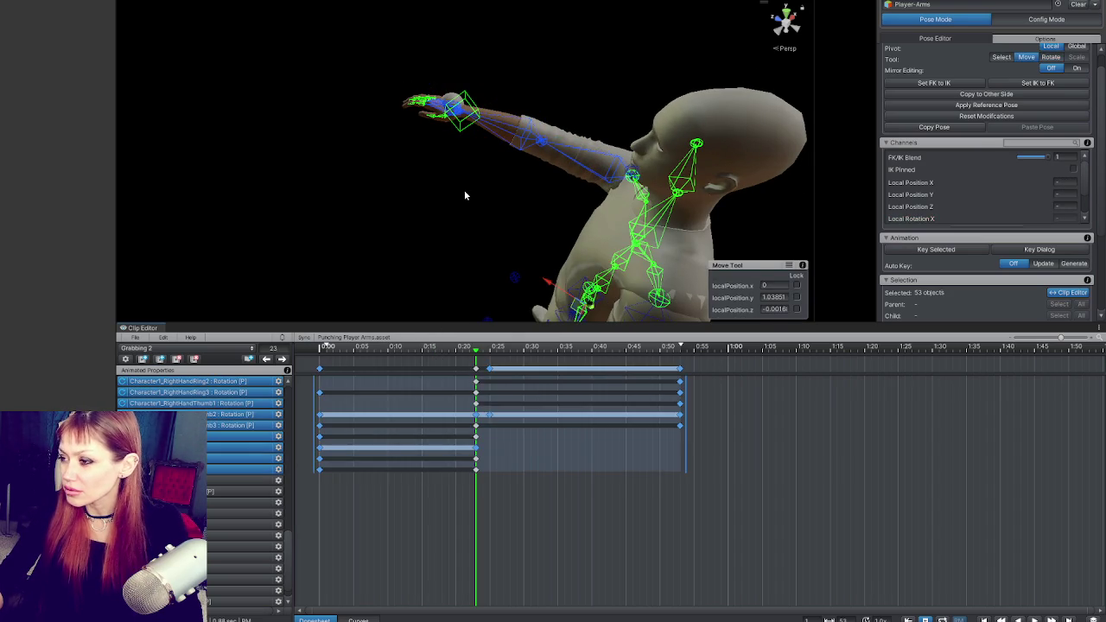
left_click(464, 195)
key("space")
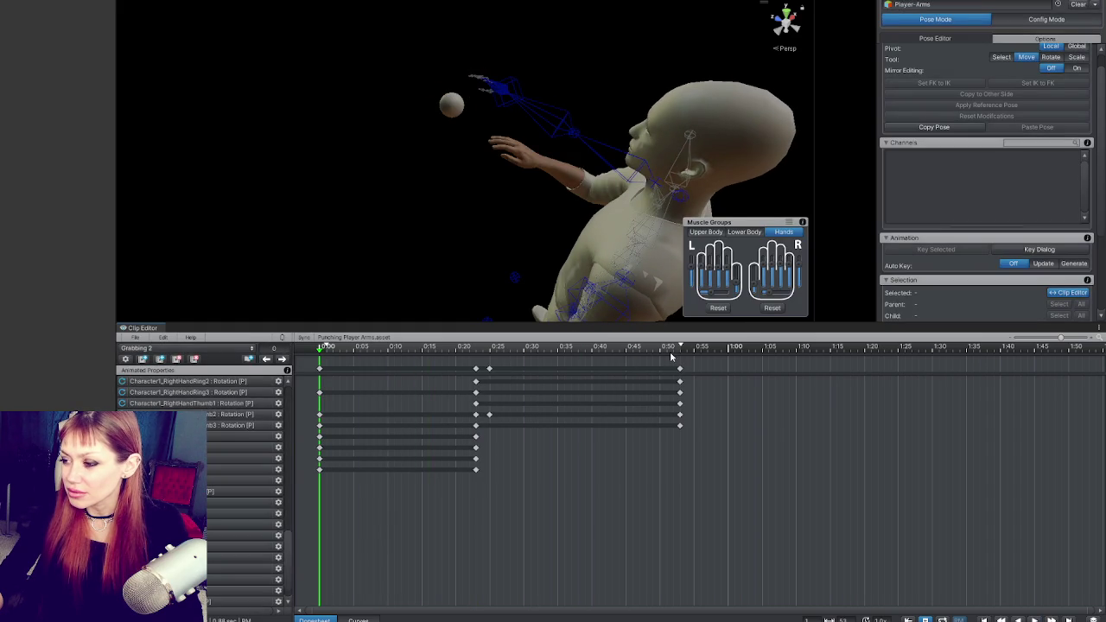
Box-select the keys from 0:24 to 0:53, delete them and play the shortened clip.
left_click_drag(493, 372, 680, 373)
key("Delete")
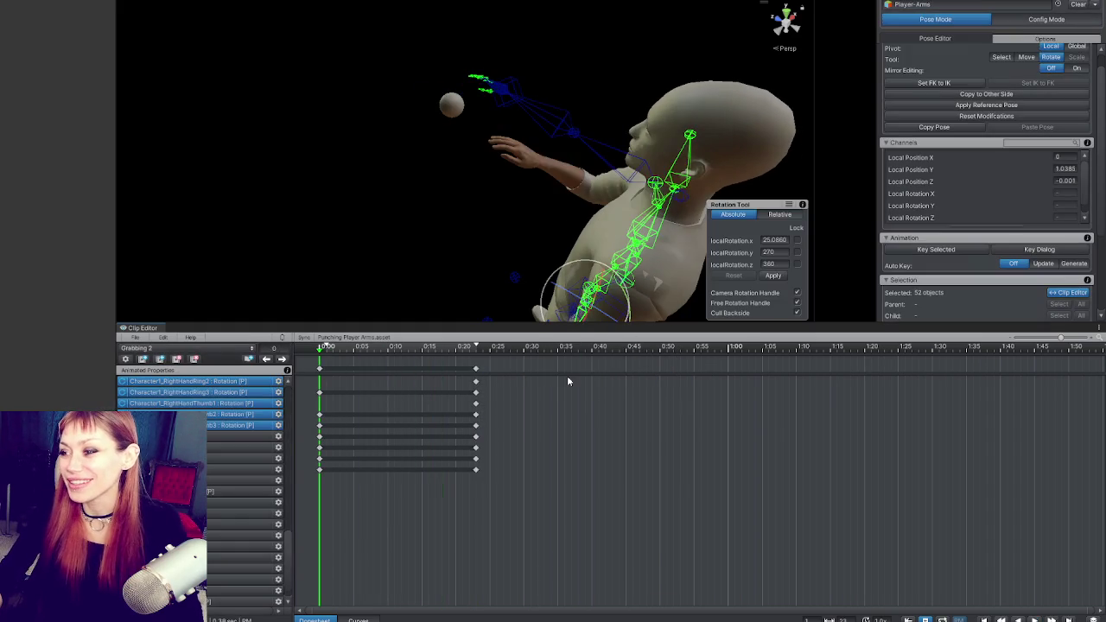
key("space")
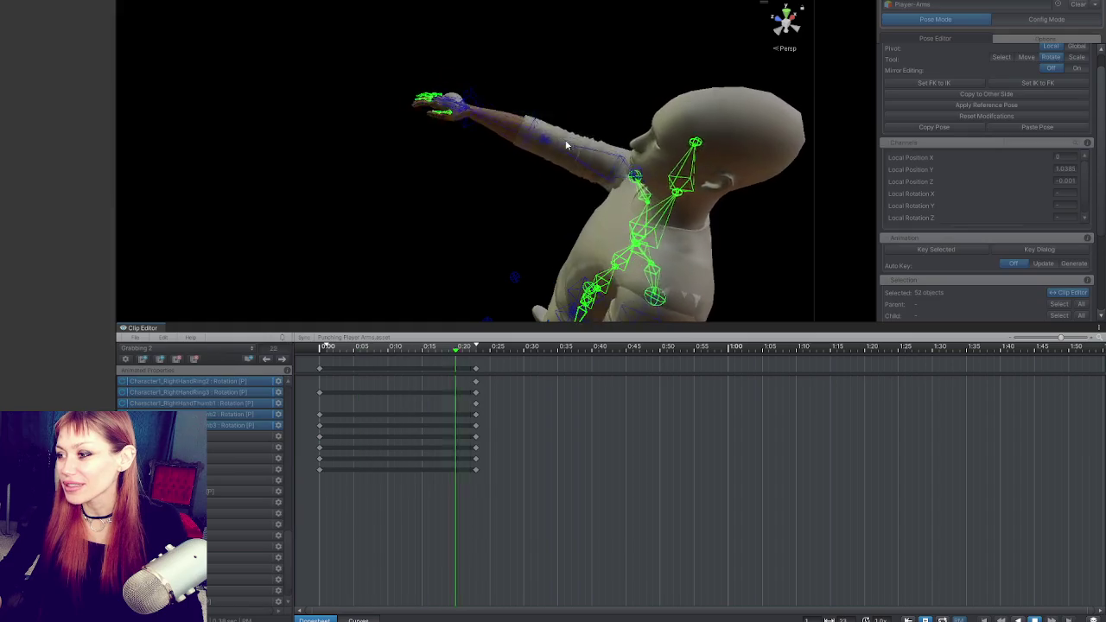
Key all bones at 0:27 and 0:50, then play the extended clip.
left_click(498, 366)
left_click_drag(489, 348, 669, 347)
key("ctrl+a")
key("k")
key("k")
left_click(482, 207)
key("space")
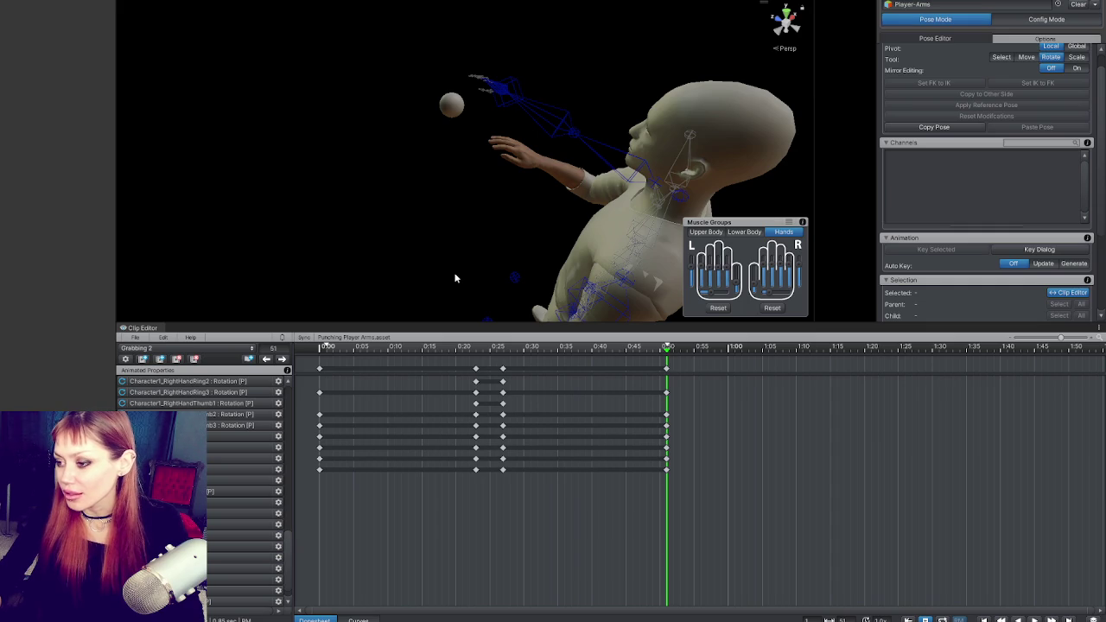
Step back to the earlier keyframe and turn the right hand IK target to a new angle.
left_click(474, 369)
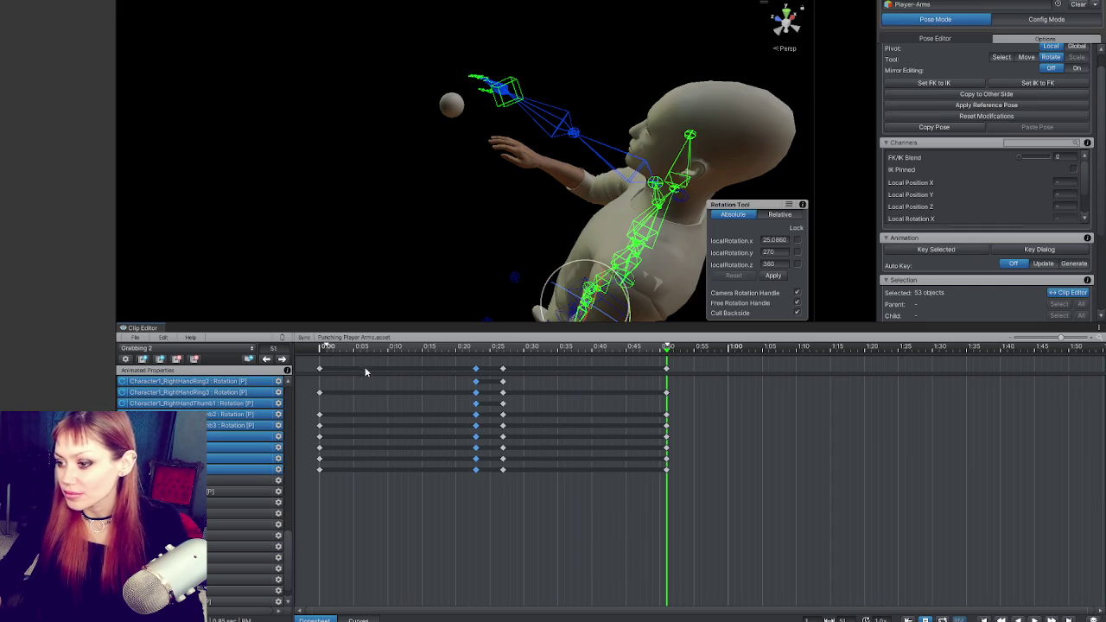
left_click(266, 359)
left_click(266, 359)
left_click(266, 359)
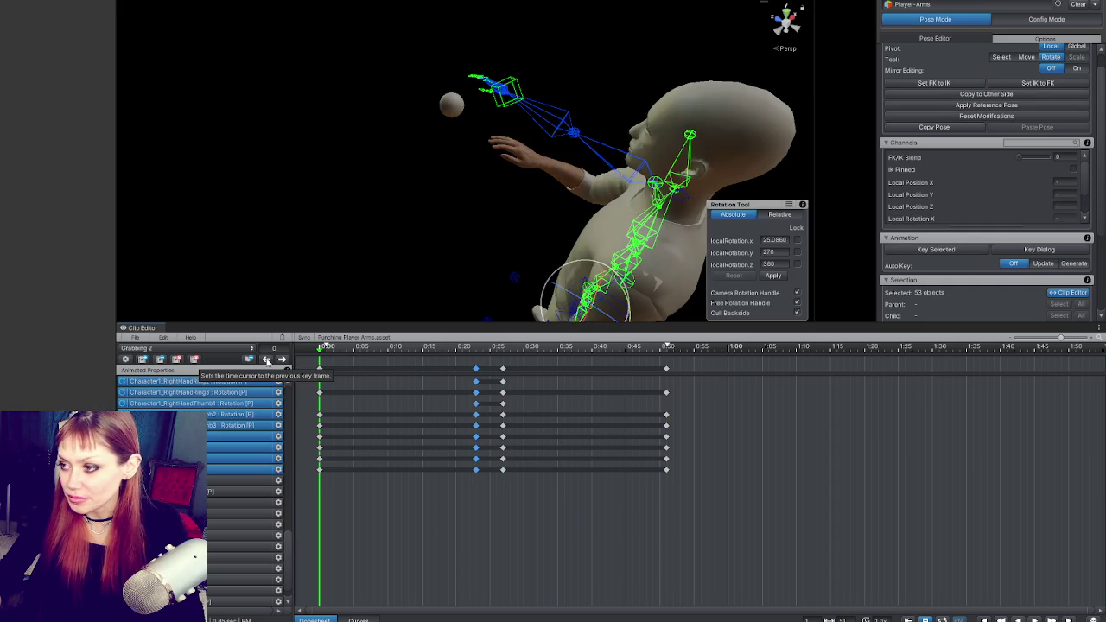
key("w")
left_click_drag(488, 152, 121, 140)
left_click(482, 134)
mouse_move(482, 134)
left_mouse_down()
mouse_move(476, 32)
mouse_move(562, 106)
mouse_move(703, 133)
mouse_move(716, 116)
left_mouse_up()
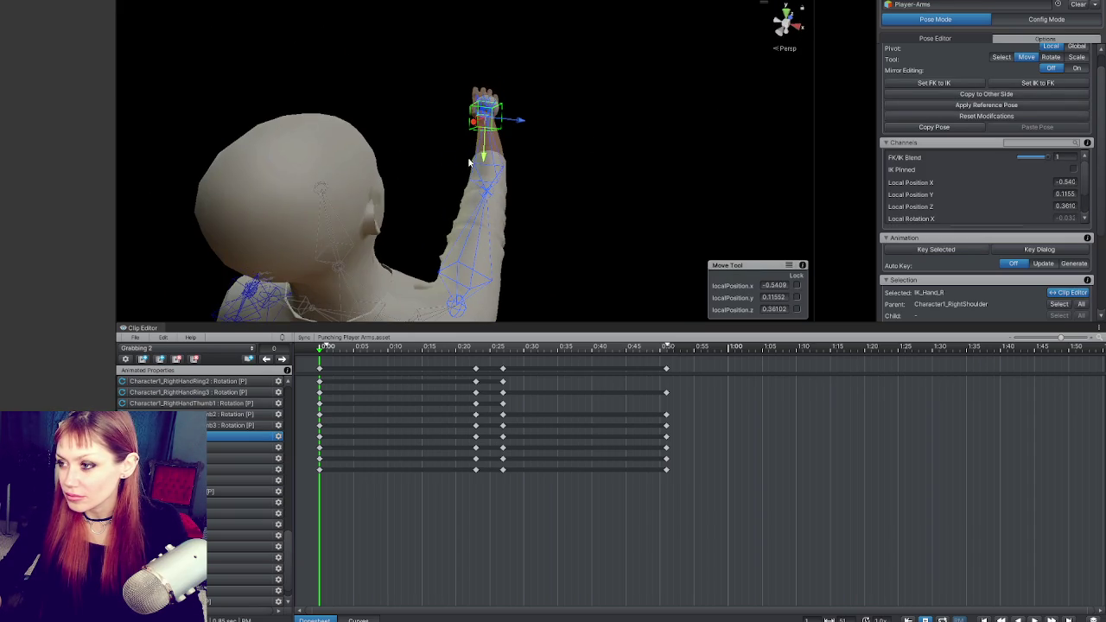
key("e")
mouse_move(494, 127)
left_mouse_down()
mouse_move(538, 133)
mouse_move(488, 128)
mouse_move(412, 302)
left_mouse_up()
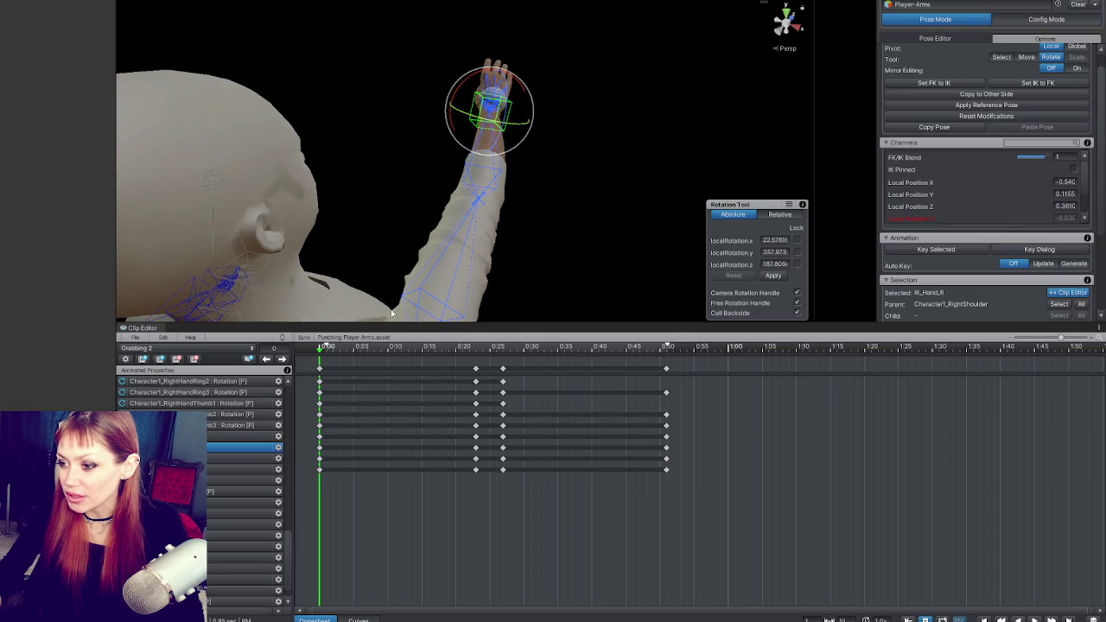
Copy all keys and paste them starting at the frame-23 key.
key("ctrl+a")
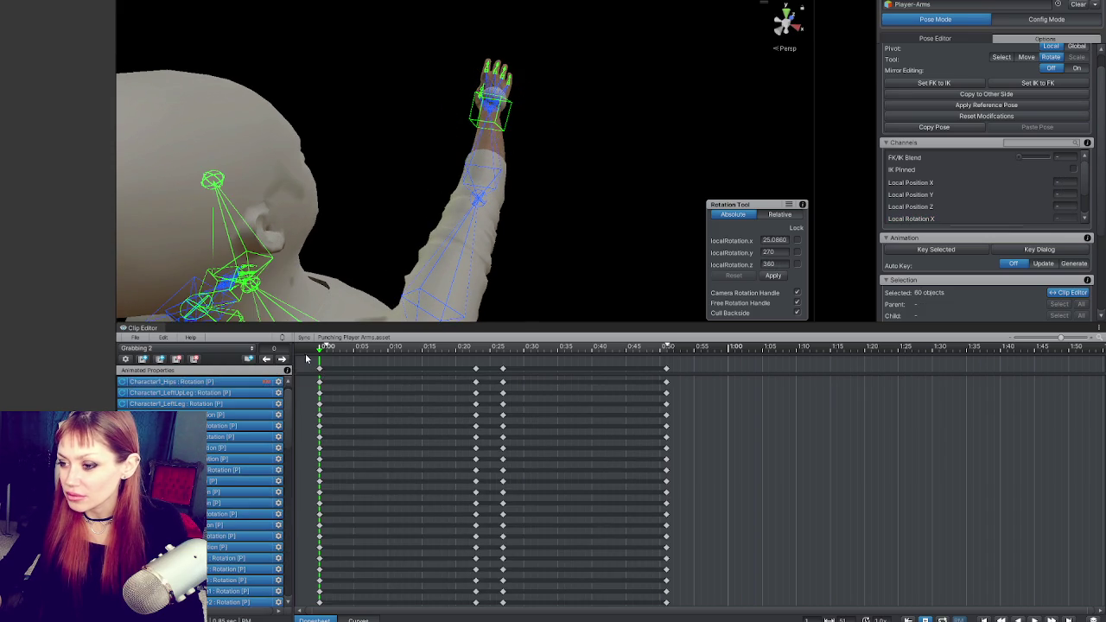
key("w")
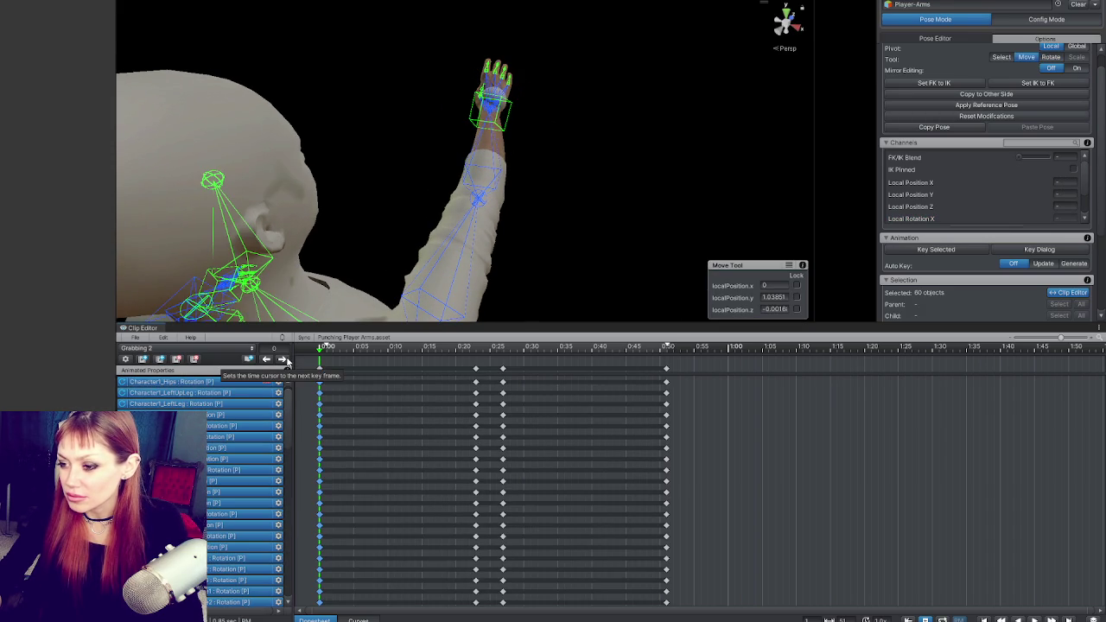
key("ctrl+a")
key("ctrl+c")
left_click(285, 362)
key("ctrl+v")
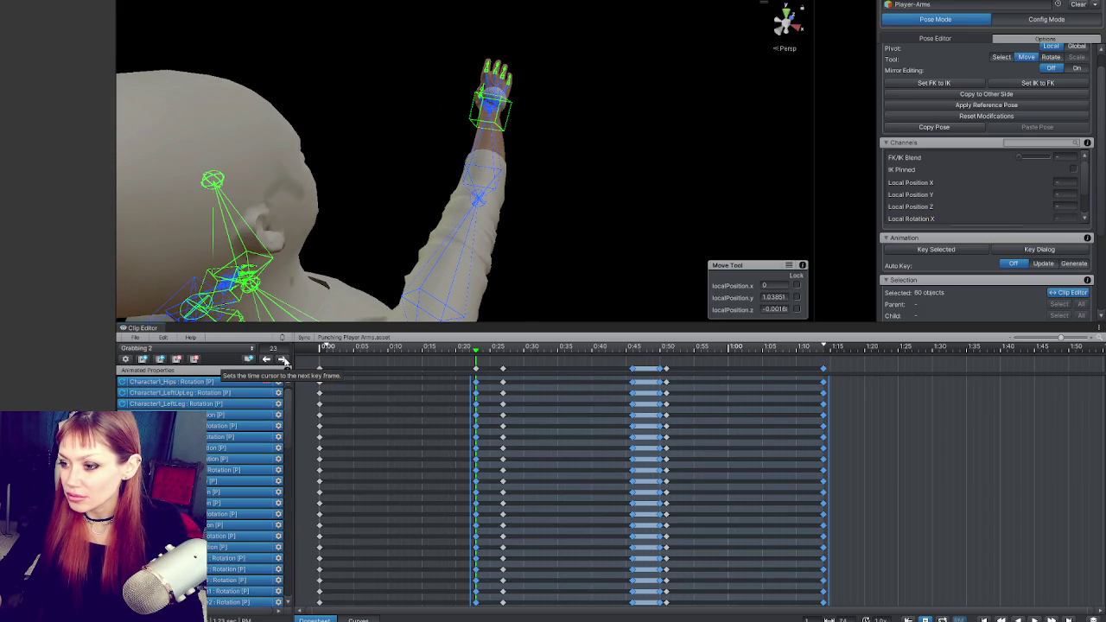
Box-select and delete the keys from 0:25 to 1:13.
left_click(266, 360)
left_click(508, 235)
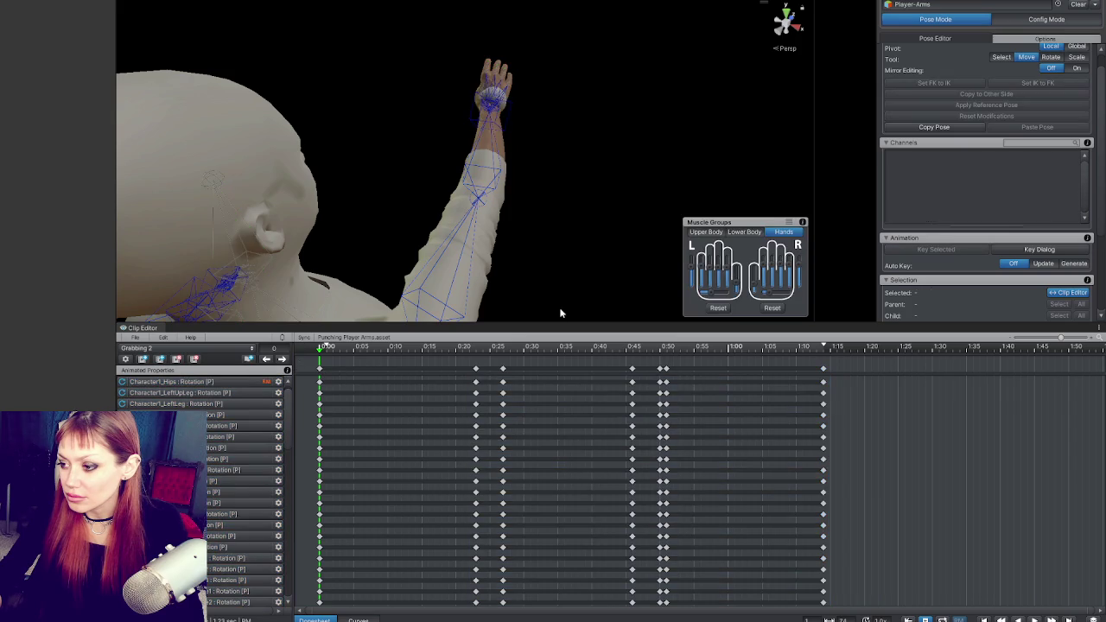
left_click_drag(497, 370, 939, 403)
key("Delete")
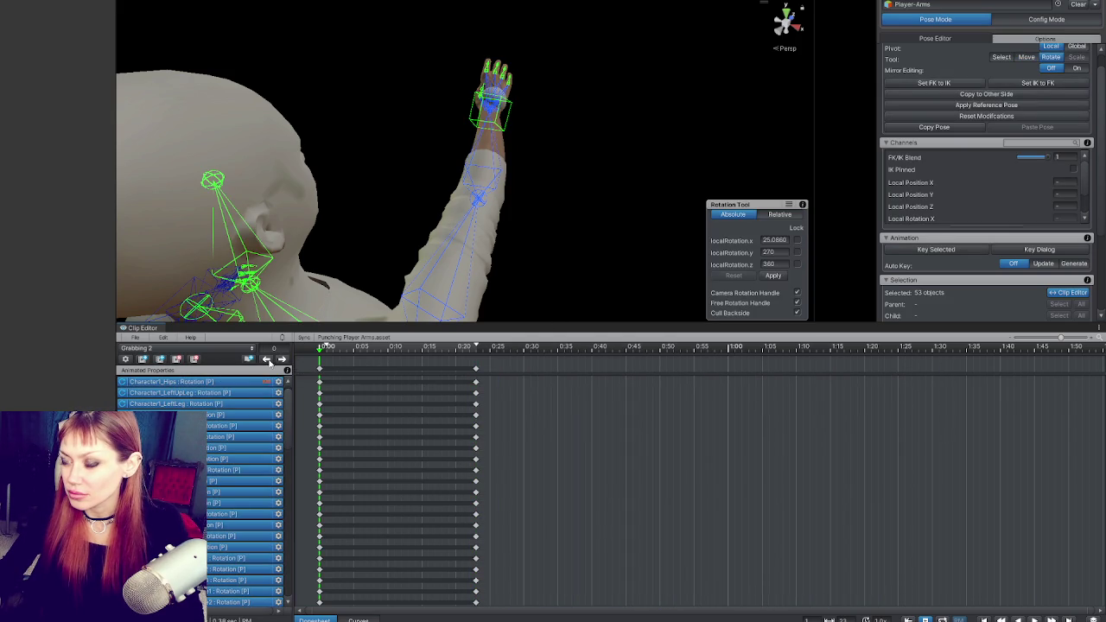
Lower IK_Hand_R at frame 0 so the right arm bends down beside the hip.
left_click(553, 216)
left_click(491, 102)
mouse_move(491, 102)
left_mouse_down()
mouse_move(449, 112)
mouse_move(479, 121)
mouse_move(419, 130)
mouse_move(535, 108)
mouse_move(493, 112)
mouse_move(628, 134)
mouse_move(390, 322)
left_mouse_up()
key("w")
mouse_move(346, 276)
left_mouse_down()
mouse_move(514, 65)
mouse_move(458, 204)
left_mouse_up()
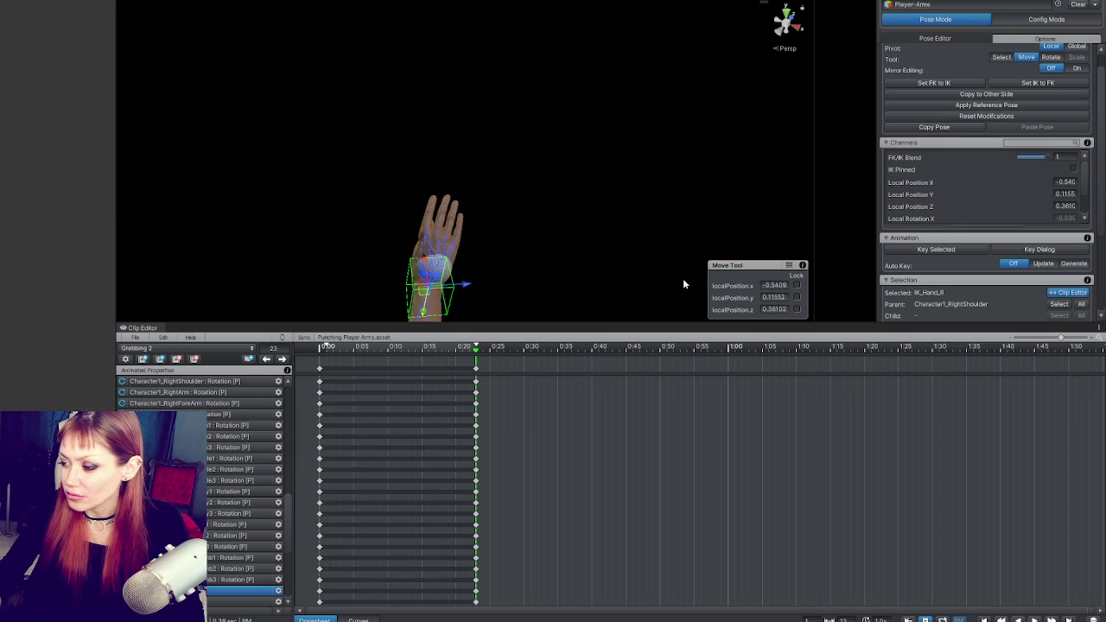
left_click(445, 268)
left_click_drag(446, 279, 424, 205)
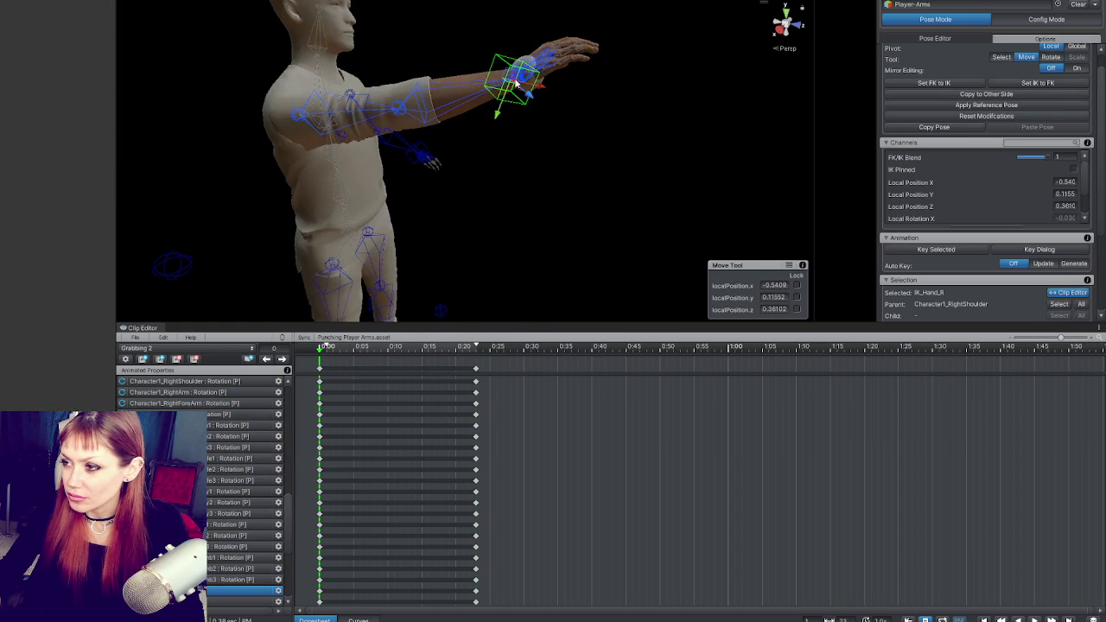
mouse_move(516, 83)
left_mouse_down()
mouse_move(428, 147)
mouse_move(497, 125)
mouse_move(411, 119)
mouse_move(400, 95)
mouse_move(372, 246)
mouse_move(447, 230)
mouse_move(462, 210)
mouse_move(422, 224)
mouse_move(494, 227)
mouse_move(497, 243)
mouse_move(405, 250)
mouse_move(390, 294)
left_mouse_up()
key("e")
Key all bones with the arm held out at 0:27 and the lowered arm at 0:45.
left_click(391, 291)
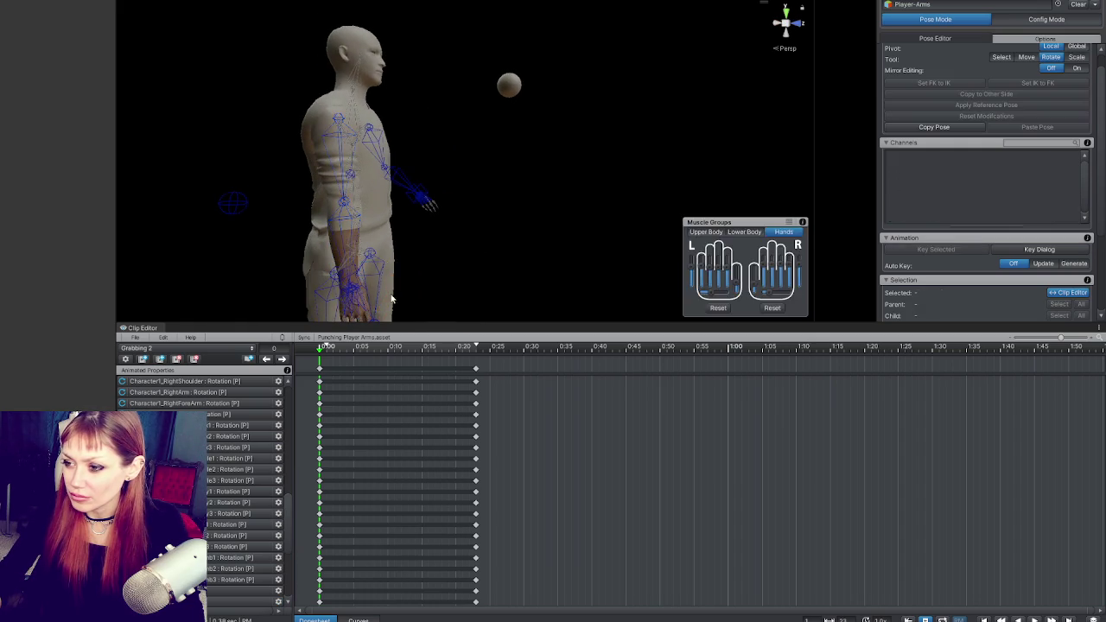
left_click(337, 349)
scroll(415, 413, "down", 1)
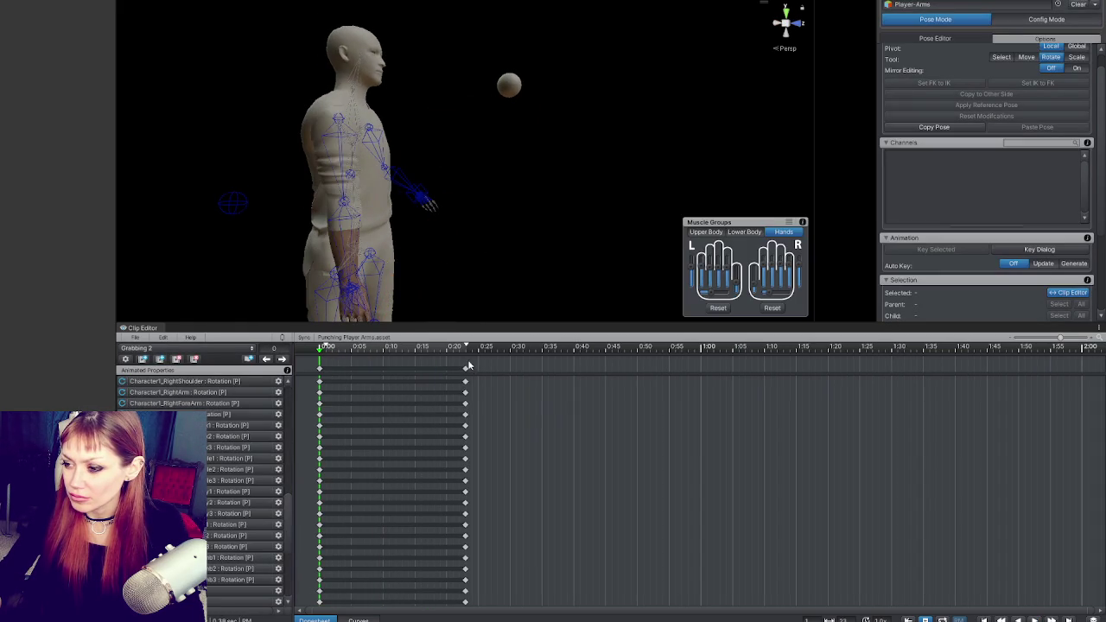
key("ctrl+a")
left_click(499, 348)
key("k")
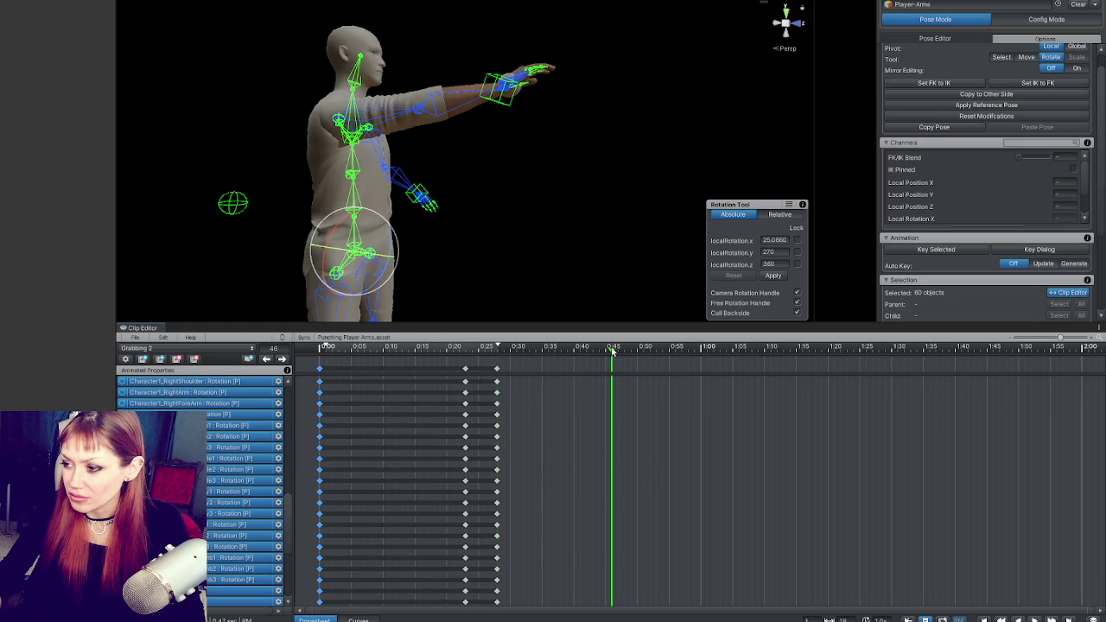
key("ctrl+v")
Play back and scrub the clip between 0:12 and 0:17 to review the arm motion.
key("space")
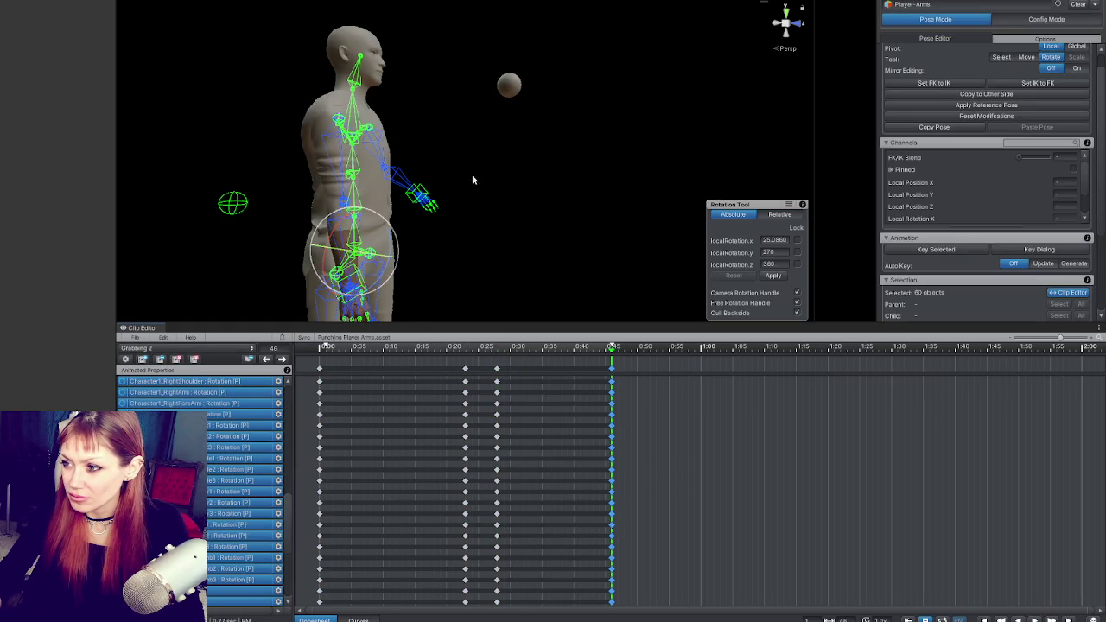
key("space")
key("space")
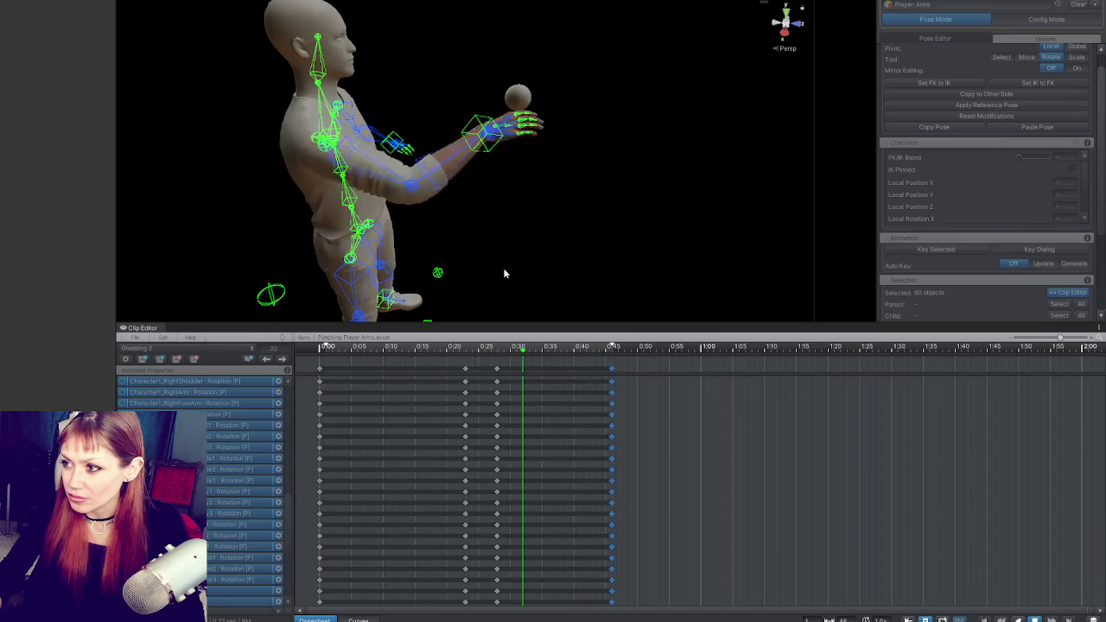
key("space")
mouse_move(505, 274)
left_mouse_down()
mouse_move(518, 199)
mouse_move(639, 248)
left_mouse_up()
key("space")
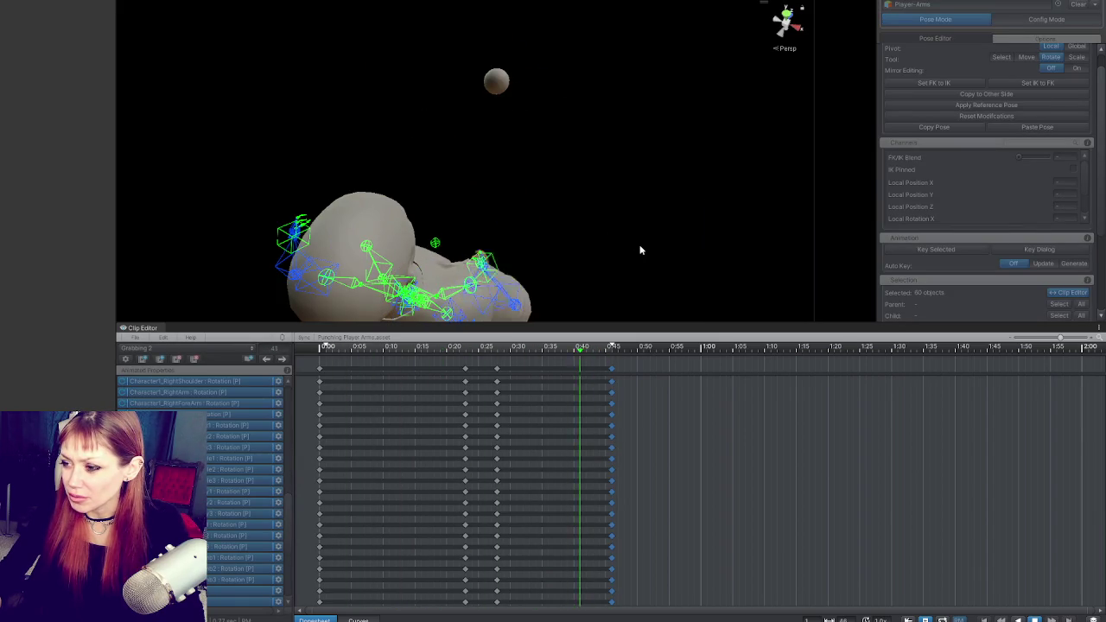
key("space")
mouse_move(351, 346)
left_mouse_down()
mouse_move(434, 346)
mouse_move(403, 346)
left_mouse_up()
mouse_move(329, 286)
left_mouse_down()
mouse_move(330, 164)
mouse_move(146, 130)
mouse_move(116, 242)
mouse_move(547, 267)
left_mouse_up()
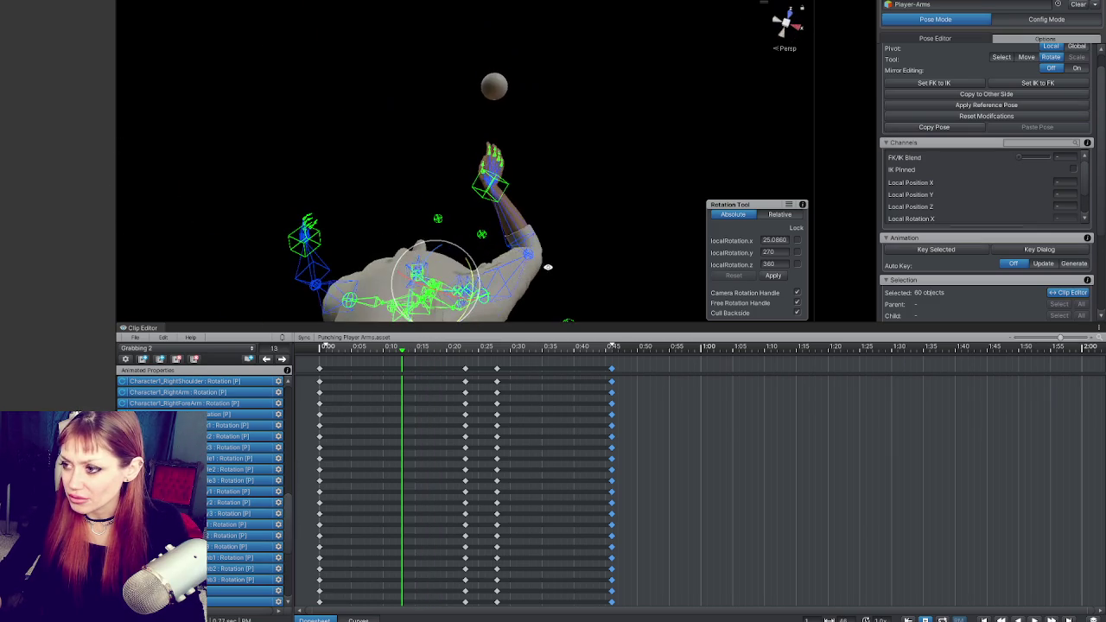
left_click(319, 346)
Rotate Character1_RightShoulder slightly at the clip start.
left_click_drag(311, 172, 376, 157)
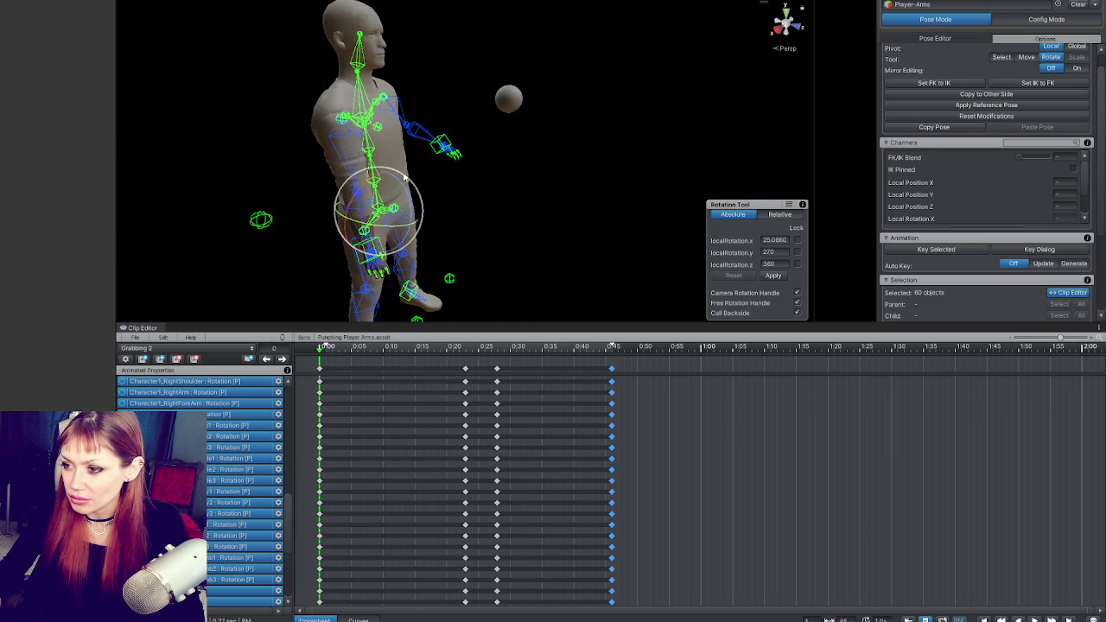
left_click(310, 166)
mouse_move(310, 166)
left_mouse_down()
mouse_move(519, 108)
mouse_move(608, 212)
mouse_move(416, 148)
left_mouse_up()
left_click(417, 149)
left_click_drag(478, 174, 581, 181)
mouse_move(423, 204)
left_mouse_down()
mouse_move(397, 213)
mouse_move(326, 125)
mouse_move(222, 129)
mouse_move(420, 103)
mouse_move(530, 143)
mouse_move(555, 178)
mouse_move(514, 125)
mouse_move(481, 163)
mouse_move(422, 167)
mouse_move(316, 202)
mouse_move(427, 217)
mouse_move(515, 210)
left_mouse_up()
Move IK_Pole_Elbow_R sideways to change how the right arm bends.
left_click(501, 156)
left_click(427, 217)
left_click(369, 197)
left_click_drag(370, 197, 656, 161)
key("w")
left_click_drag(509, 196, 402, 200)
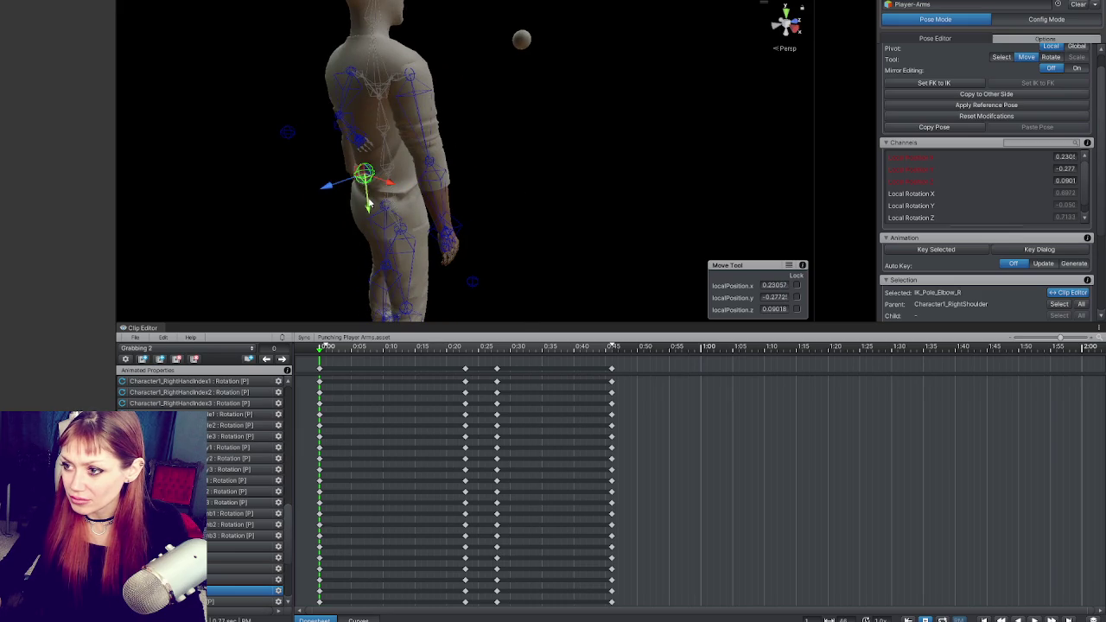
left_click_drag(347, 226, 338, 226)
left_click_drag(338, 226, 499, 209)
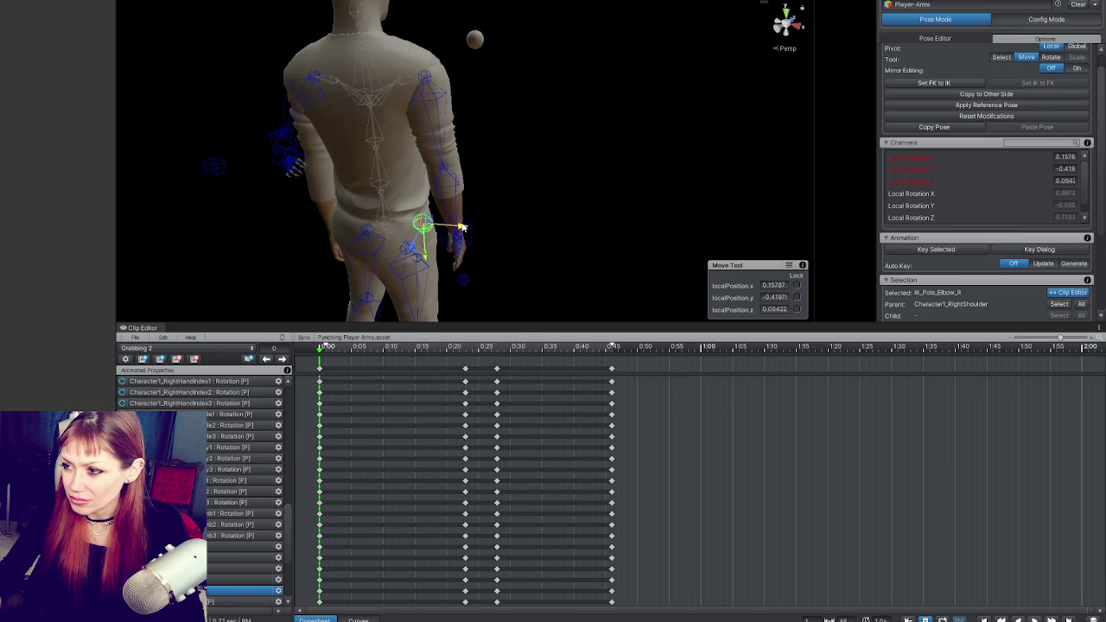
Jump to the 0:22 key, reselect the elbow pole target and play back the clip.
left_click(282, 358)
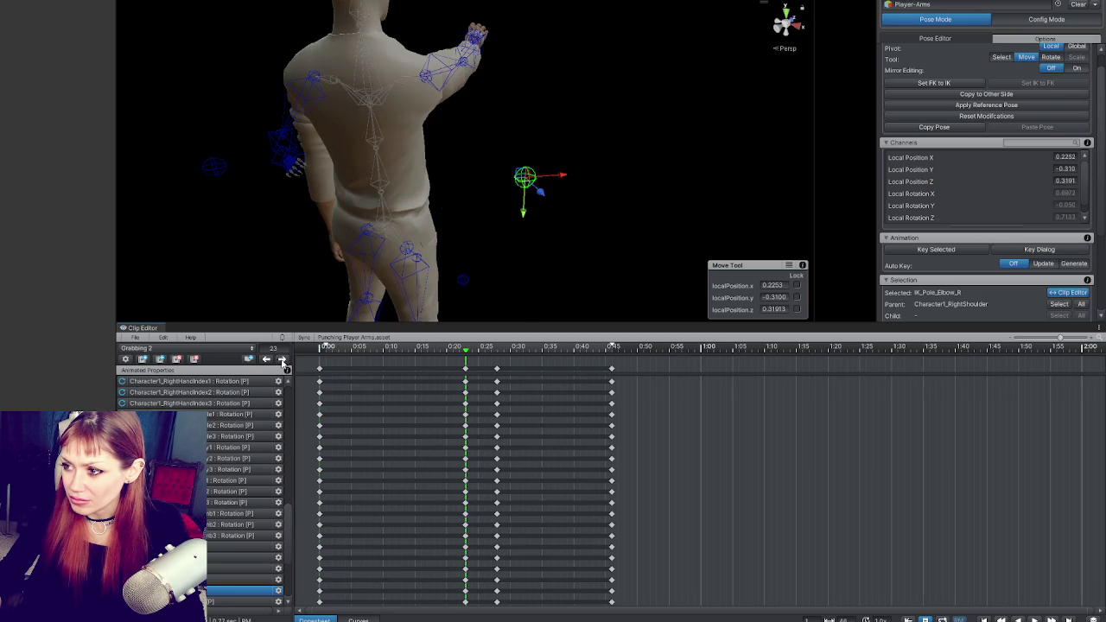
left_click(538, 176)
left_click(524, 178)
mouse_move(525, 178)
left_mouse_down()
mouse_move(428, 202)
mouse_move(497, 175)
mouse_move(517, 116)
mouse_move(507, 134)
mouse_move(570, 92)
mouse_move(497, 132)
left_mouse_up()
key("space")
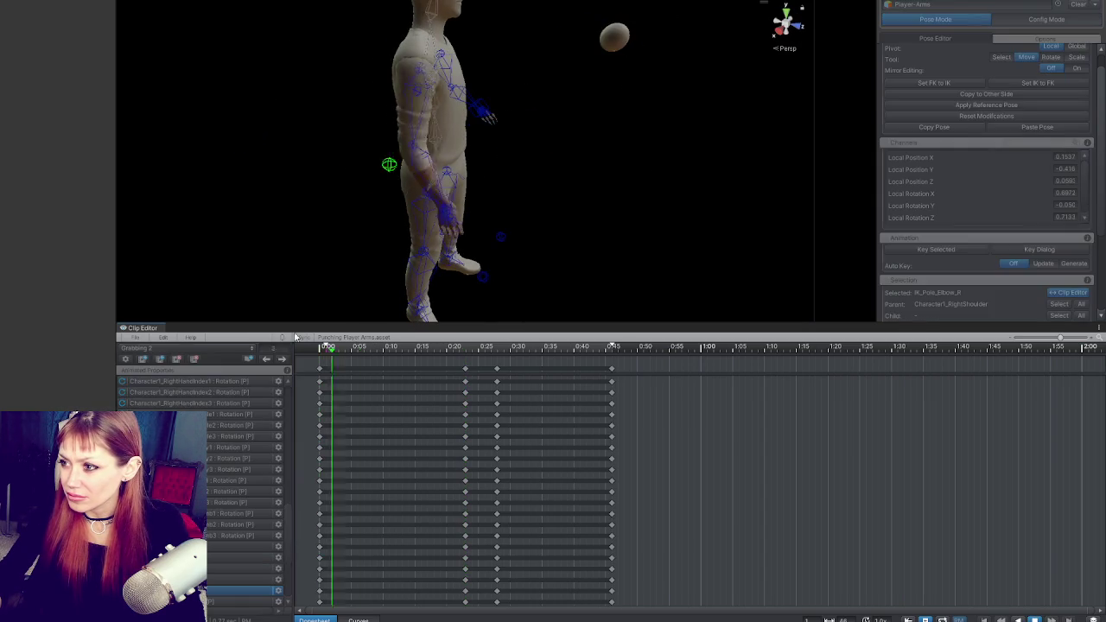
key("space")
key("e")
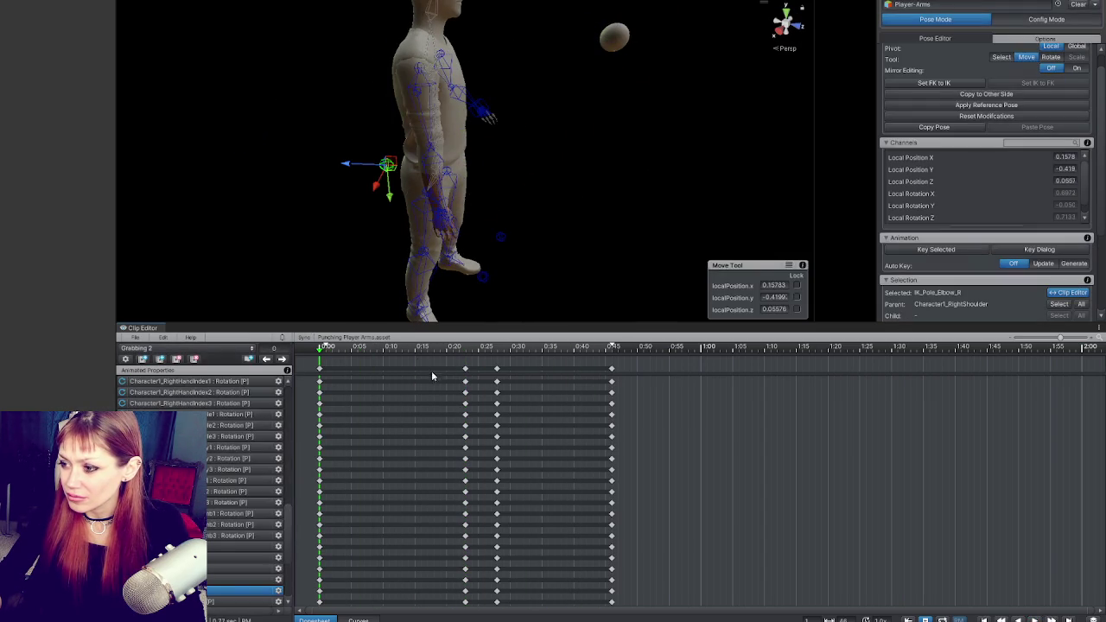
left_click(465, 370)
left_click(288, 358)
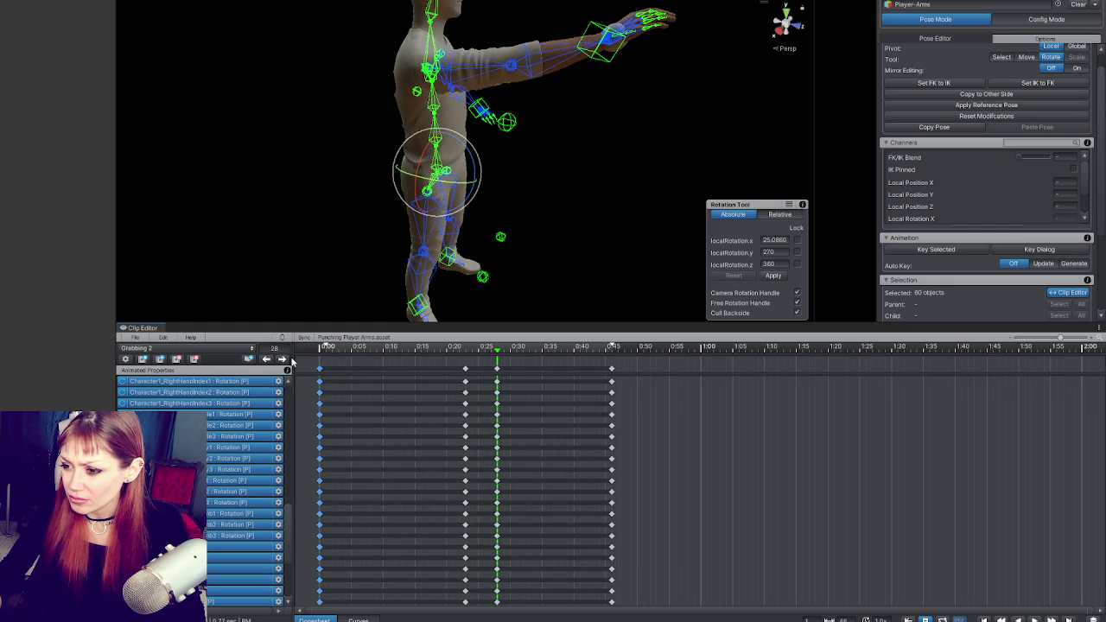
Review the 0:44 and 0:27 keys, play the clip and scrub to about 0:17.
left_click(282, 358)
key("w")
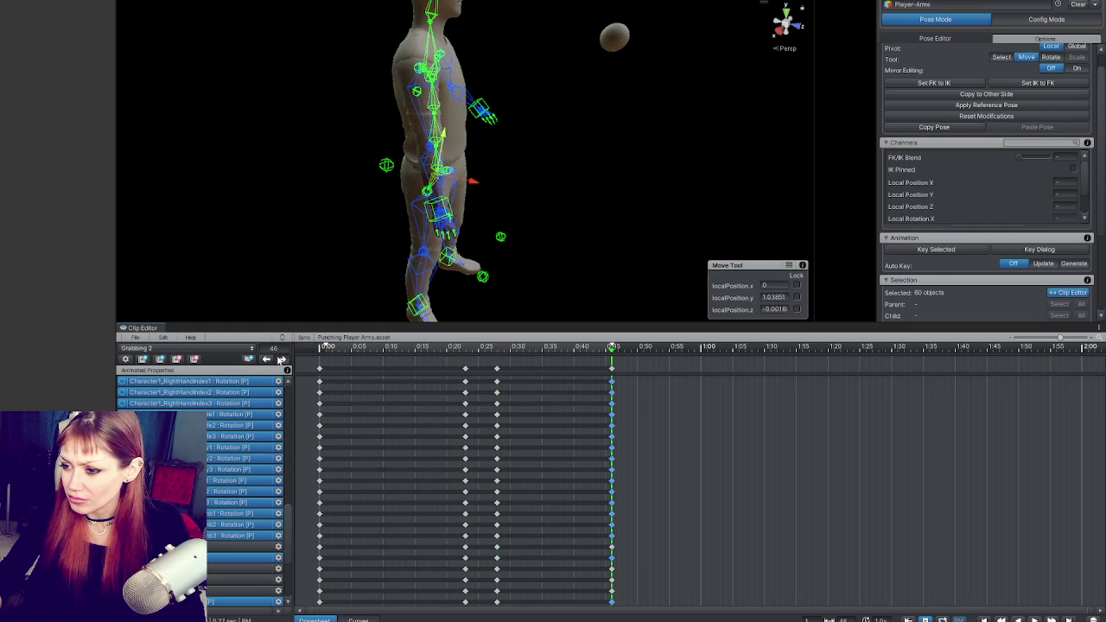
left_click(267, 359)
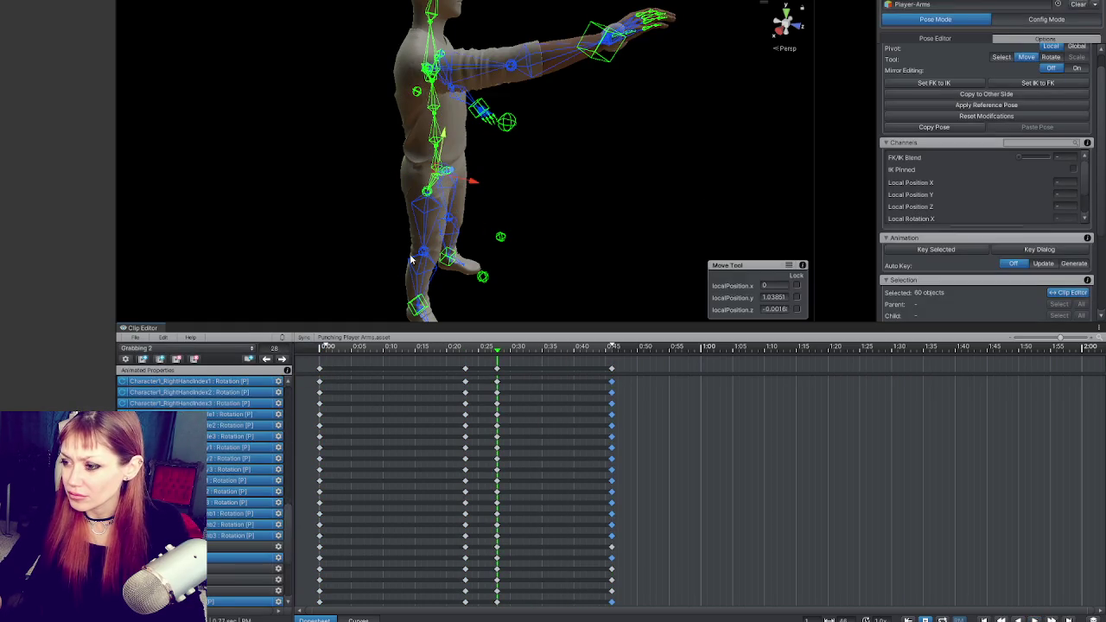
key("space")
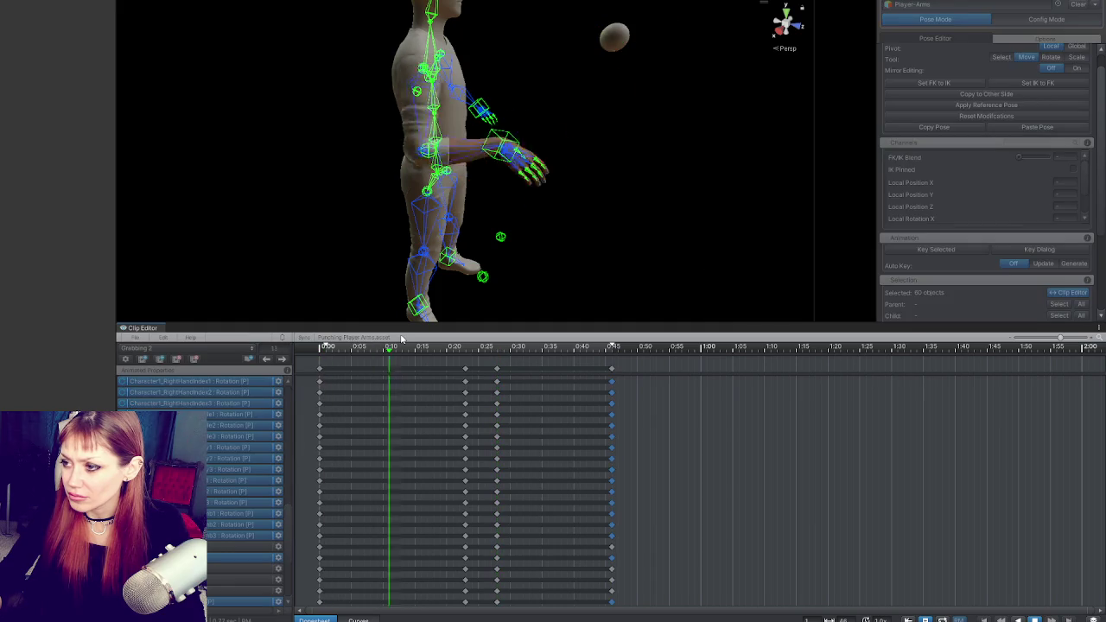
key("space")
key("space")
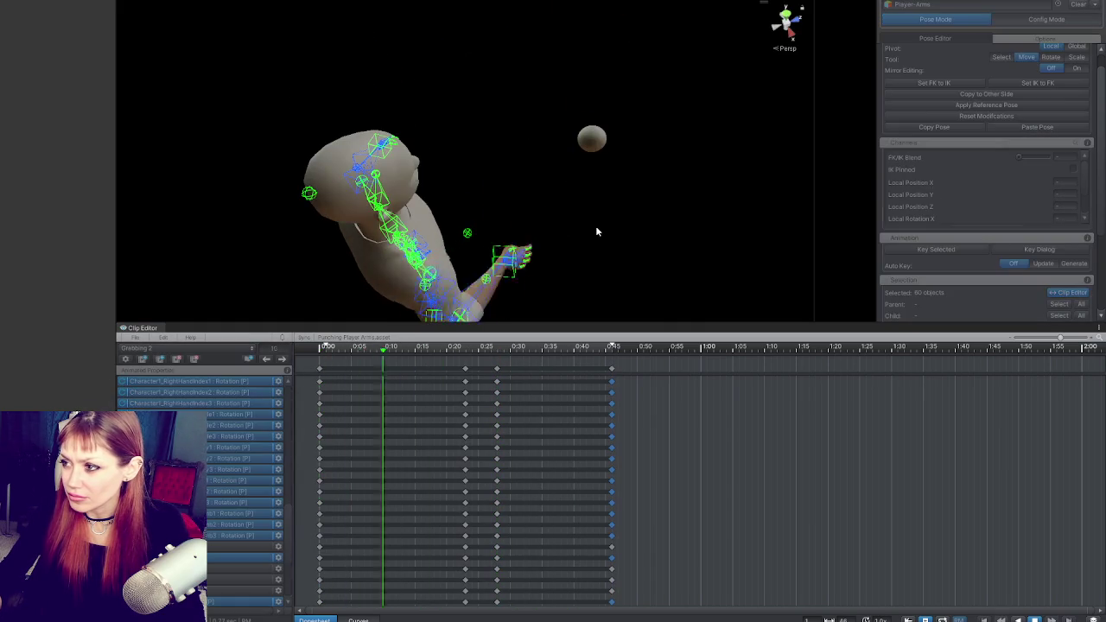
key("space")
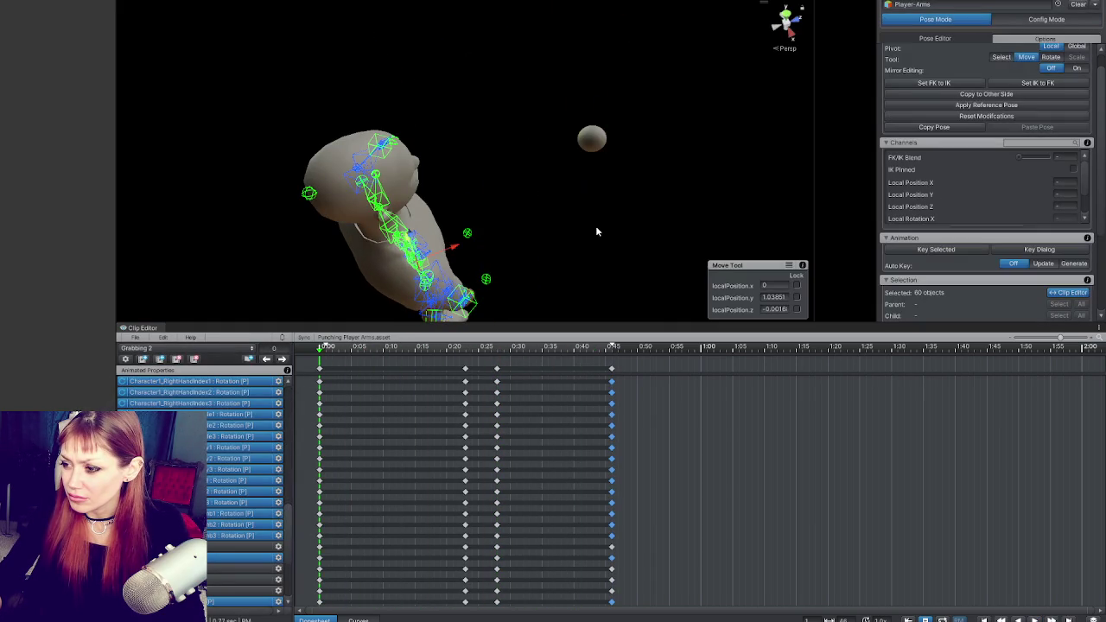
mouse_move(446, 351)
left_mouse_down()
mouse_move(394, 351)
mouse_move(415, 351)
left_mouse_up()
Rotate the right hand IK handle and key its new rotation at frame 15.
left_click(555, 217)
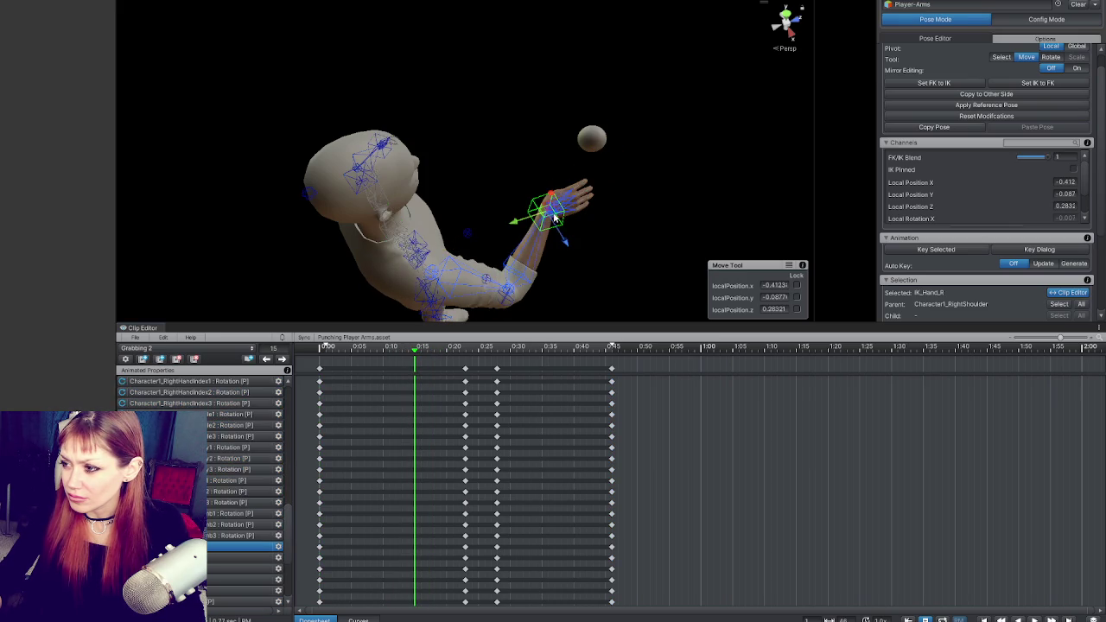
mouse_move(559, 223)
left_mouse_down()
mouse_move(515, 227)
mouse_move(522, 214)
mouse_move(654, 254)
left_mouse_up()
key("e")
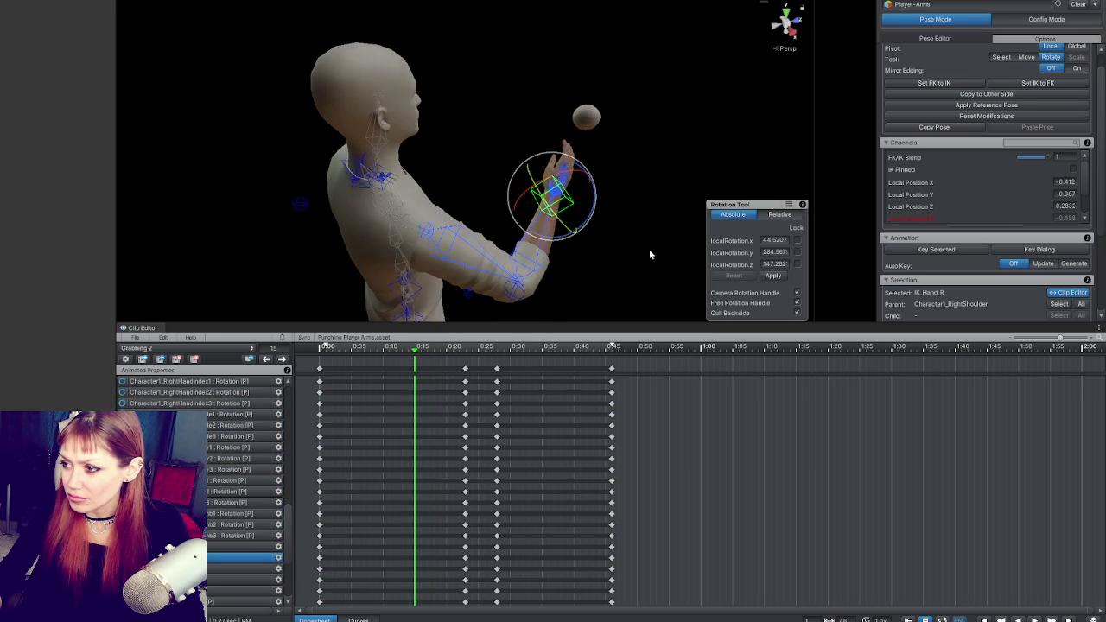
left_click_drag(551, 204, 557, 209)
key("k")
key("space")
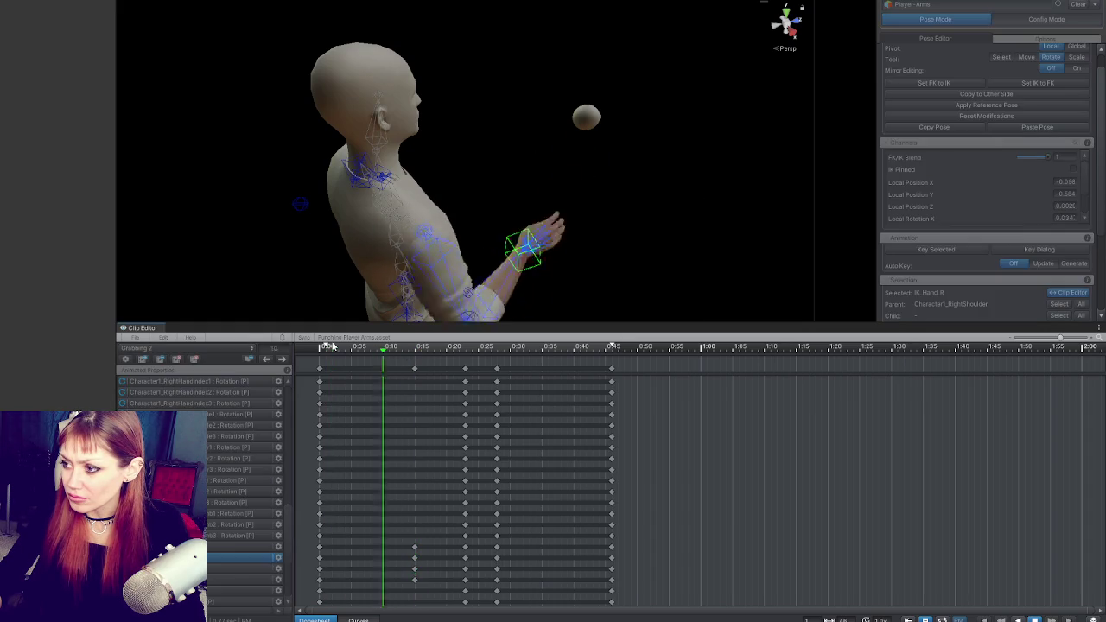
At the 0:15 key, select IK_Pole_Elbow_R from behind with the Move tool.
left_click(324, 345)
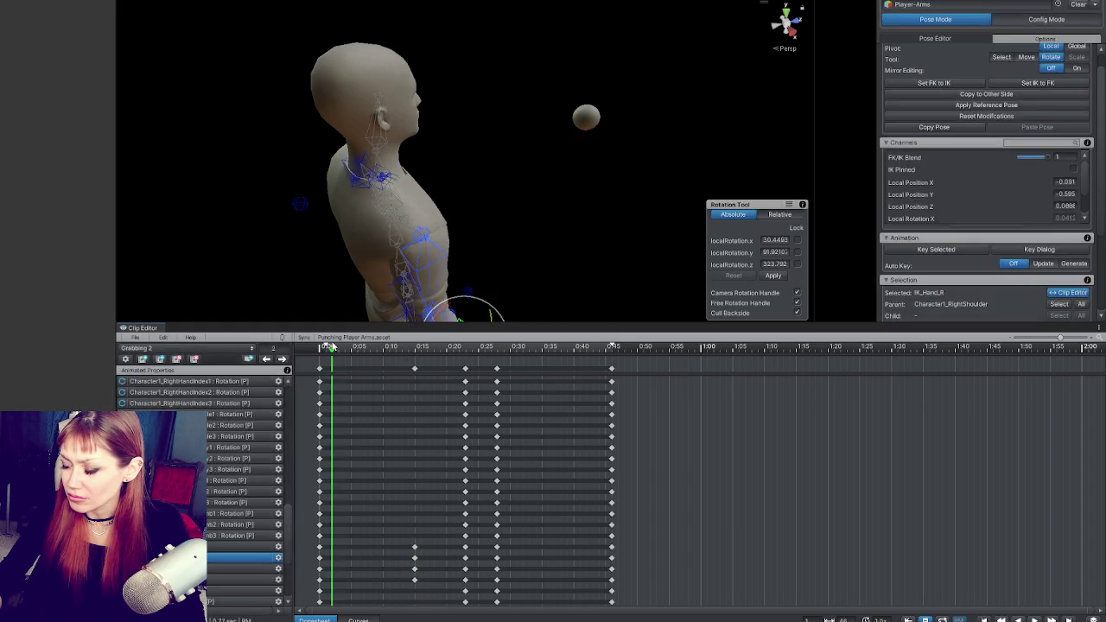
left_click(332, 346)
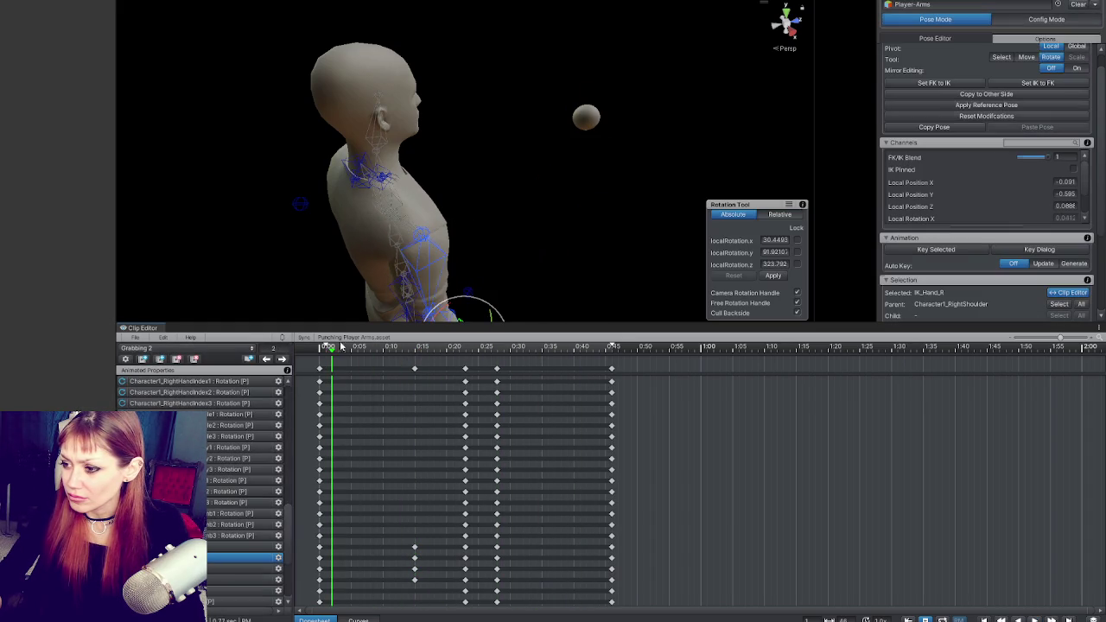
left_click(283, 359)
left_click_drag(380, 138, 437, 134)
left_click(380, 245)
mouse_move(381, 245)
left_mouse_down()
mouse_move(605, 303)
mouse_move(644, 285)
mouse_move(632, 265)
mouse_move(601, 283)
mouse_move(608, 261)
left_mouse_up()
key("w")
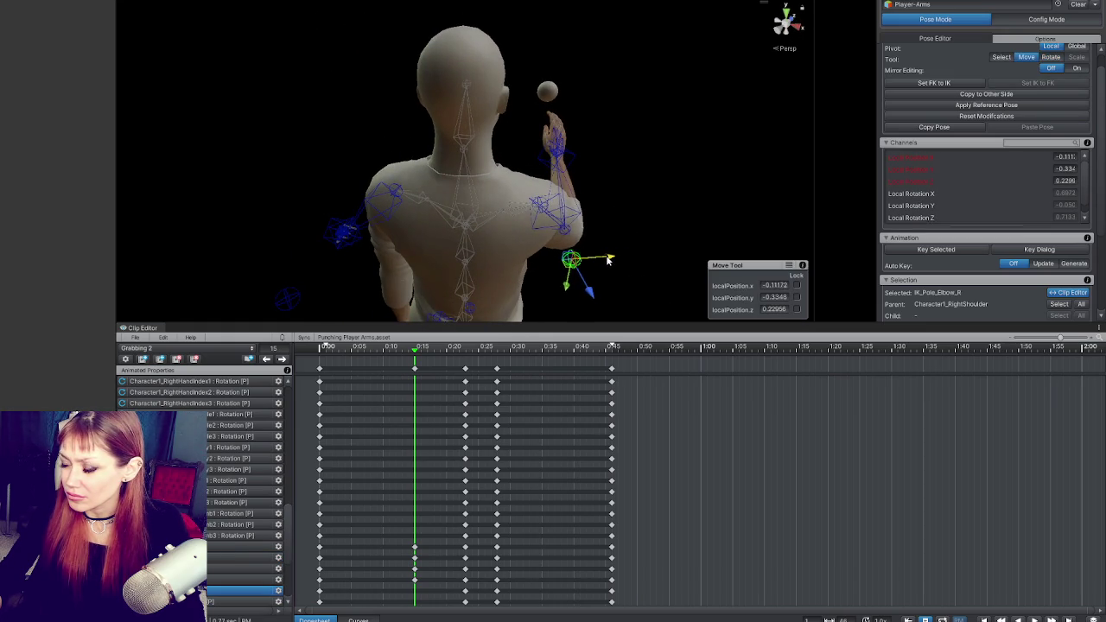
key("space")
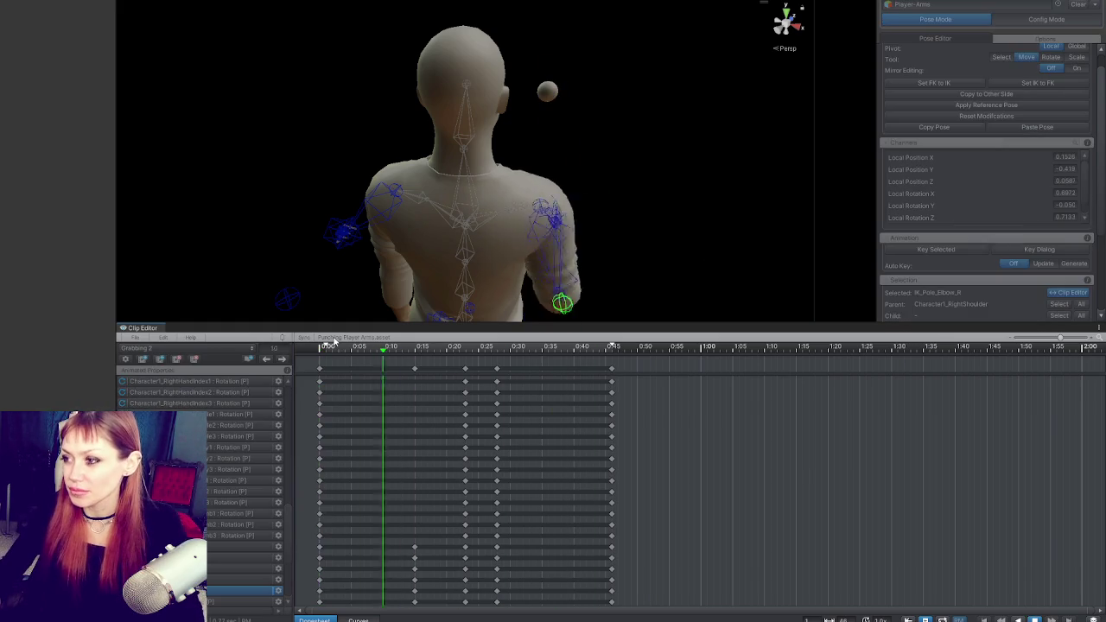
key("space")
left_click(447, 350)
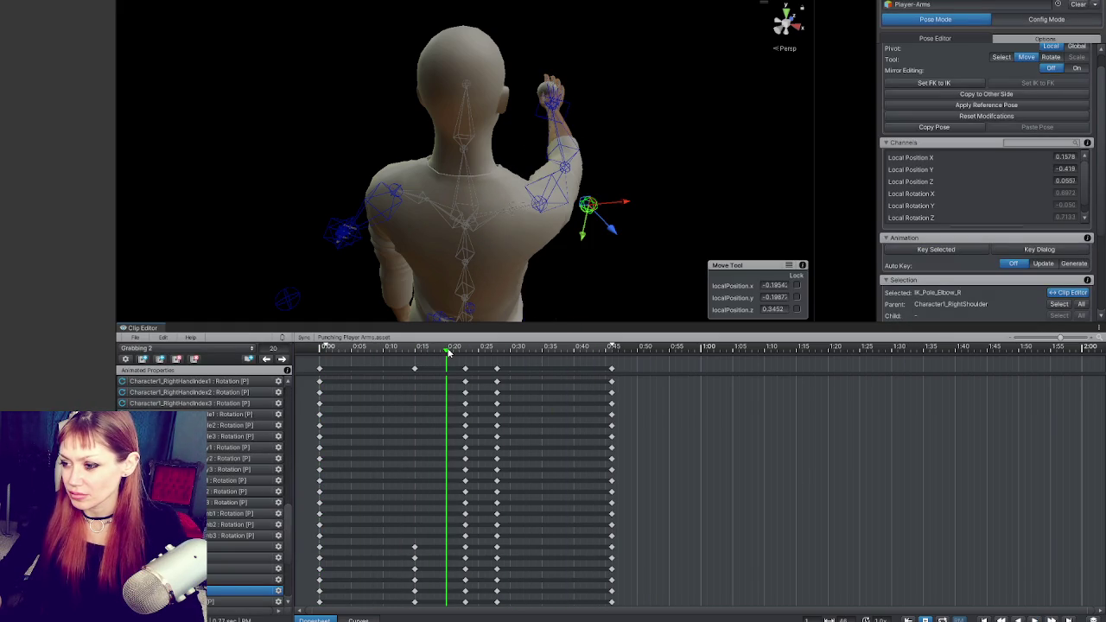
left_click(359, 619)
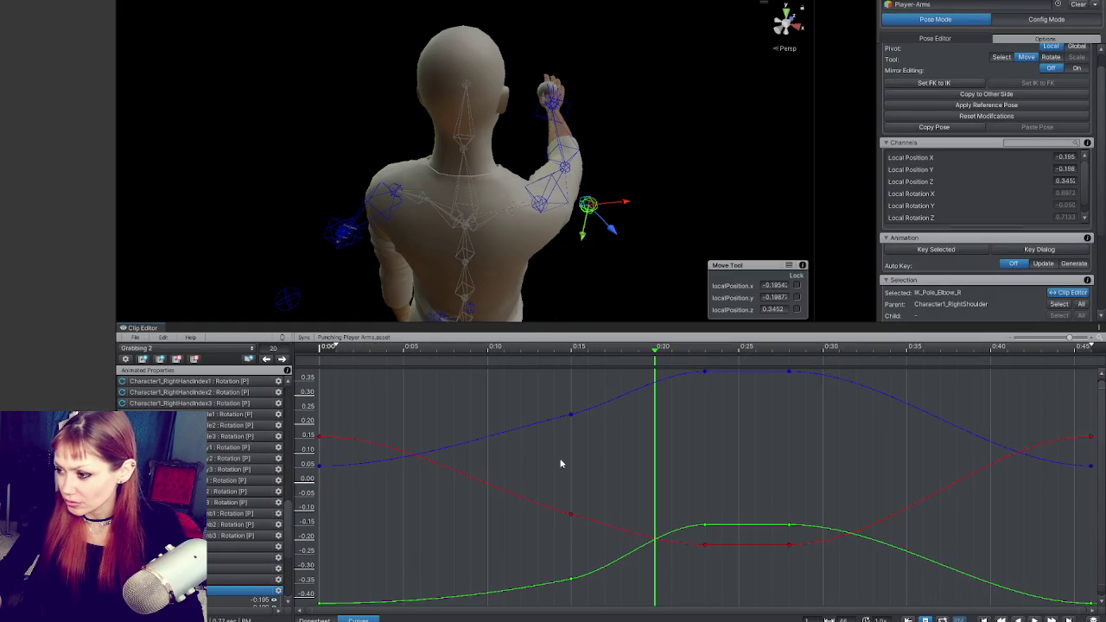
scroll(582, 441, "down", 3)
left_click(486, 427)
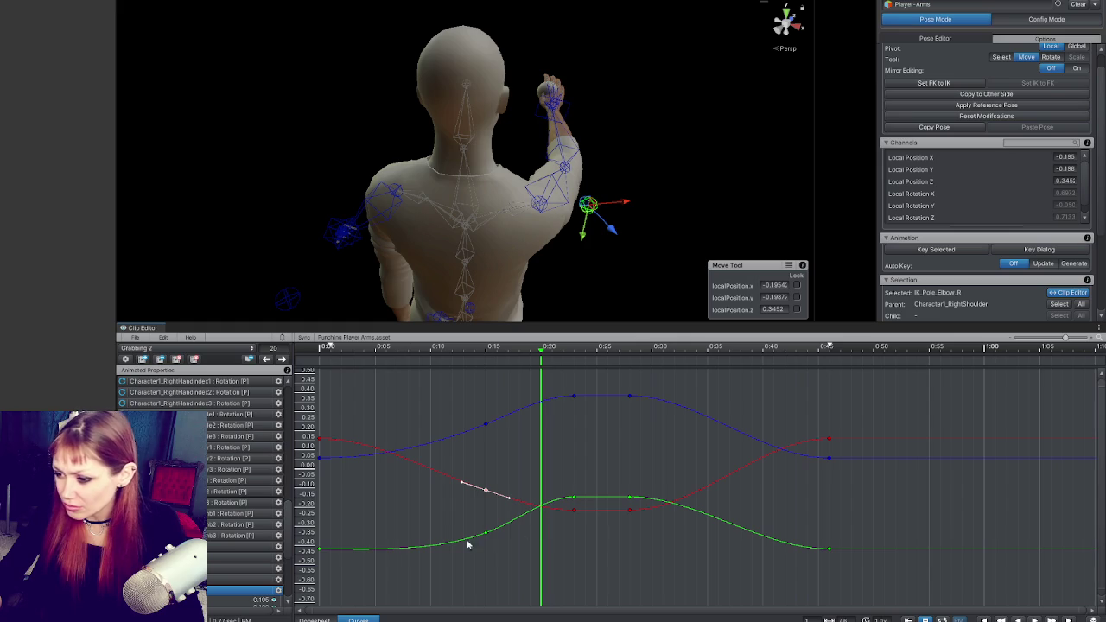
left_click(315, 619)
mouse_move(432, 199)
left_mouse_down()
mouse_move(324, 200)
mouse_move(555, 153)
mouse_move(824, 240)
mouse_move(761, 216)
mouse_move(597, 202)
mouse_move(606, 111)
mouse_move(595, 227)
mouse_move(514, 175)
mouse_move(482, 201)
mouse_move(496, 285)
left_mouse_up()
mouse_move(504, 349)
left_mouse_down()
mouse_move(584, 353)
mouse_move(487, 352)
left_mouse_up()
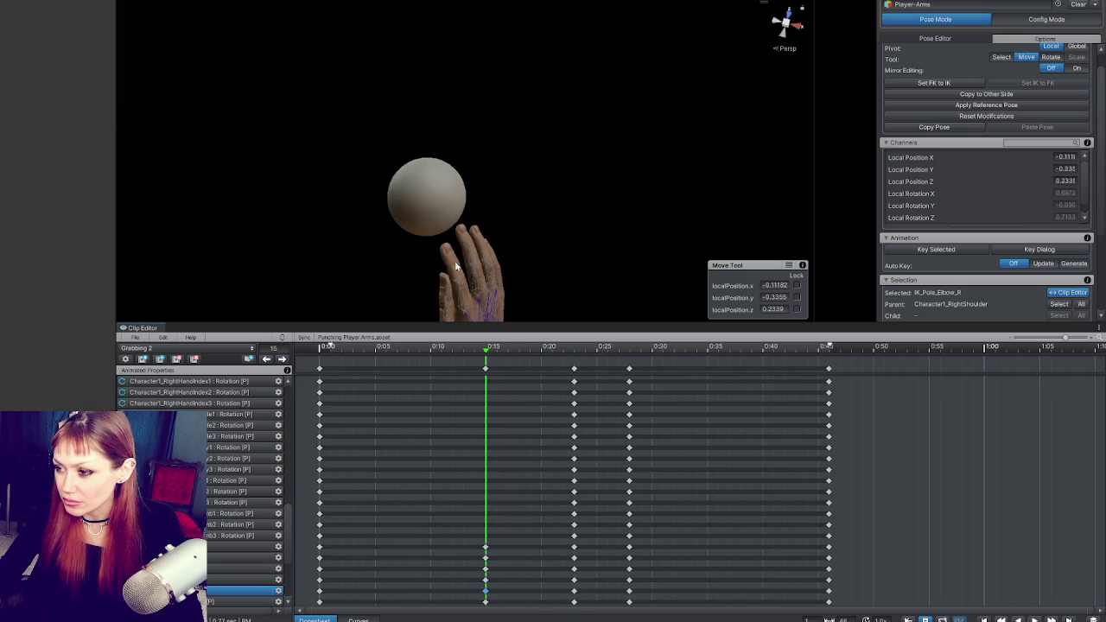
Delete the finger rotation keys at frame 15, then move the playhead to 0:11.
key("ctrl+a")
key("e")
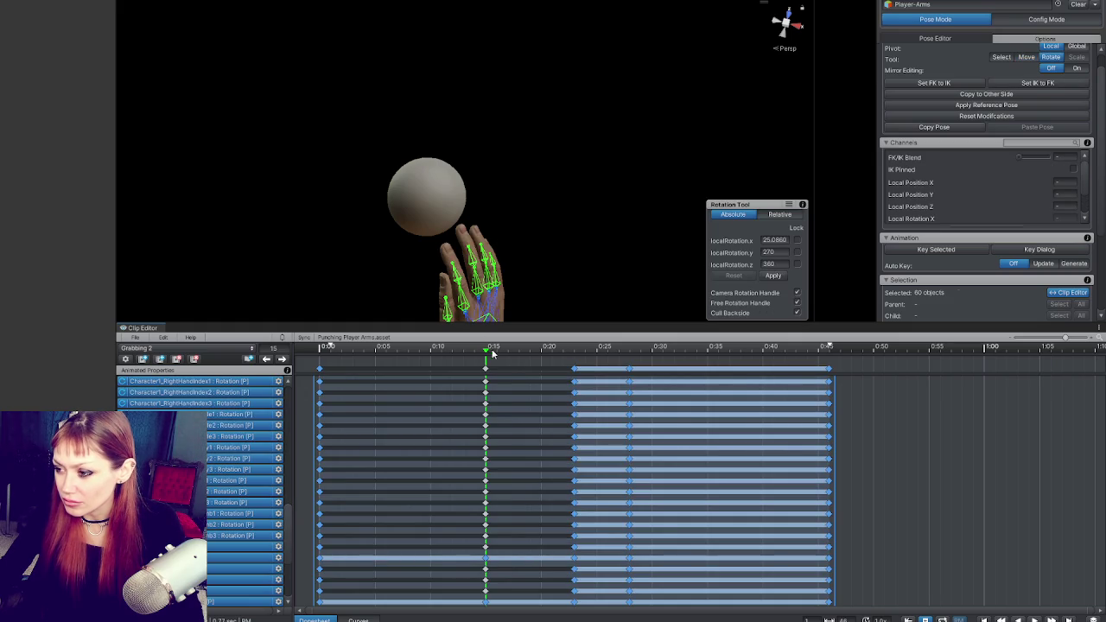
left_click(284, 361)
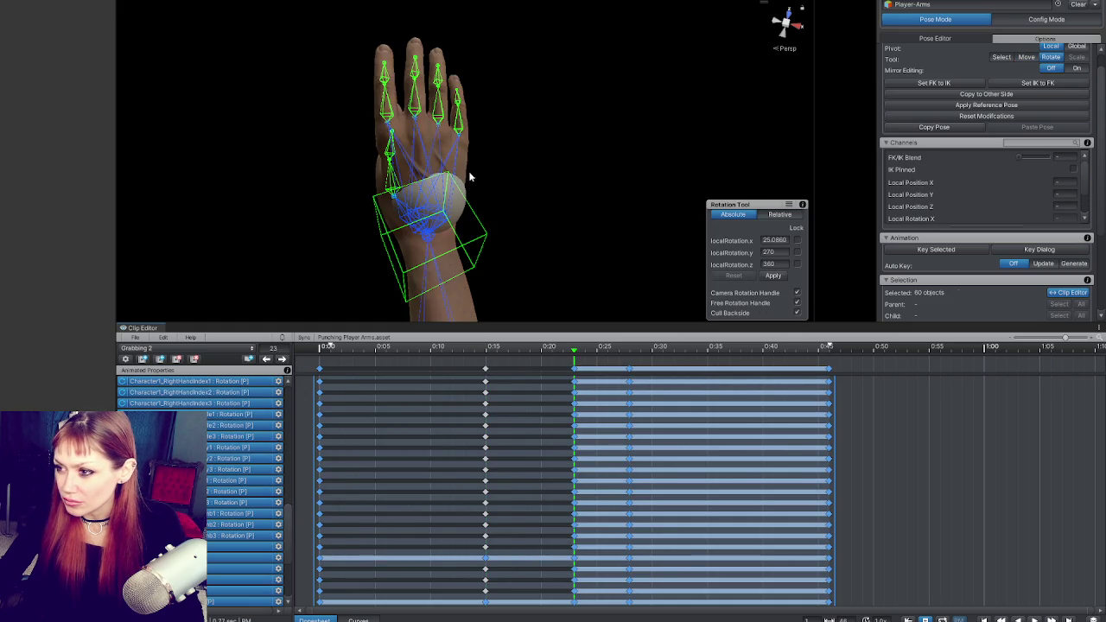
left_click(455, 127)
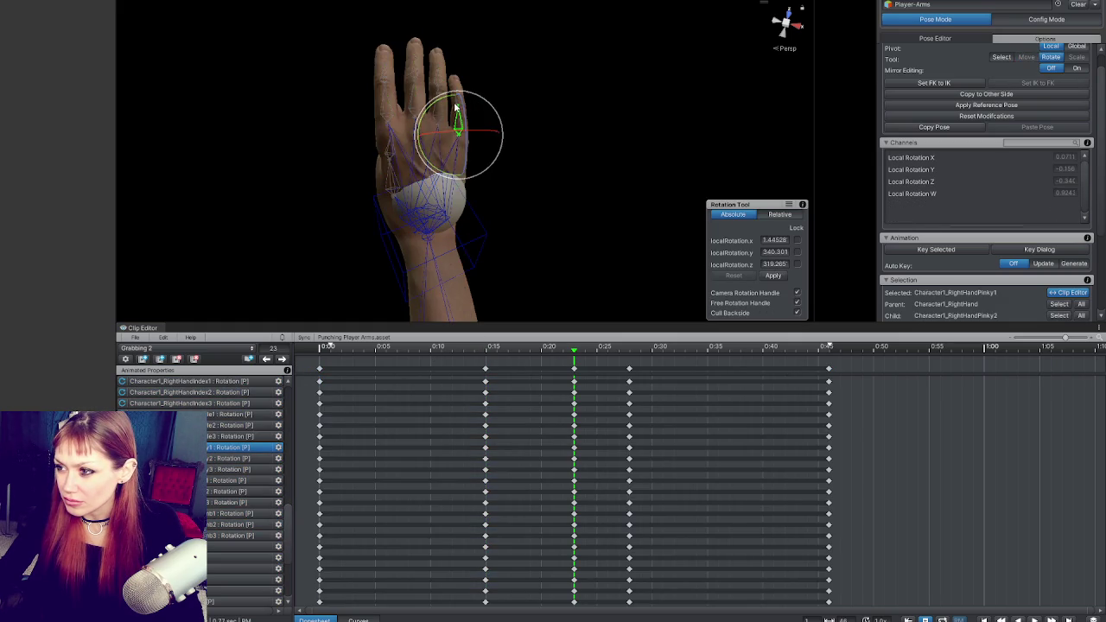
mouse_move(497, 350)
left_mouse_down()
mouse_move(487, 349)
mouse_move(497, 349)
left_mouse_up()
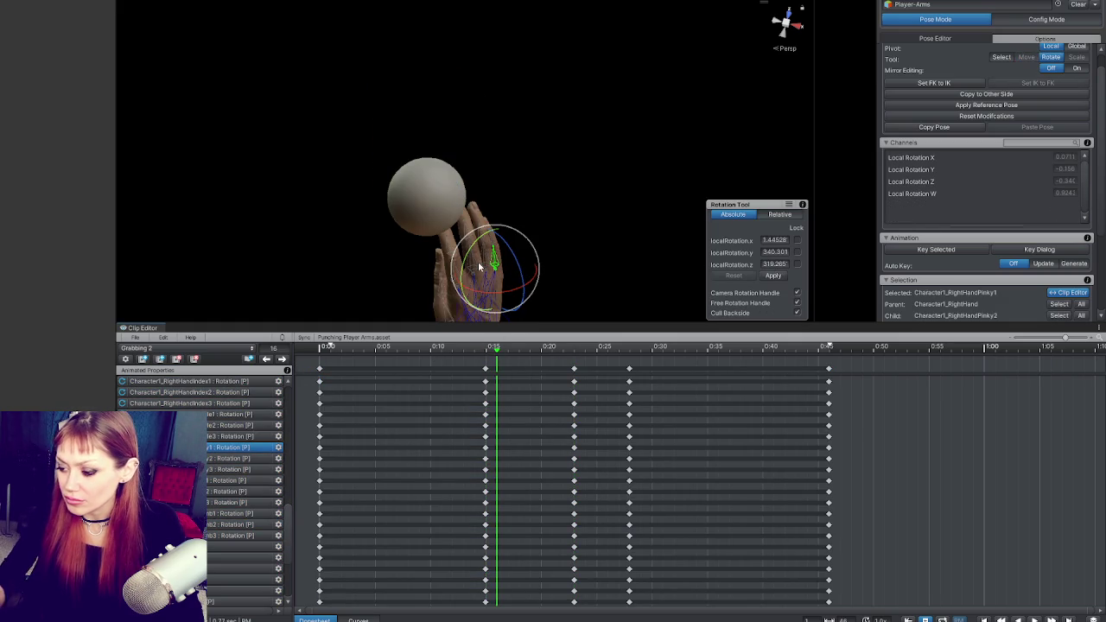
key("comma")
key("Delete")
left_click(440, 350)
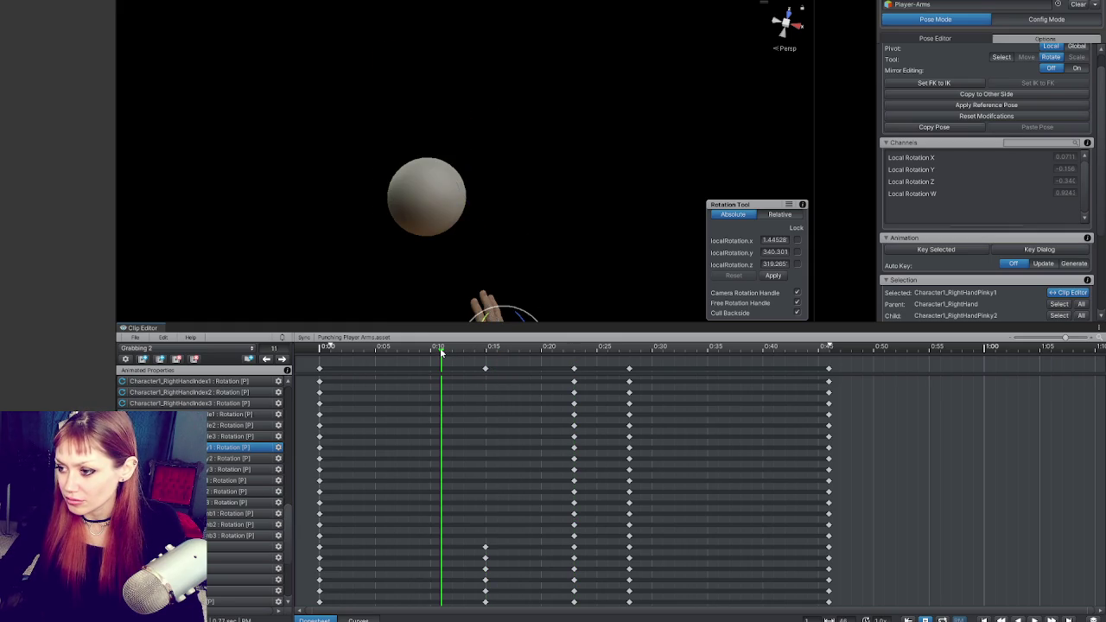
Key the pinky, ring and middle finger rotations at 0:11, bending the middle finger slightly.
mouse_move(441, 349)
left_mouse_down()
mouse_move(498, 197)
mouse_move(426, 135)
mouse_move(442, 203)
left_mouse_up()
key("f")
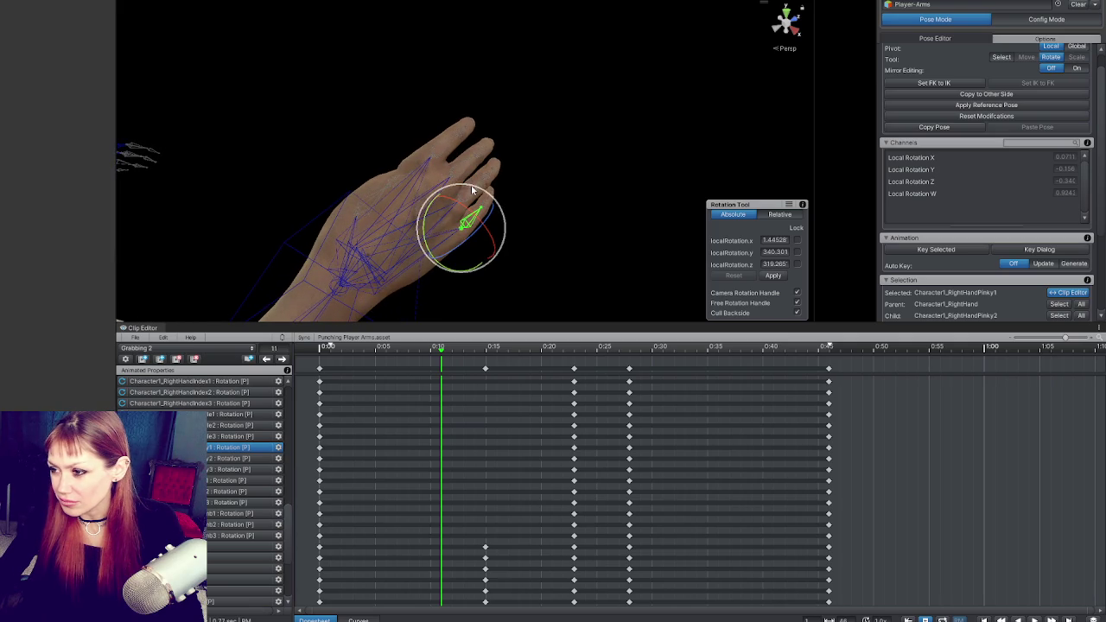
key("s")
mouse_move(487, 227)
left_mouse_down()
mouse_move(396, 193)
mouse_move(504, 104)
mouse_move(508, 271)
left_mouse_up()
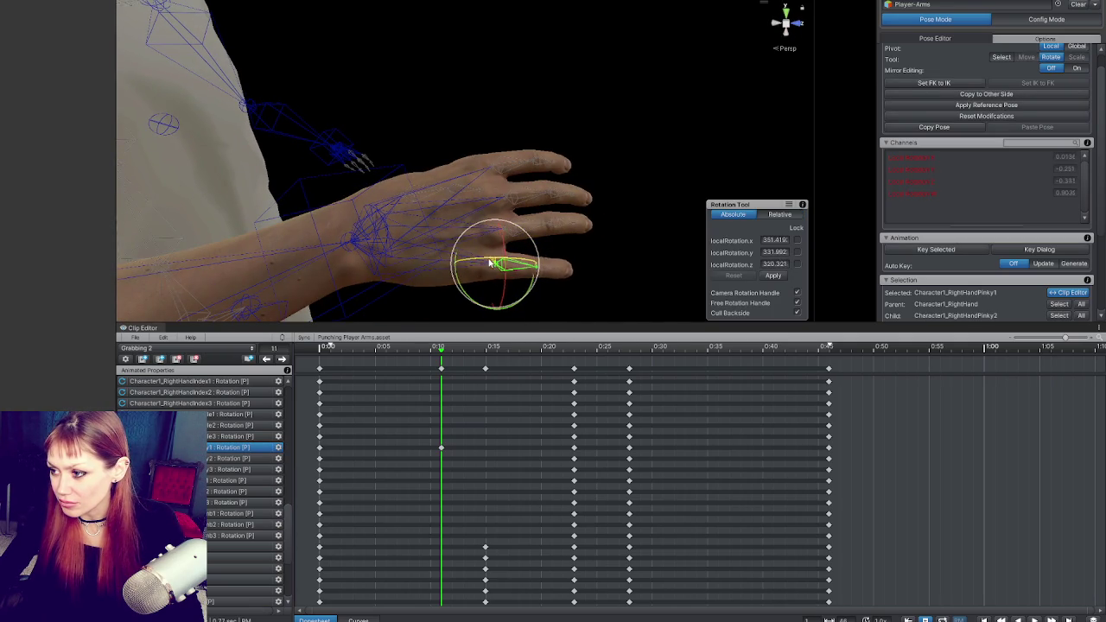
left_click(550, 237)
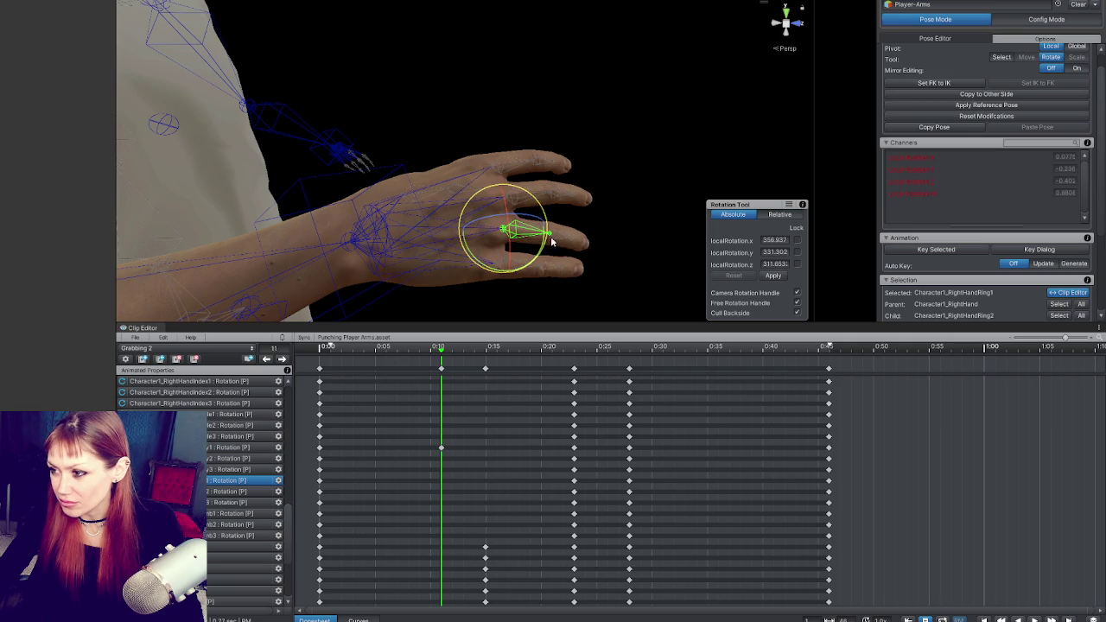
key("s")
left_click(536, 190)
left_click(536, 191)
mouse_move(535, 190)
left_mouse_down()
mouse_move(550, 223)
mouse_move(377, 198)
mouse_move(346, 213)
mouse_move(513, 316)
mouse_move(564, 90)
mouse_move(433, 150)
left_mouse_up()
key("s")
mouse_move(415, 223)
left_mouse_down()
mouse_move(397, 256)
mouse_move(421, 243)
mouse_move(472, 259)
mouse_move(400, 224)
mouse_move(335, 162)
mouse_move(353, 174)
left_mouse_up()
Curl the pinky further and bend the index finger more at 0:11.
left_click(423, 205)
left_click_drag(420, 151, 299, 101)
left_click(444, 164)
left_click_drag(424, 185, 425, 200)
left_click(386, 82)
left_click_drag(385, 91, 364, 120)
mouse_move(384, 126)
left_mouse_down()
mouse_move(367, 103)
mouse_move(377, 180)
mouse_move(419, 190)
mouse_move(306, 254)
mouse_move(311, 282)
mouse_move(353, 294)
mouse_move(346, 259)
mouse_move(388, 275)
mouse_move(361, 251)
mouse_move(370, 199)
mouse_move(382, 198)
mouse_move(353, 199)
mouse_move(367, 216)
mouse_move(437, 222)
mouse_move(413, 198)
mouse_move(403, 98)
mouse_move(383, 202)
mouse_move(484, 239)
mouse_move(521, 202)
mouse_move(316, 301)
mouse_move(365, 261)
mouse_move(338, 280)
mouse_move(393, 296)
mouse_move(387, 276)
left_mouse_up()
Rotate the second thumb bone and turn the thumb base toward the palm.
left_click(378, 185)
left_click(288, 272)
left_click(290, 277)
left_click(356, 179)
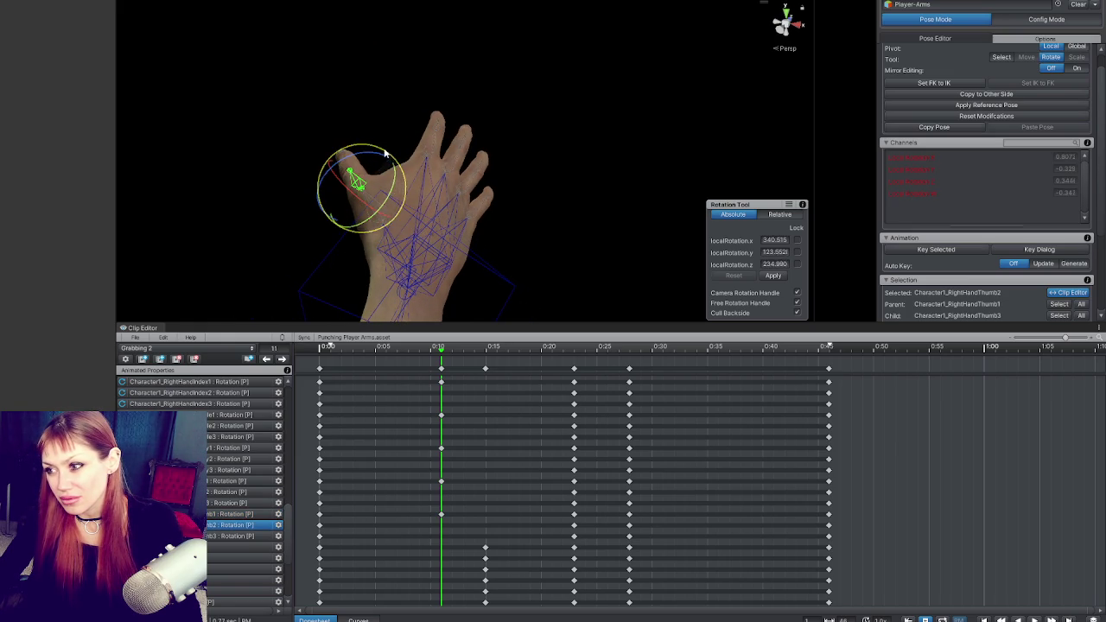
left_click(411, 226)
mouse_move(411, 226)
left_mouse_down()
mouse_move(489, 277)
mouse_move(425, 182)
mouse_move(385, 164)
mouse_move(422, 138)
mouse_move(410, 138)
left_mouse_up()
left_click(383, 153)
left_click(400, 161)
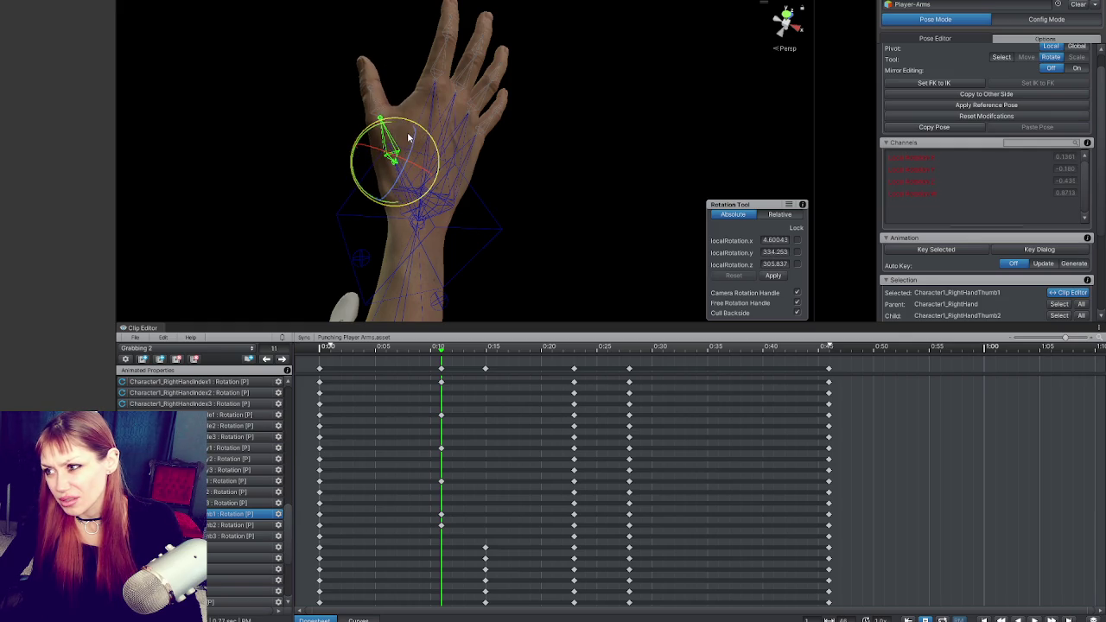
left_click(378, 106)
left_click_drag(368, 75, 386, 171)
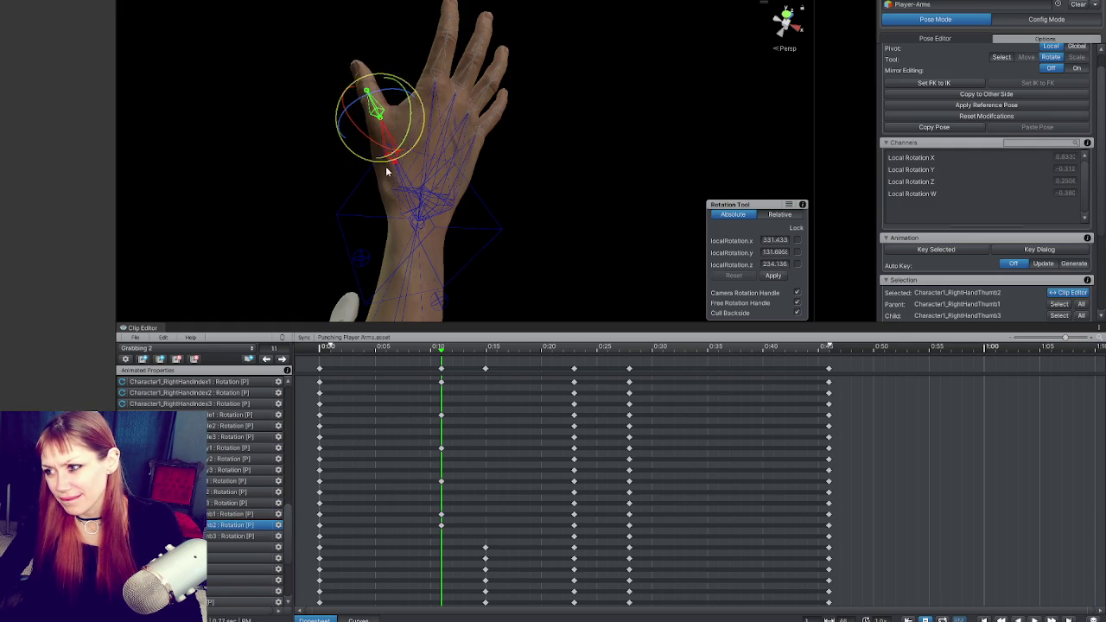
left_click(390, 140)
left_click(391, 156)
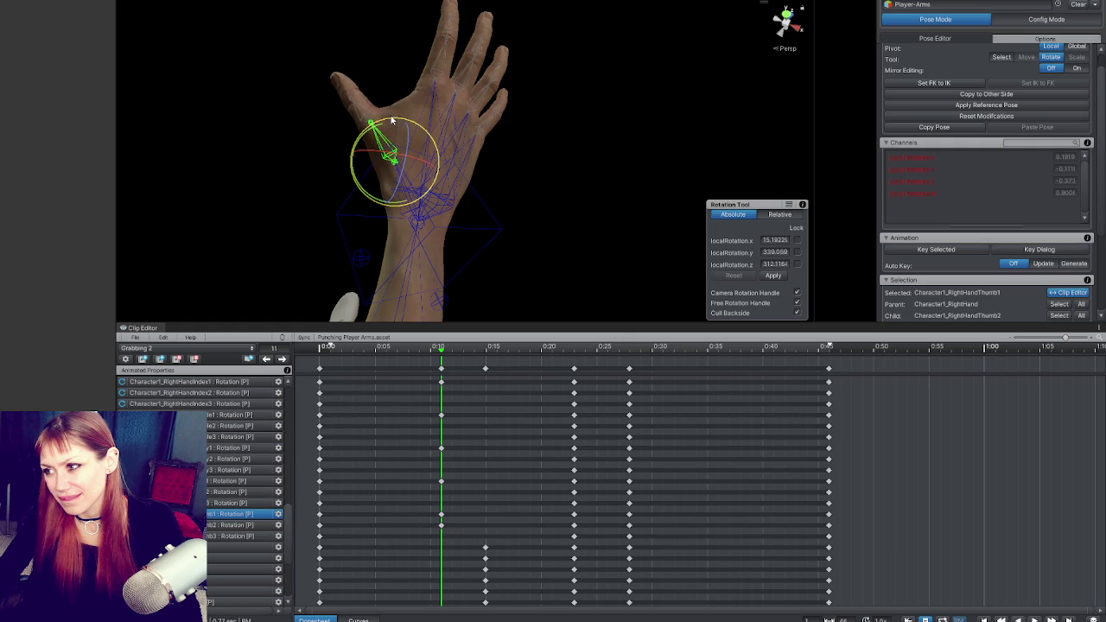
left_click_drag(390, 121, 395, 147)
Delay the Index1 start key to about 0:04.
left_click(437, 85)
left_click(506, 91)
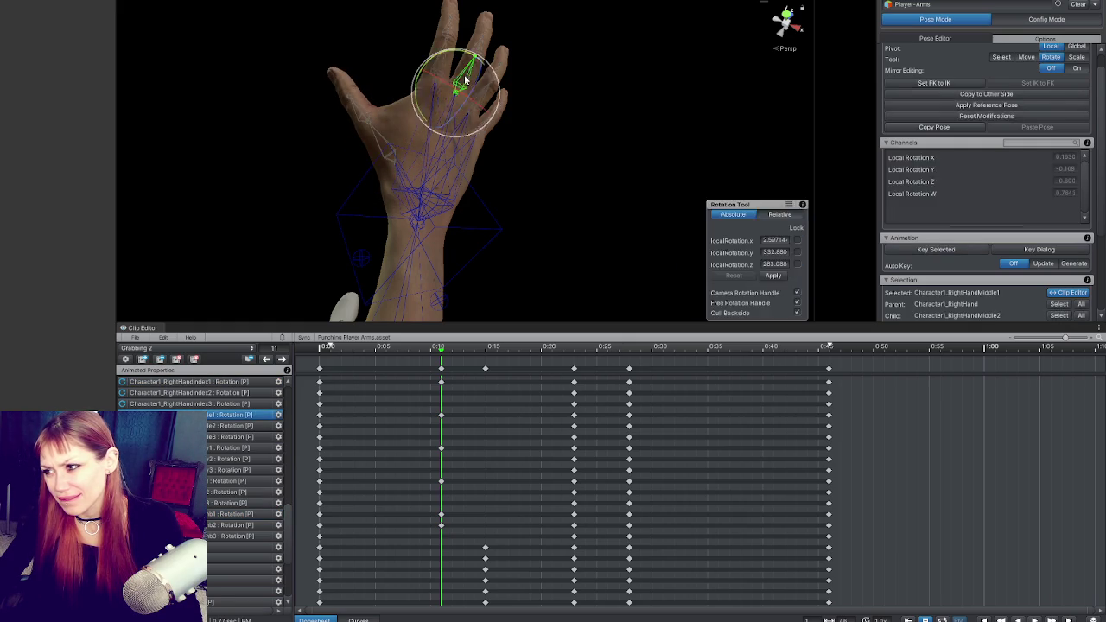
left_click(510, 145)
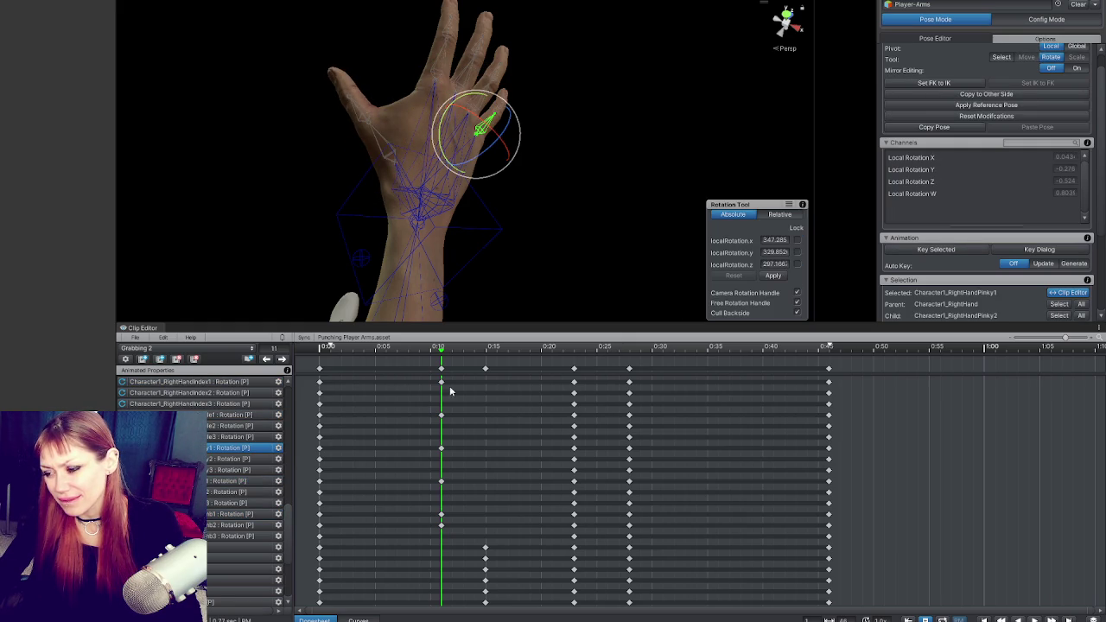
left_click_drag(319, 385, 407, 383)
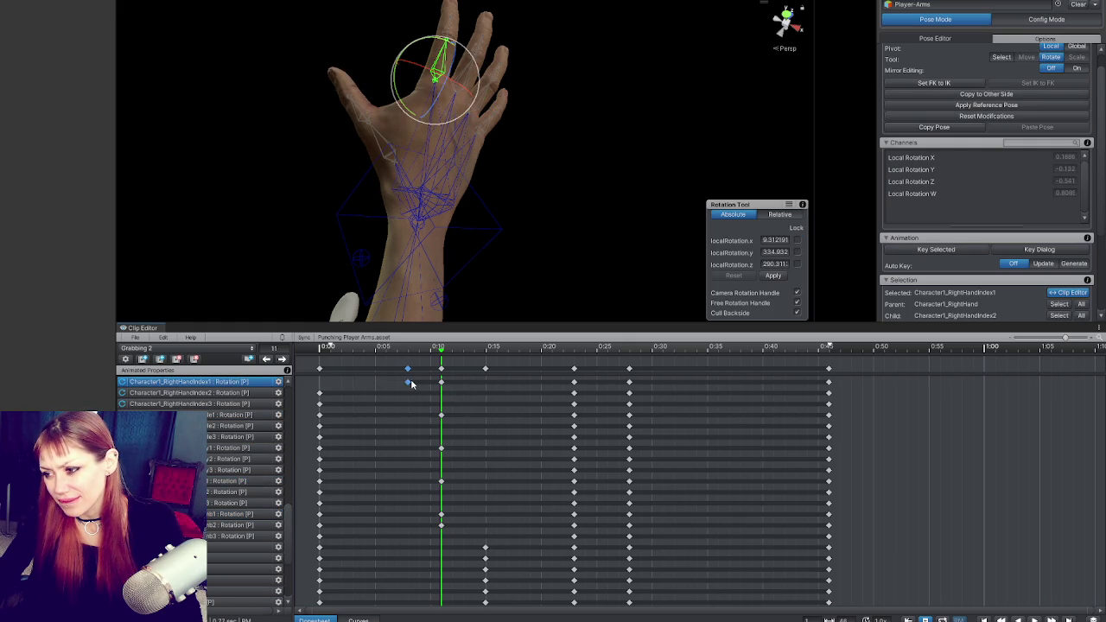
Delay the Middle1, Pinky1, Ring1, Thumb1 and Thumb2 start keys to about 0:04–0:05.
left_click_drag(324, 418, 379, 421)
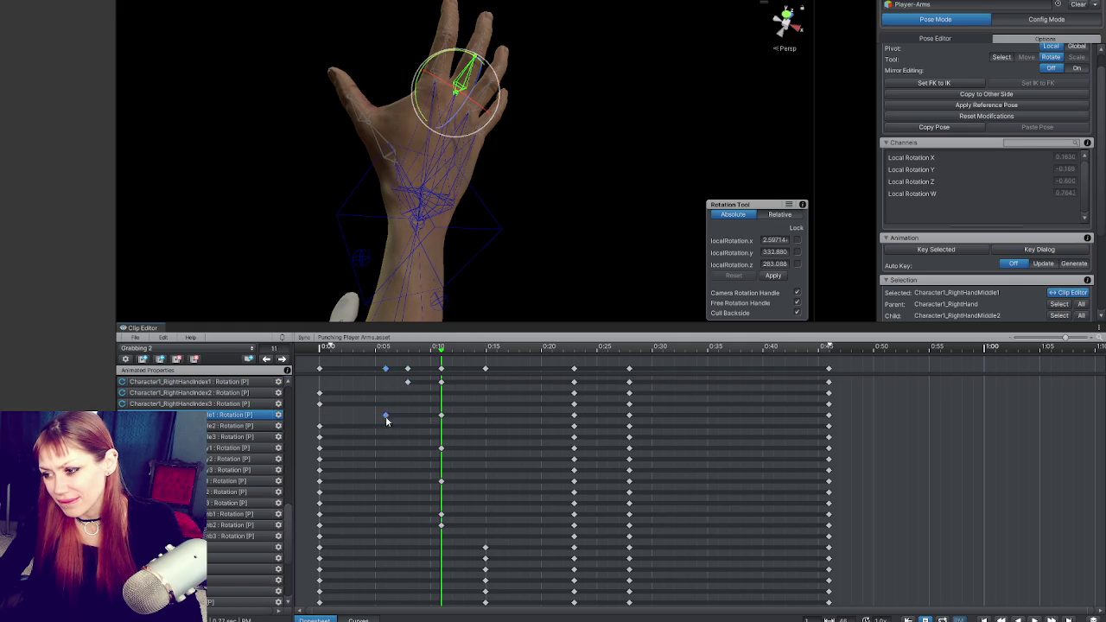
left_click_drag(319, 449, 407, 450)
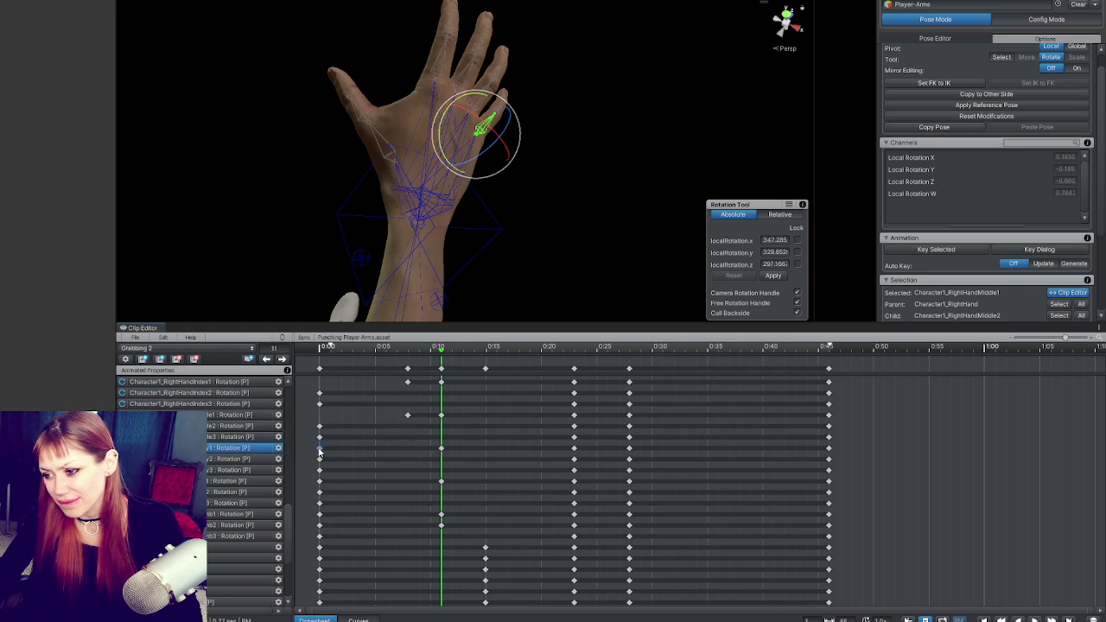
left_click_drag(320, 481, 386, 481)
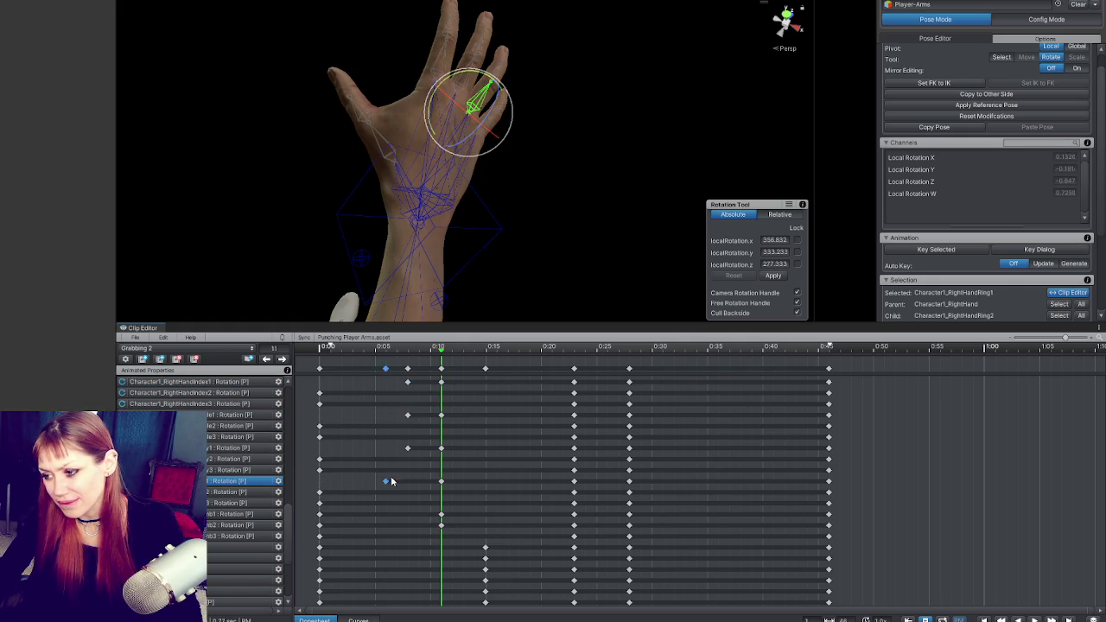
left_click_drag(321, 518, 388, 517)
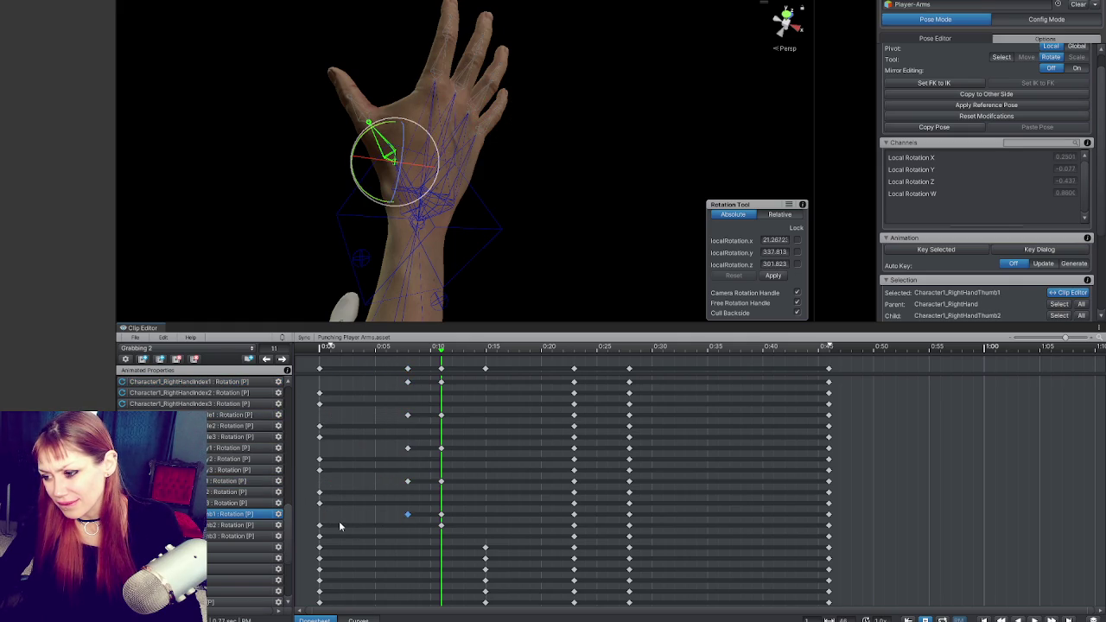
left_click_drag(320, 525, 408, 525)
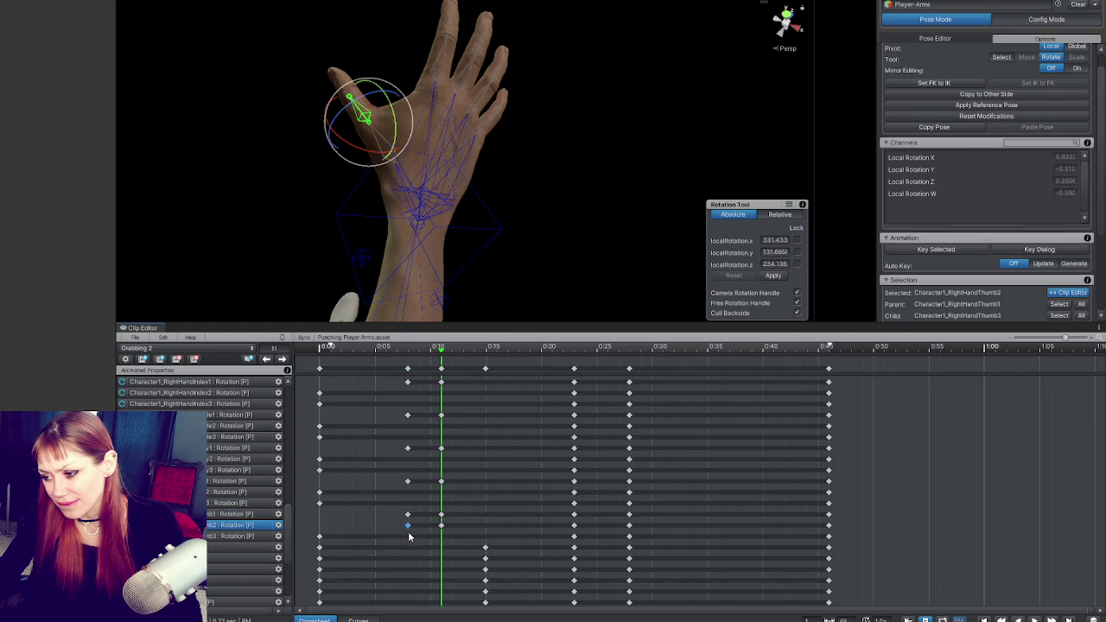
Play the clip from 0:04 to check the new finger timing, then stop it.
scroll(265, 549, "down", 4)
scroll(256, 543, "up", 5)
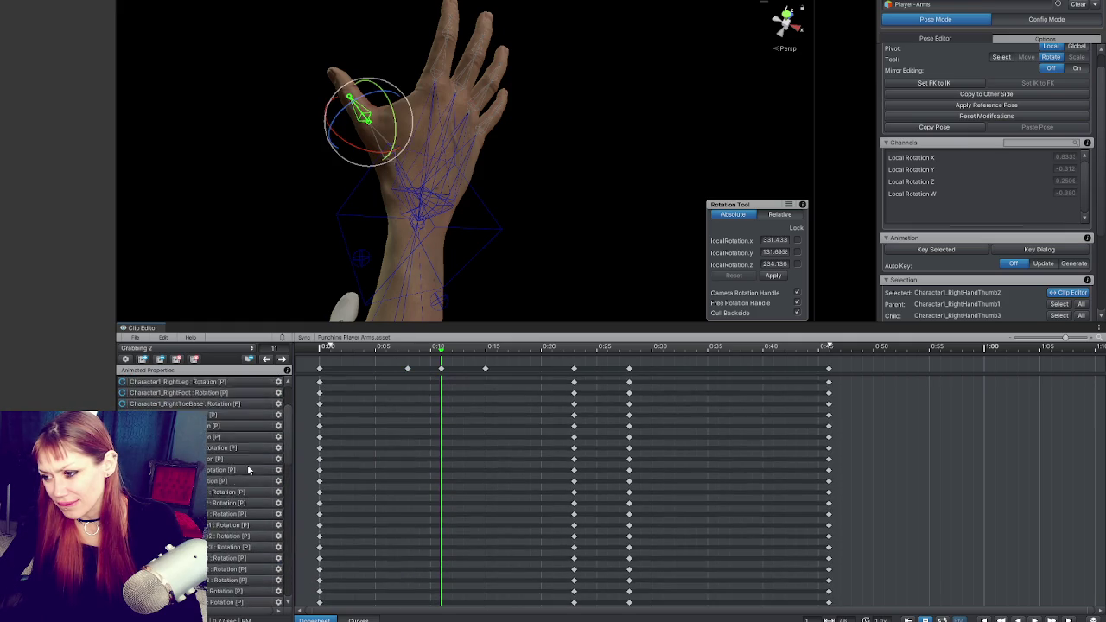
scroll(242, 450, "down", 4)
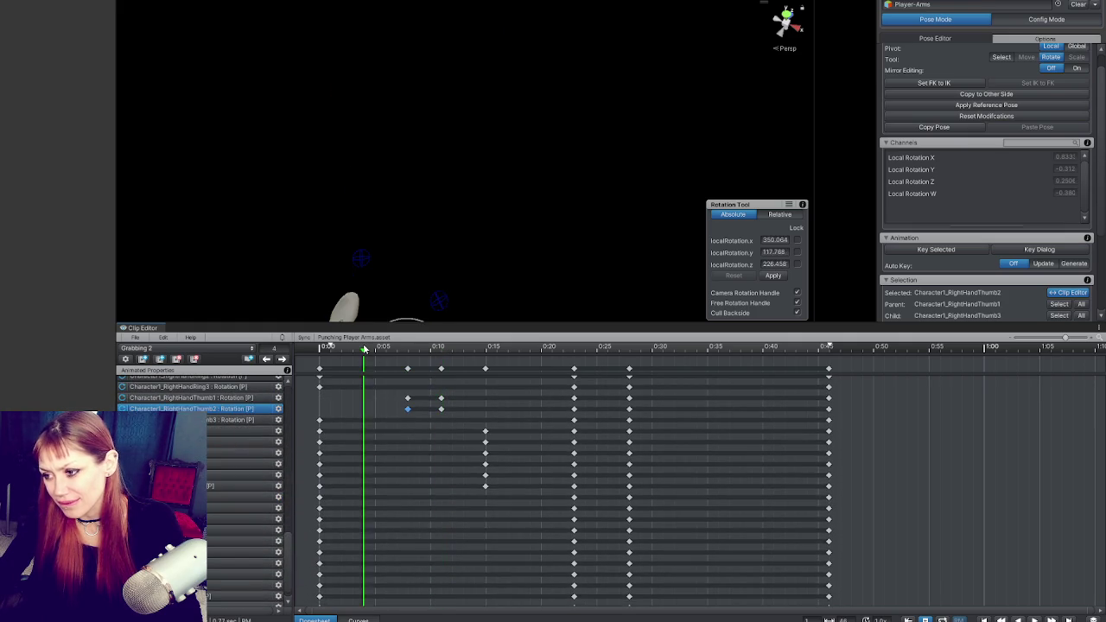
left_click(363, 346)
key("space")
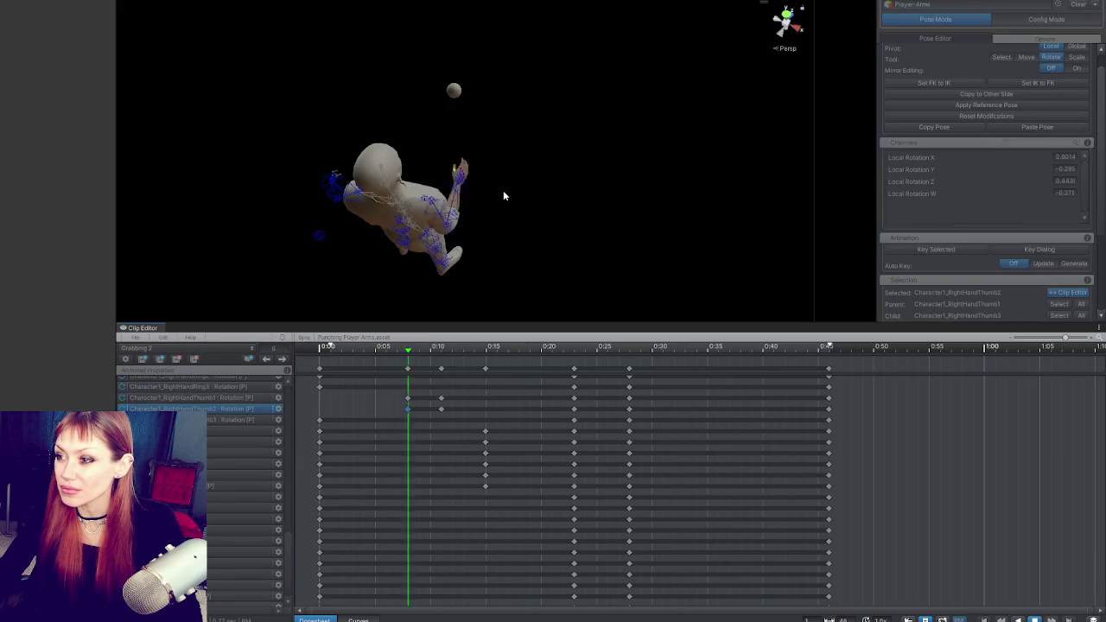
key("space")
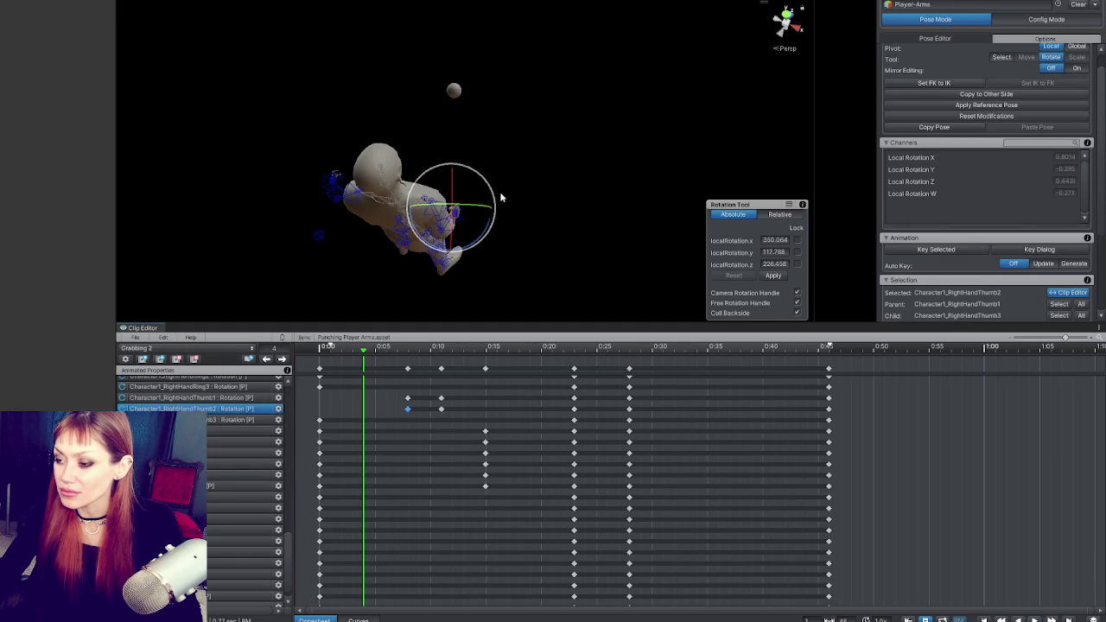
Move the playhead to frame 23, where the hand closes on the ball.
scroll(502, 190, "up", 10)
scroll(460, 398, "up", 2)
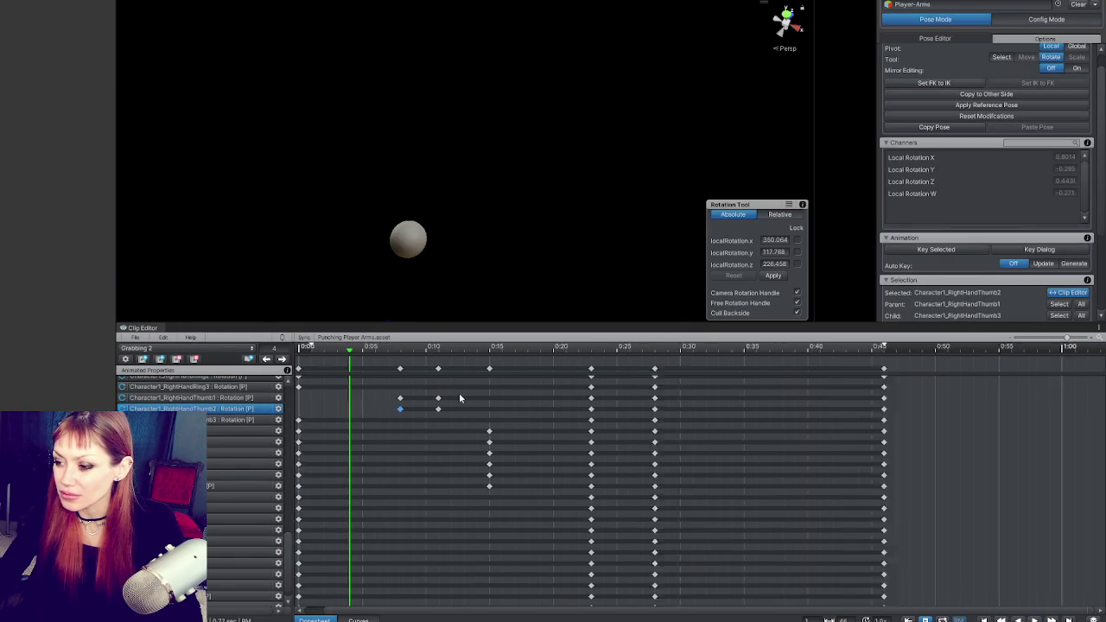
scroll(460, 398, "up", 1)
left_click_drag(604, 348, 619, 348)
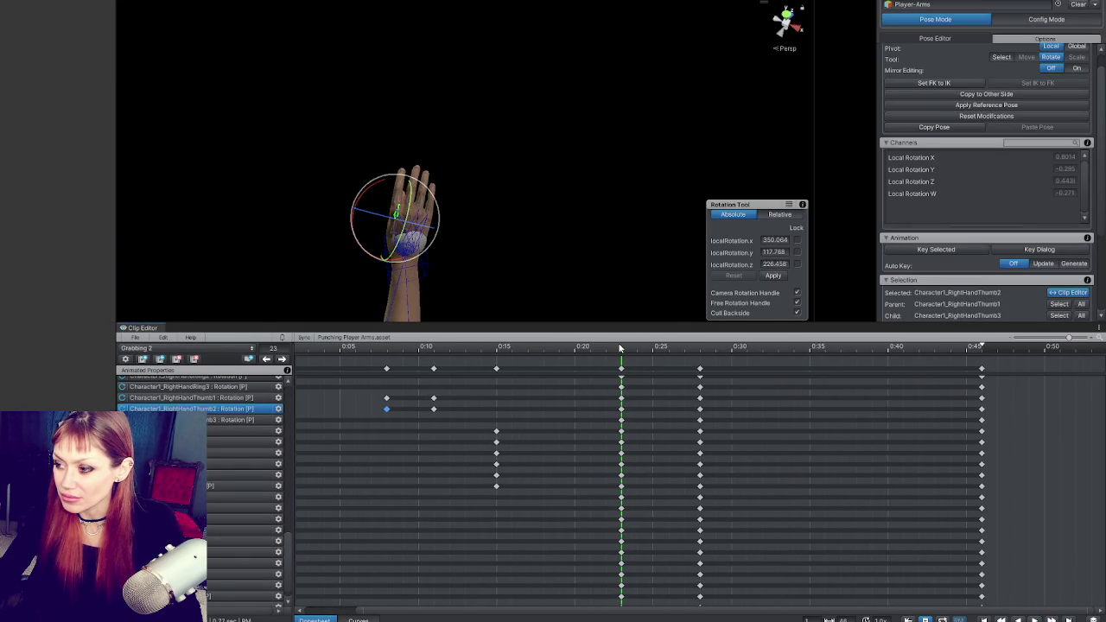
scroll(489, 153, "up", 5)
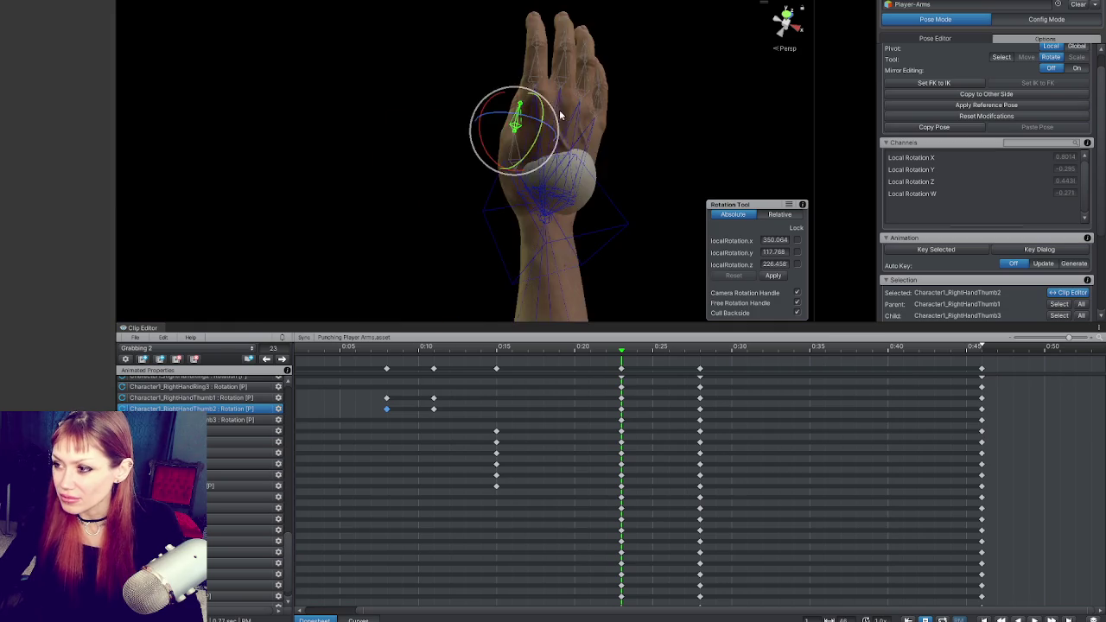
Bend the thumb's middle and base joints further around the ball.
mouse_move(435, 195)
left_mouse_down()
mouse_move(488, 169)
mouse_move(492, 156)
mouse_move(480, 158)
left_mouse_up()
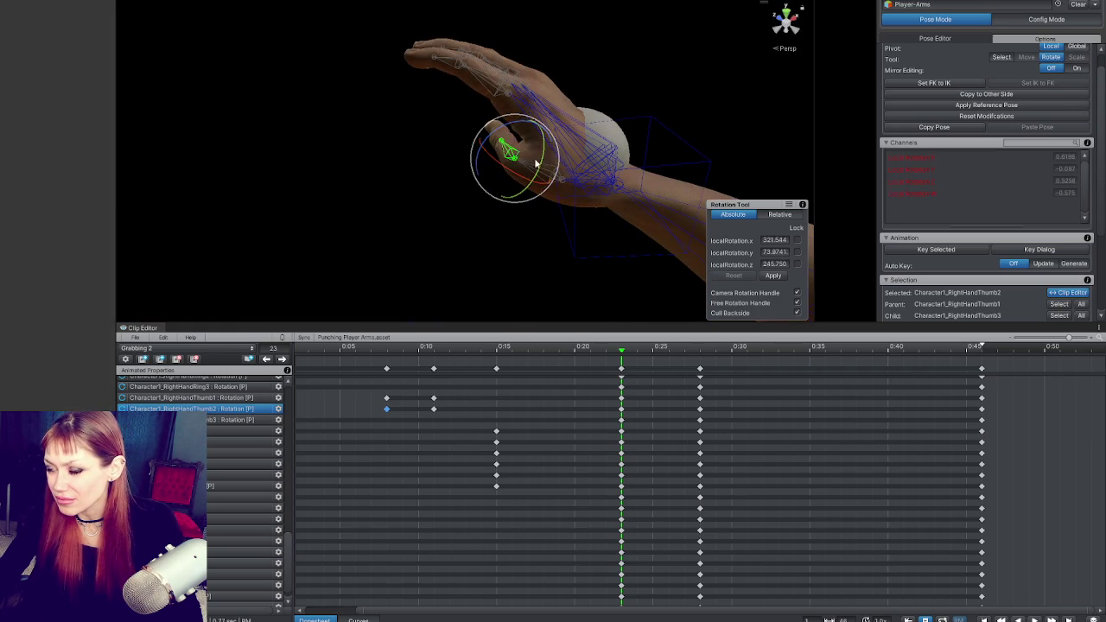
left_click(575, 191)
left_click(560, 192)
mouse_move(568, 202)
left_mouse_down()
mouse_move(561, 186)
mouse_move(572, 215)
mouse_move(574, 195)
mouse_move(467, 216)
left_mouse_up()
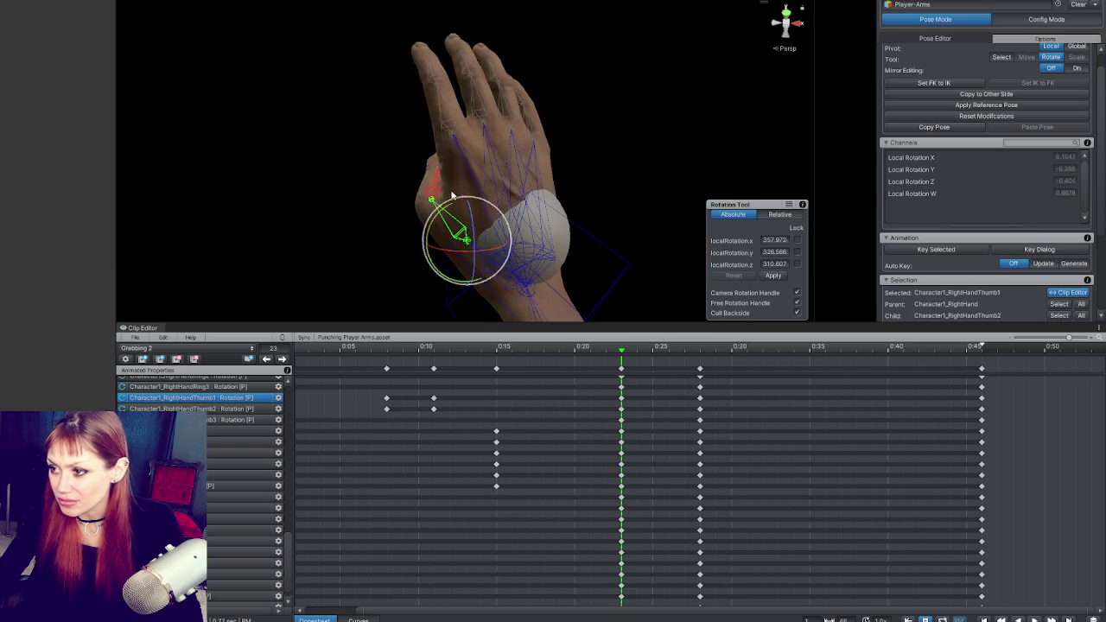
left_click(432, 192)
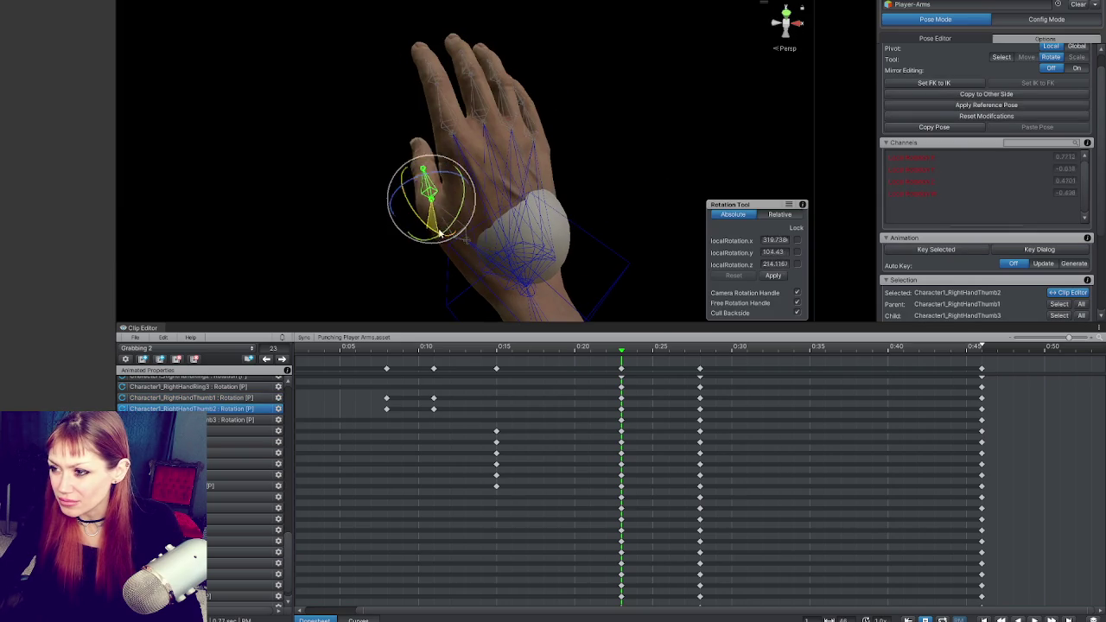
Bend the index finger's base joint down over the ball.
left_click(454, 131)
mouse_move(455, 132)
left_mouse_down()
mouse_move(478, 132)
mouse_move(471, 95)
mouse_move(456, 101)
left_mouse_up()
left_click(466, 99)
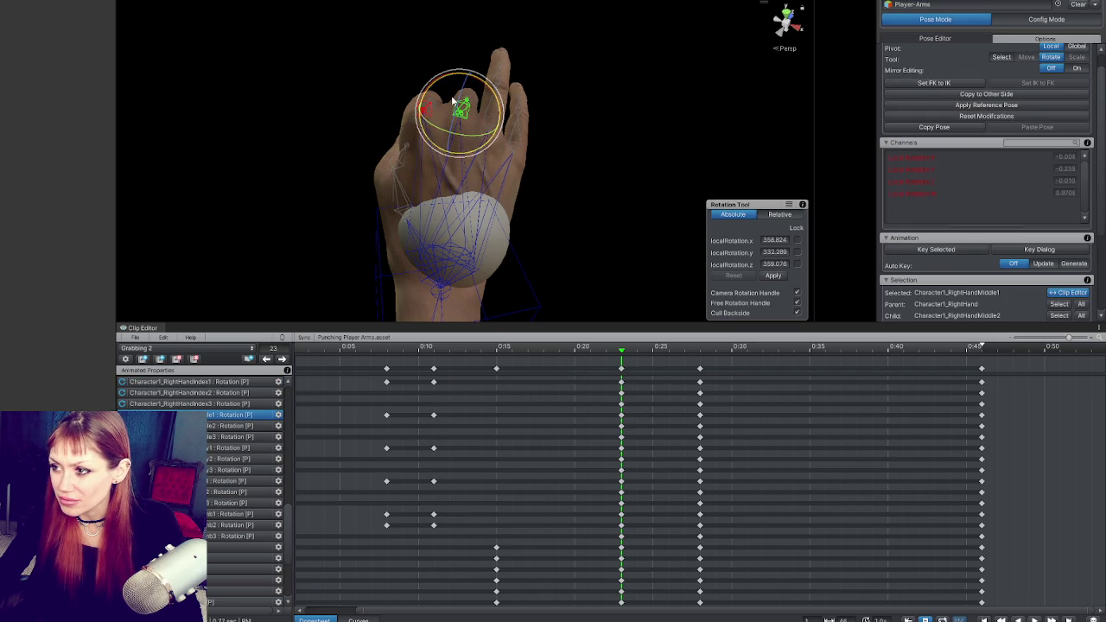
left_click(489, 117)
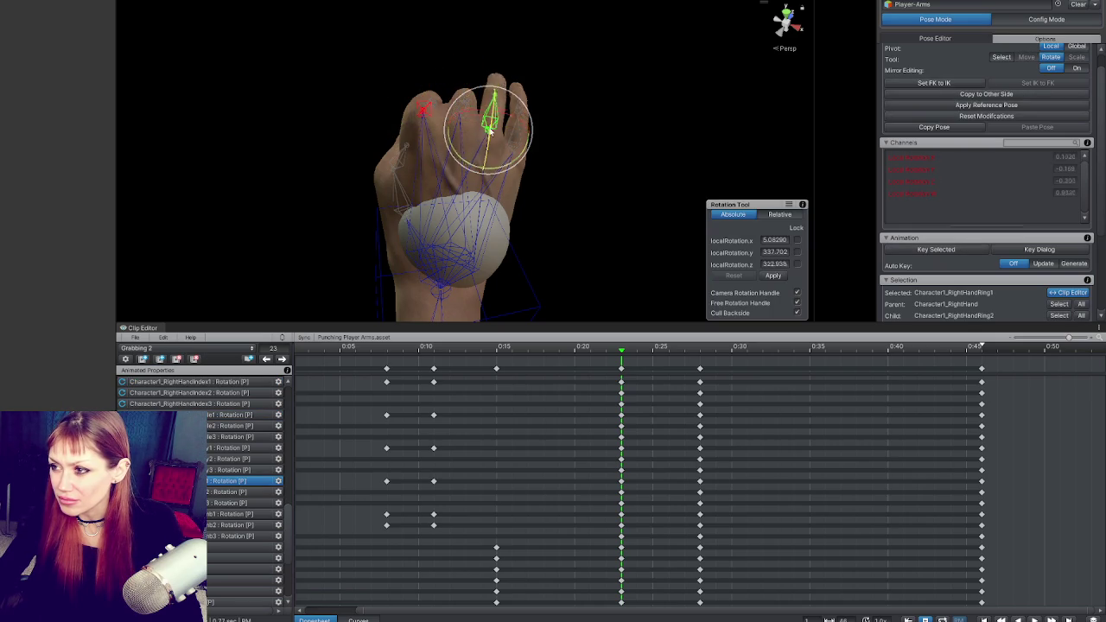
left_click(515, 138)
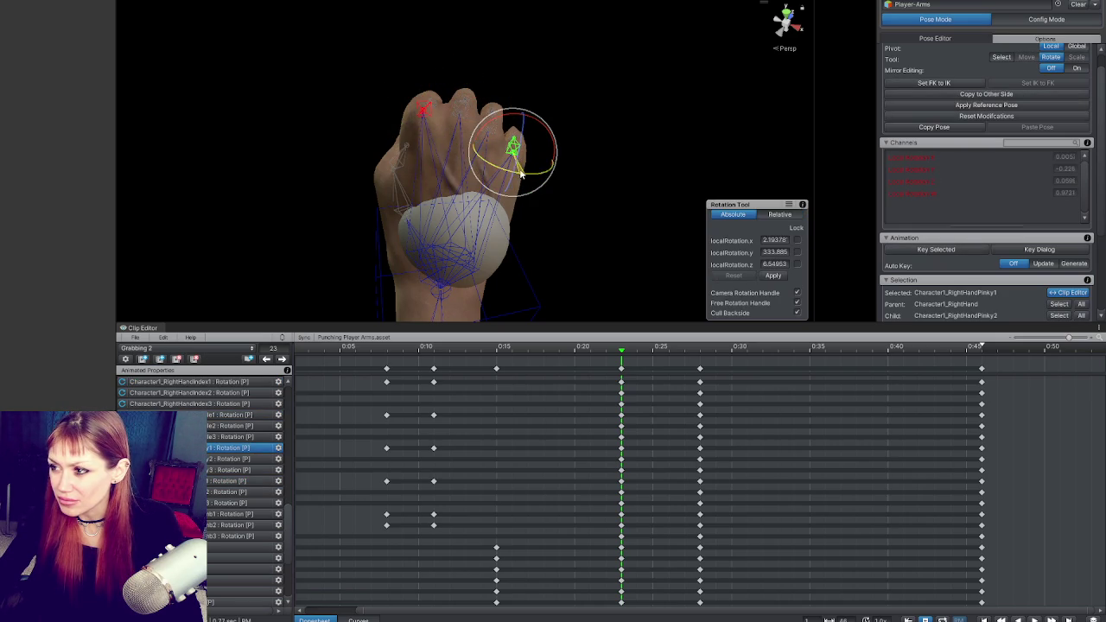
left_click(424, 110)
mouse_move(496, 168)
left_mouse_down()
mouse_move(469, 178)
mouse_move(301, 135)
mouse_move(86, 202)
left_mouse_up()
Bend the ring and middle fingers' base joints down to curl over the ball.
left_click(416, 97)
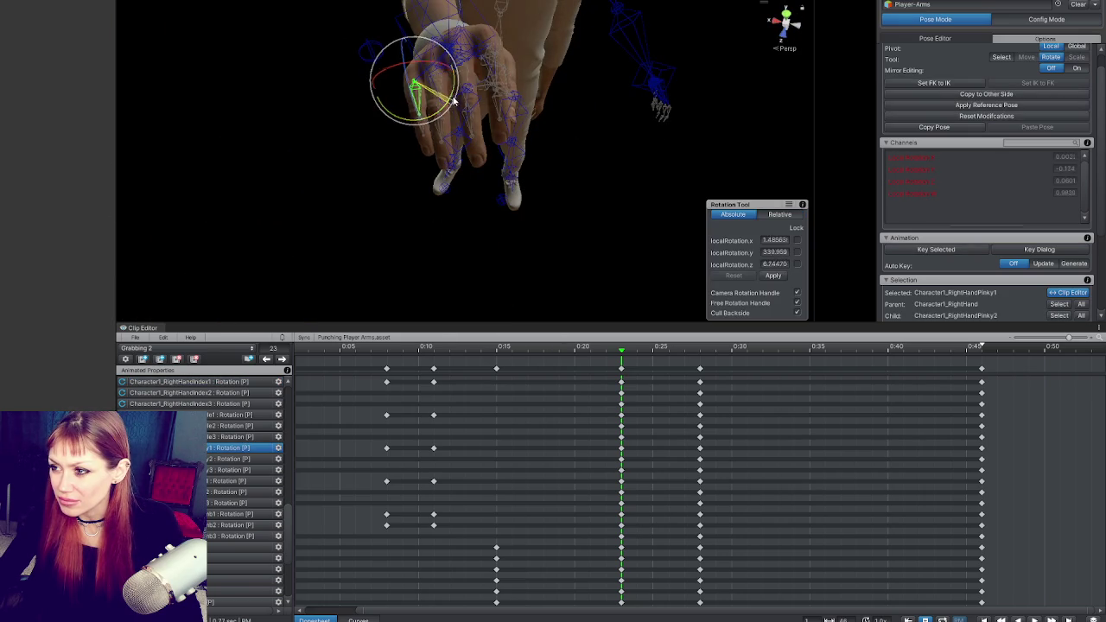
left_click(466, 61)
left_click(475, 52)
left_click_drag(475, 52, 456, 54)
left_click(471, 78)
left_click(481, 63)
mouse_move(488, 75)
left_mouse_down()
mouse_move(494, 100)
mouse_move(871, 65)
mouse_move(639, 85)
left_mouse_up()
mouse_move(485, 64)
left_mouse_down()
mouse_move(504, 86)
mouse_move(600, 134)
mouse_move(527, 123)
left_mouse_up()
left_click(526, 119)
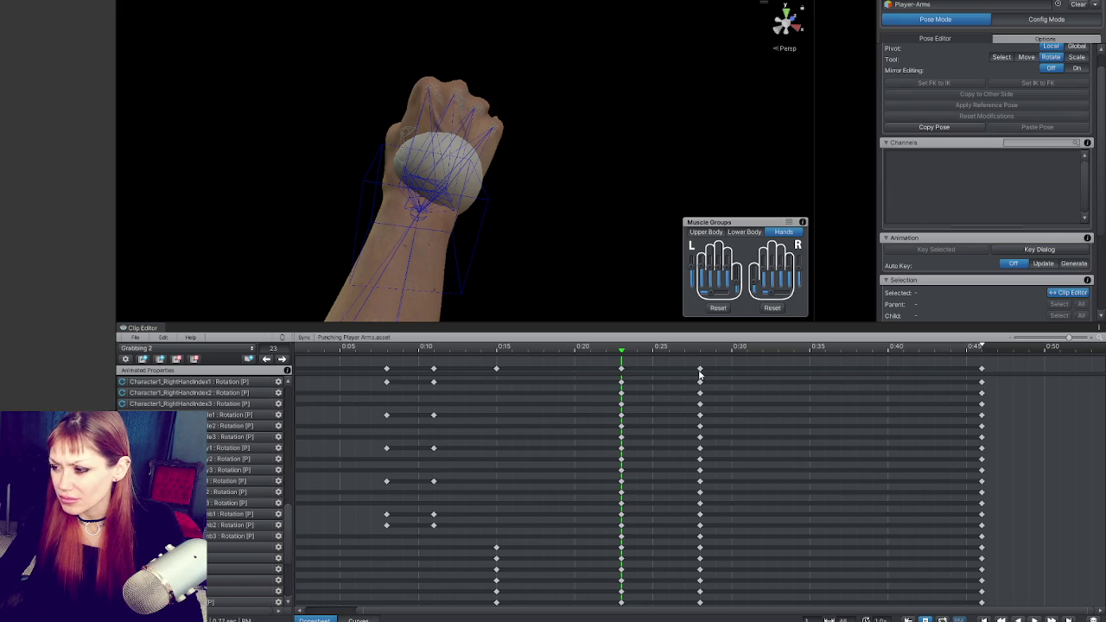
Copy the later key column and paste the grip pose at frame 27.
left_click(700, 372)
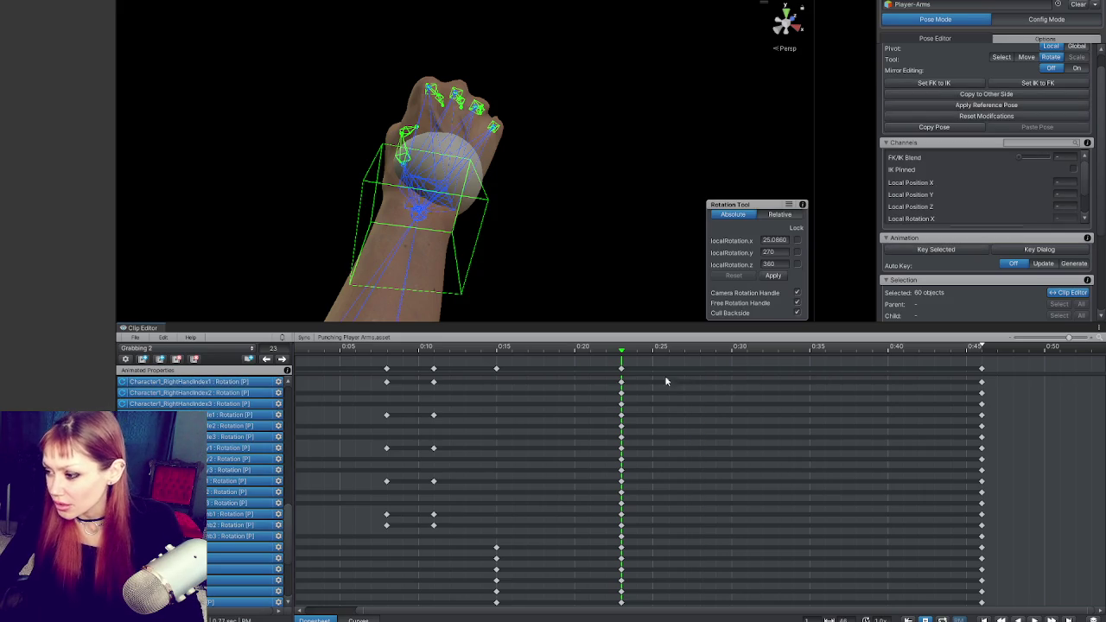
left_click(688, 355)
left_click(684, 349)
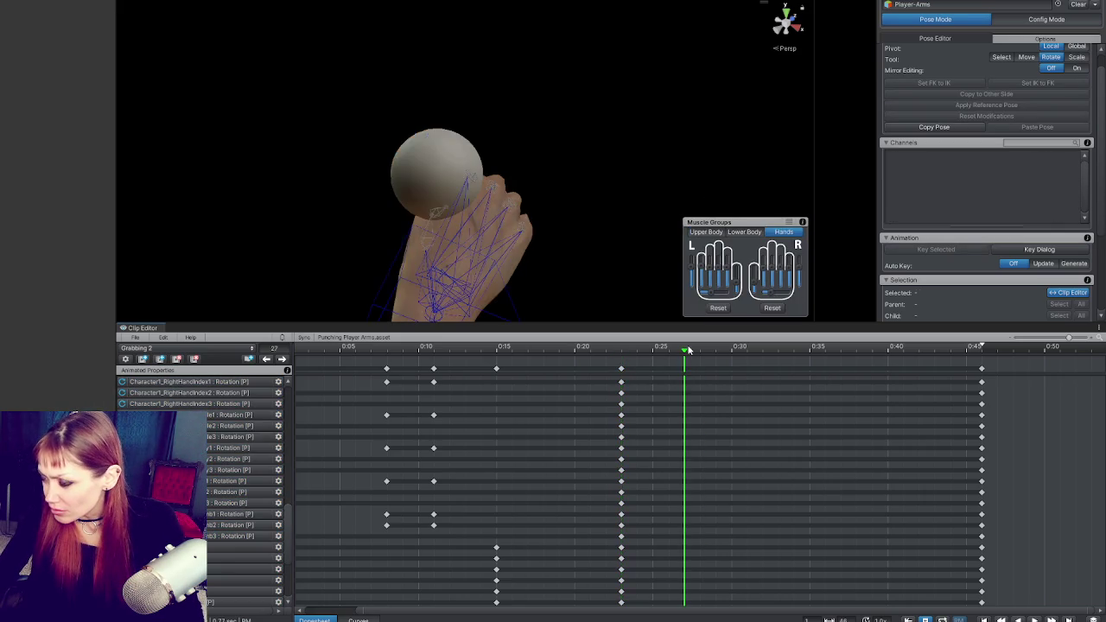
key("ctrl+v")
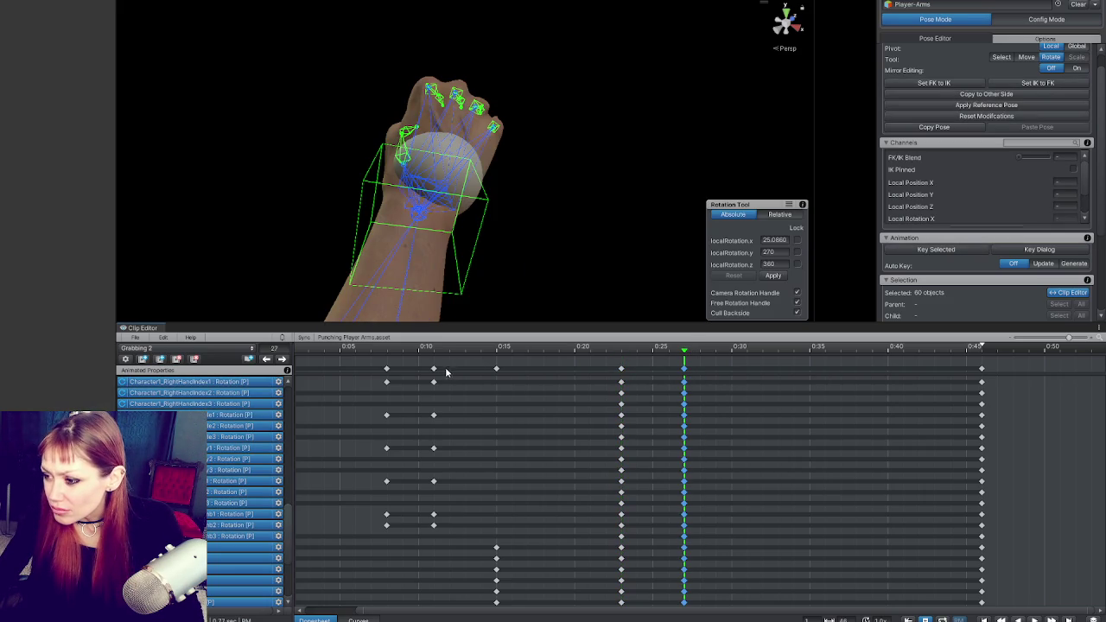
Scrub to around frame 34 and play the clip to preview the grab.
left_click(434, 368)
left_click_drag(723, 349, 727, 348)
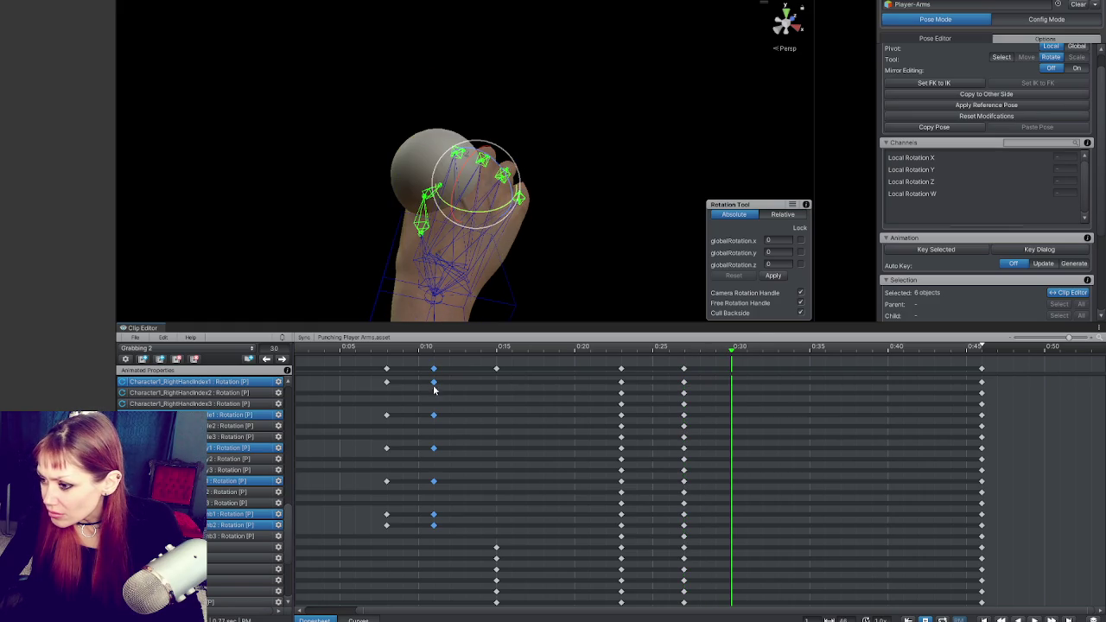
left_click_drag(734, 350, 792, 352)
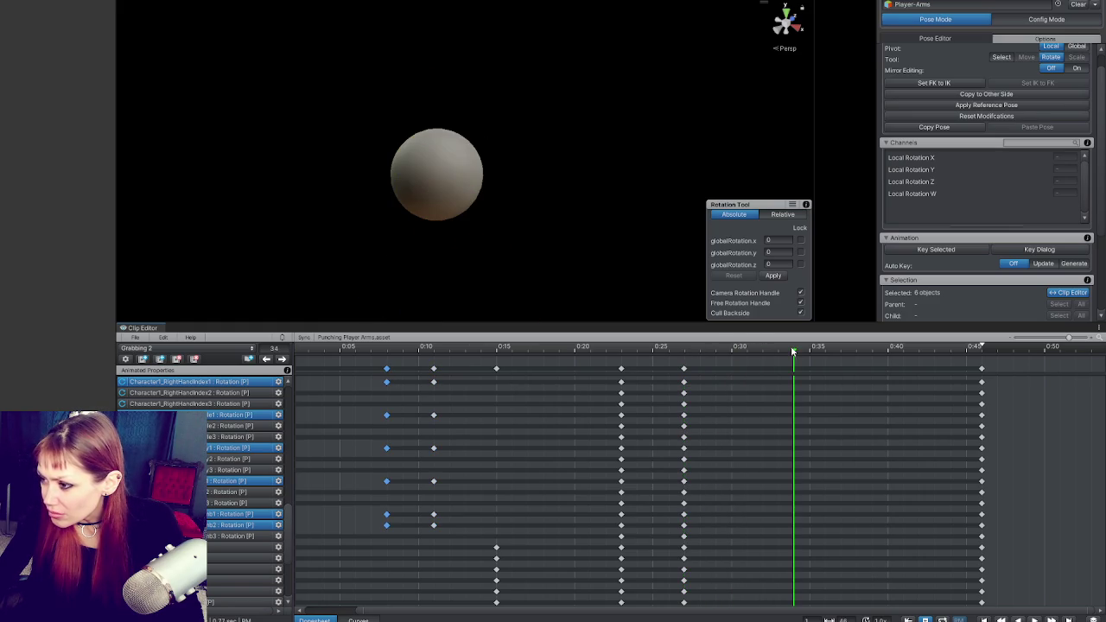
left_click(536, 247)
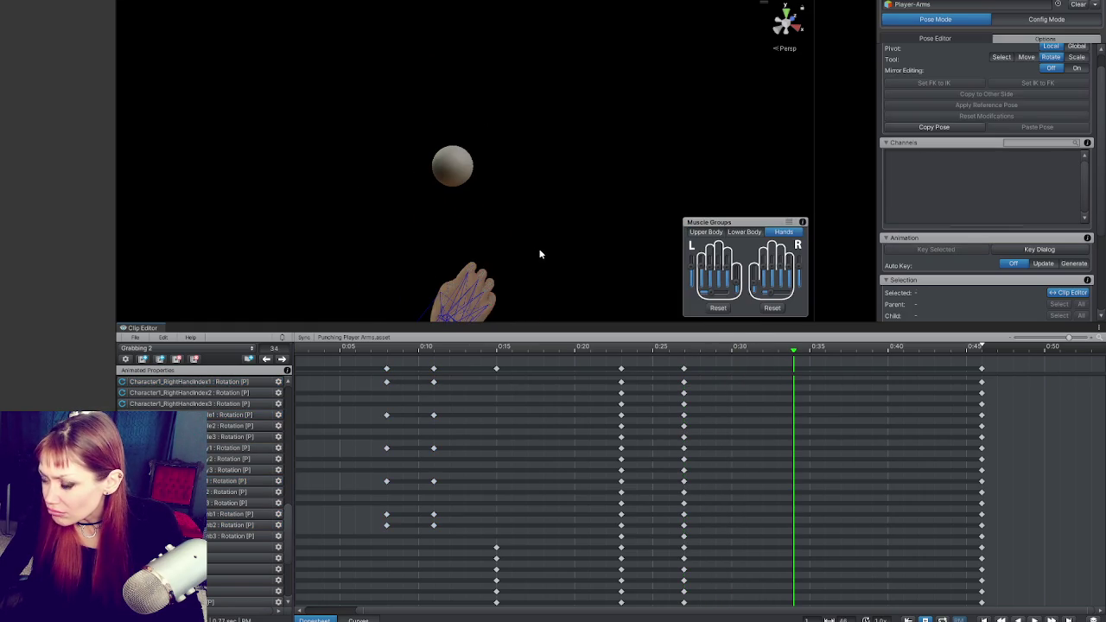
key("space")
key("space")
key("space")
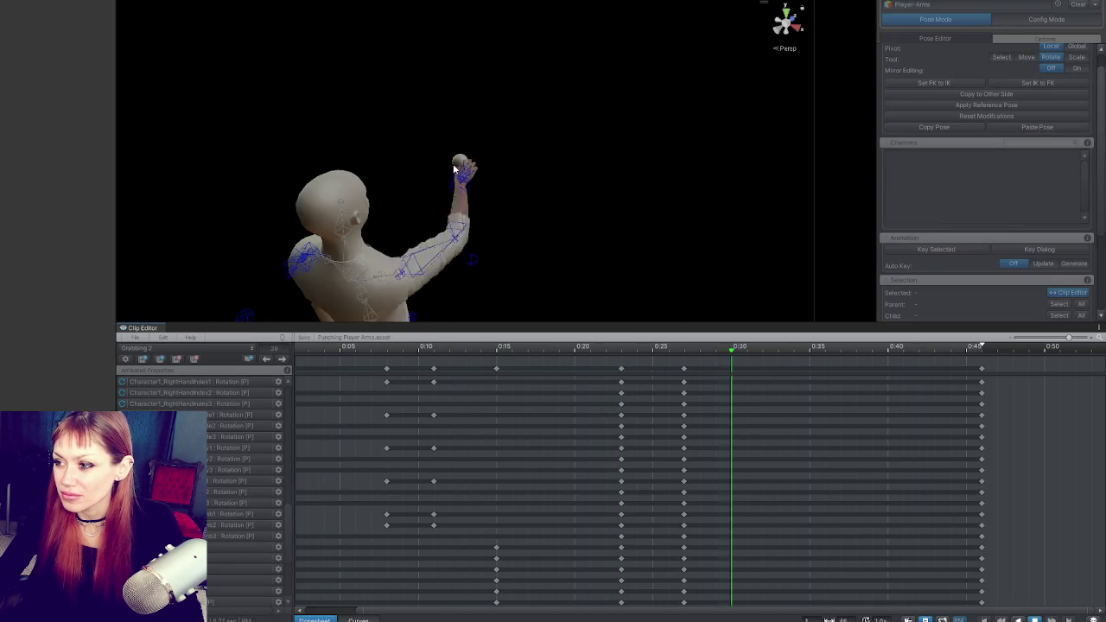
key("space")
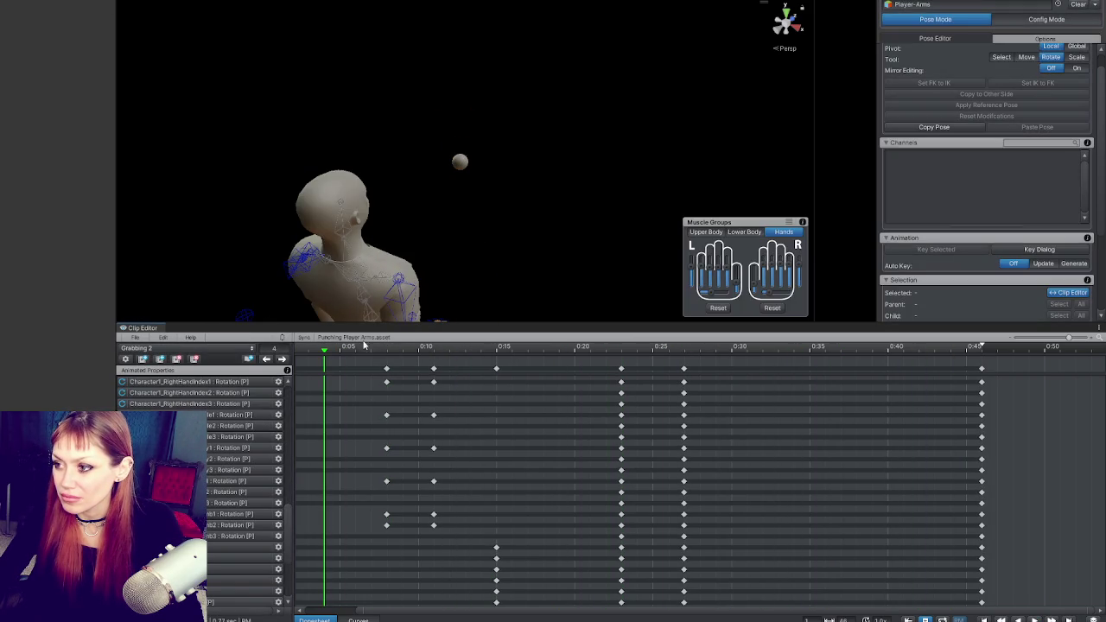
Shift the earliest finger keys later to about 0:10 and replay to check the timing.
left_click(434, 369)
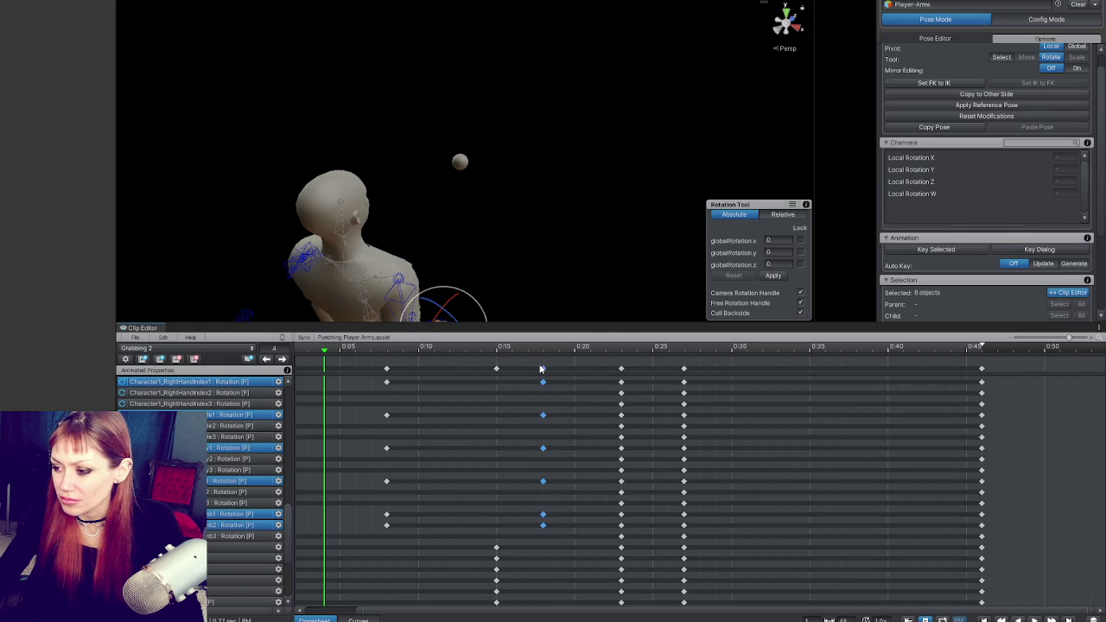
left_click_drag(386, 370, 434, 370)
key("space")
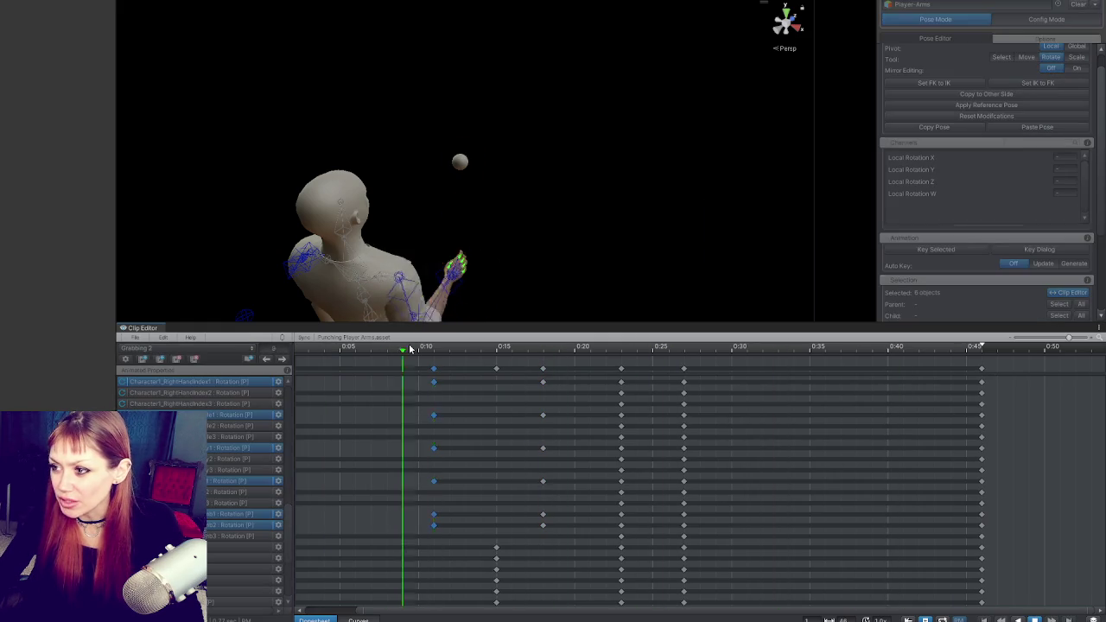
key("space")
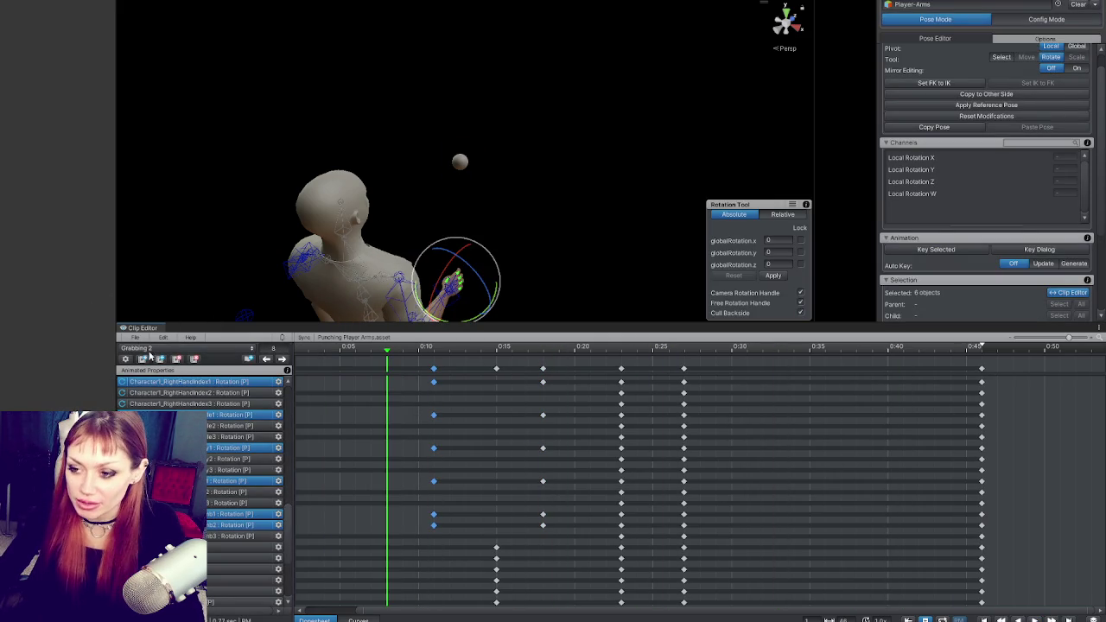
left_click(135, 337)
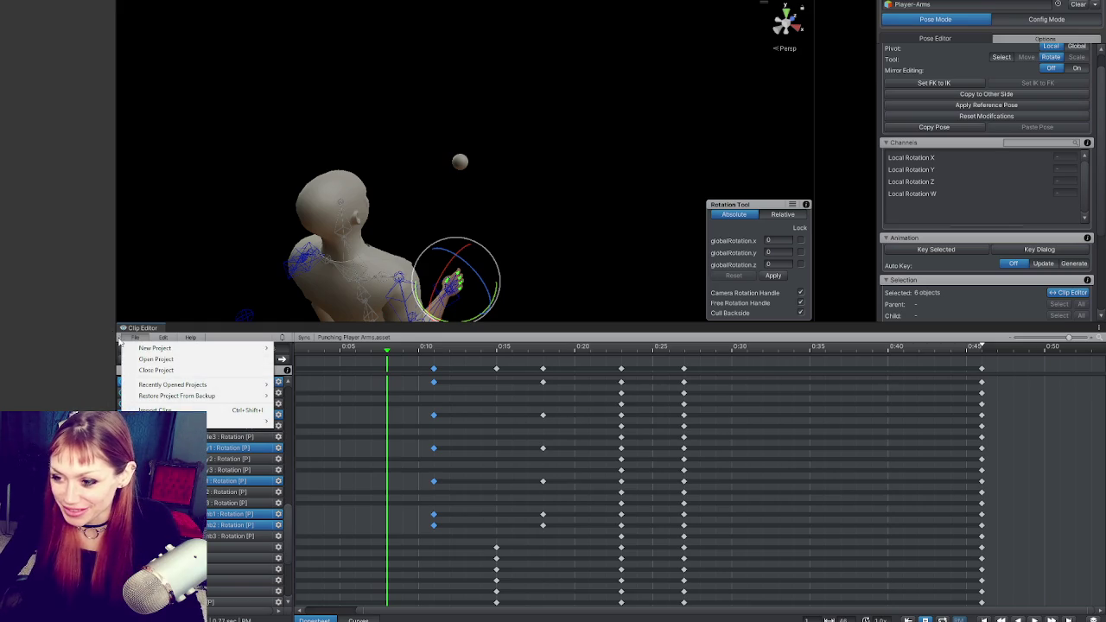
Export the current clip as Grabbing 2.anim and select the Grabbing state in the Player Arms animator.
mouse_move(251, 421)
left_click(311, 421)
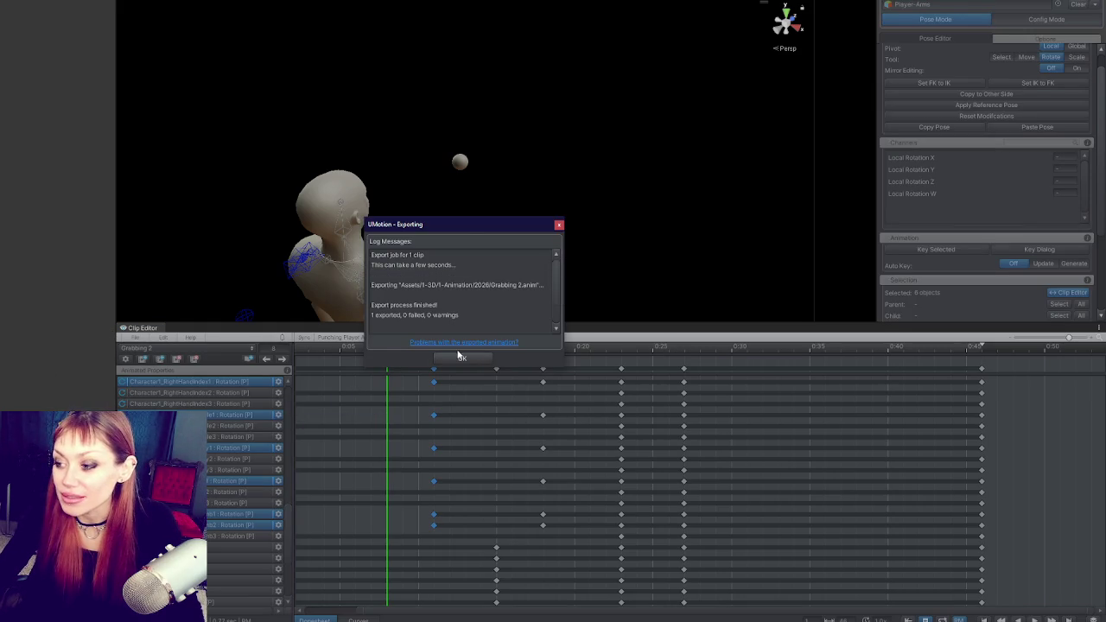
left_click(462, 357)
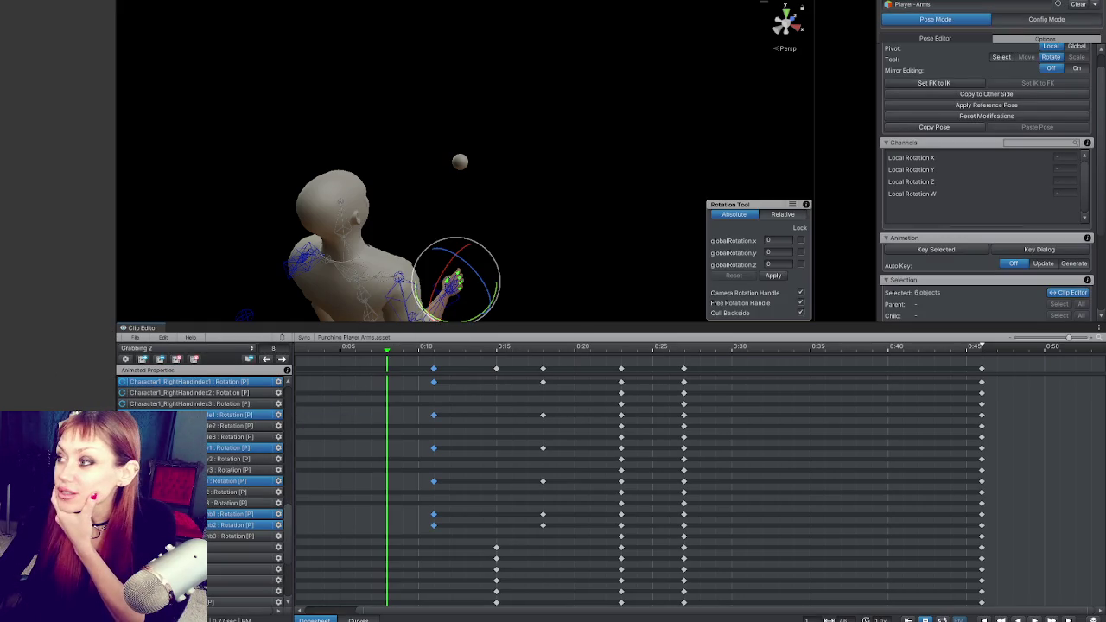
left_click_drag(815, 9, 572, 50)
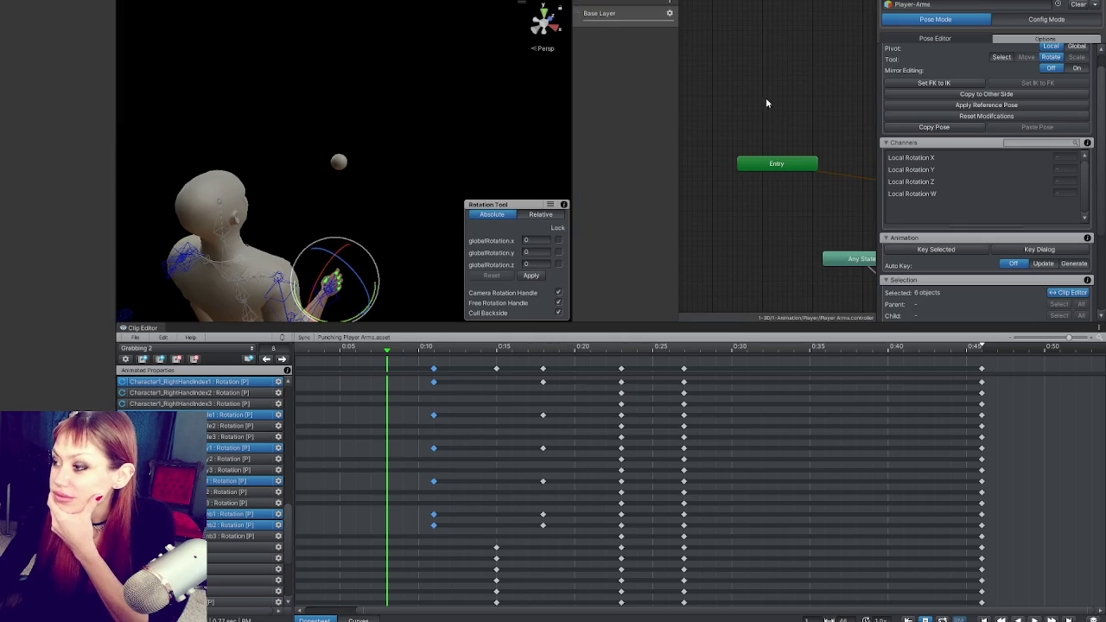
left_click(767, 246)
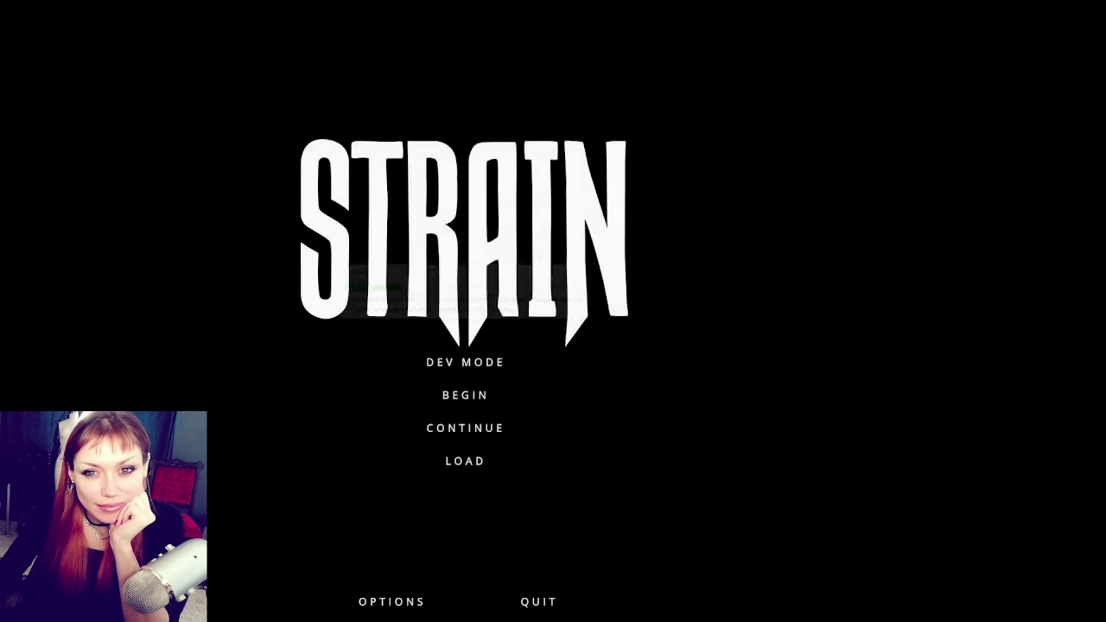
Start the STRAIN game in DEV MODE from the main menu.
left_click(471, 374)
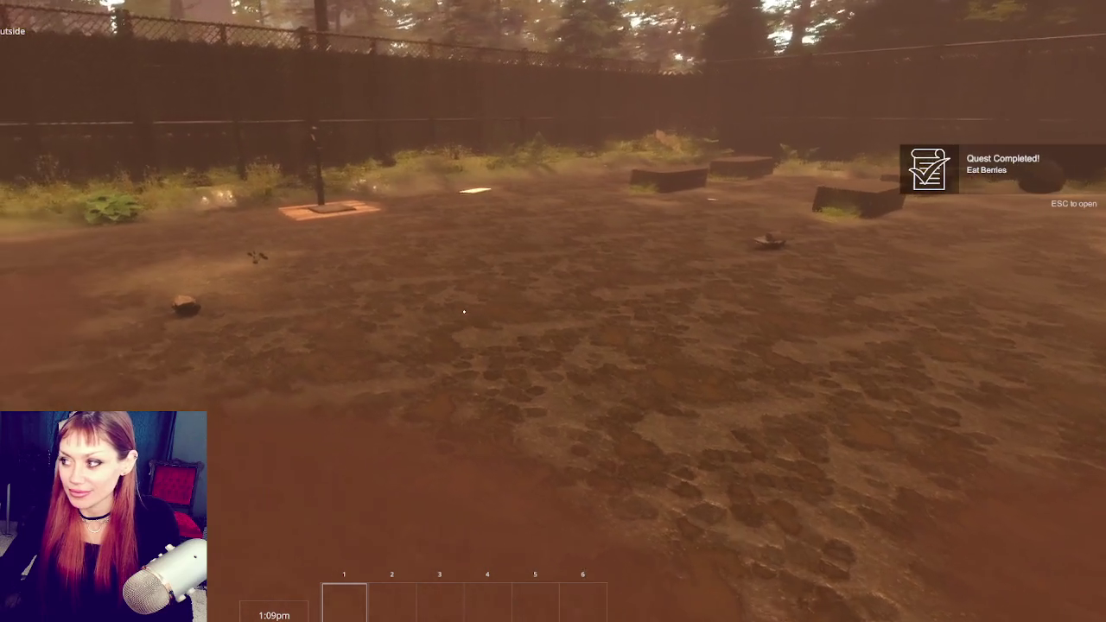
Trigger the new grab motion twice and walk toward the planter boxes.
left_click(464, 312)
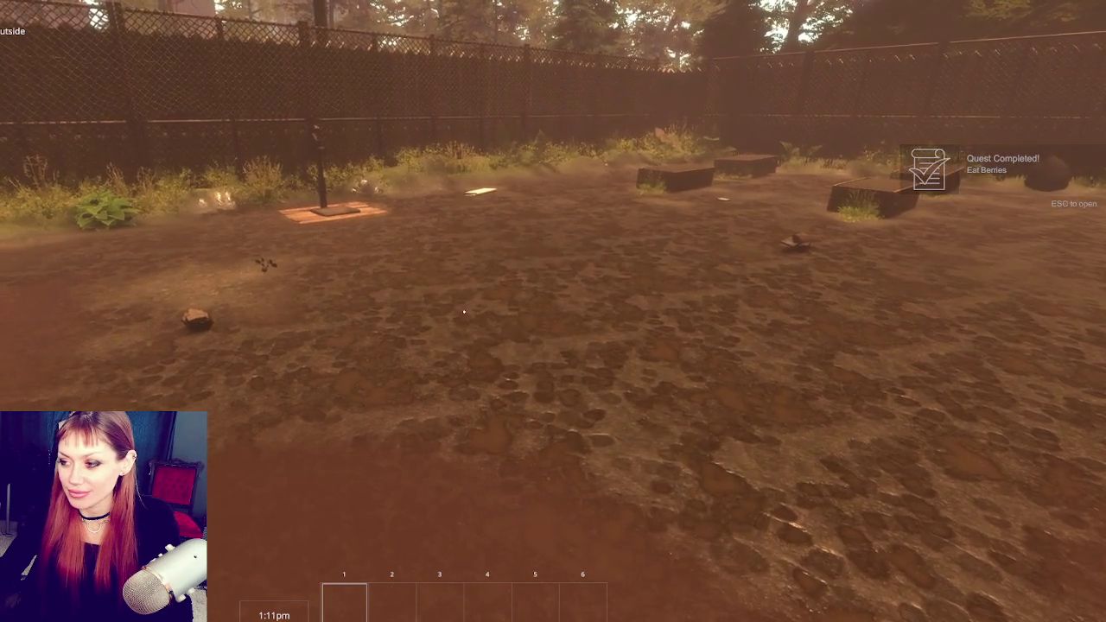
left_click(464, 312)
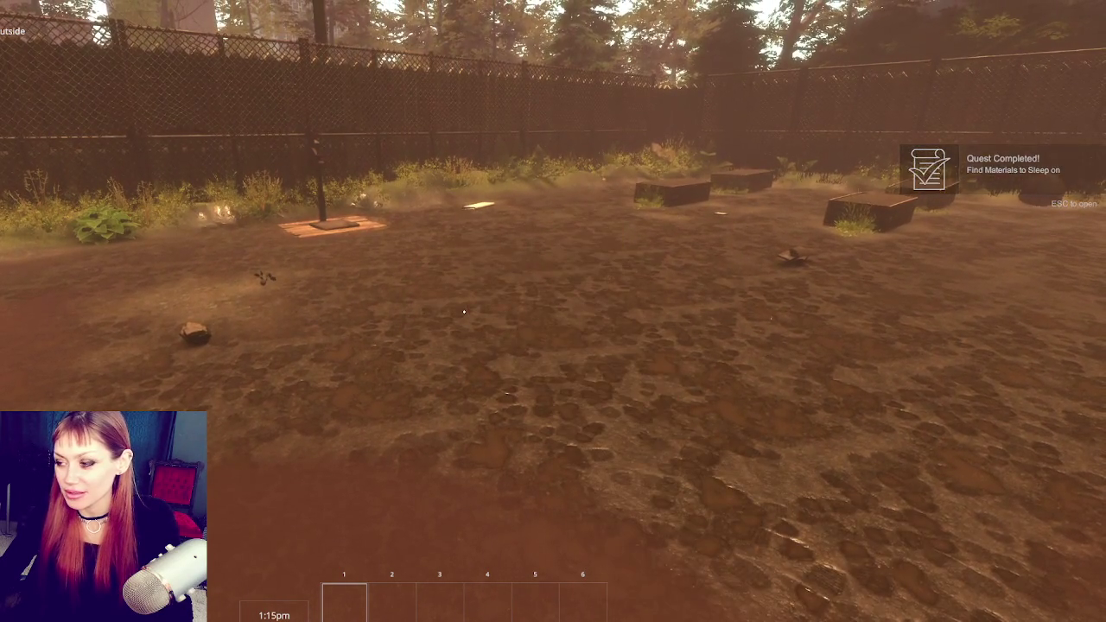
key("w")
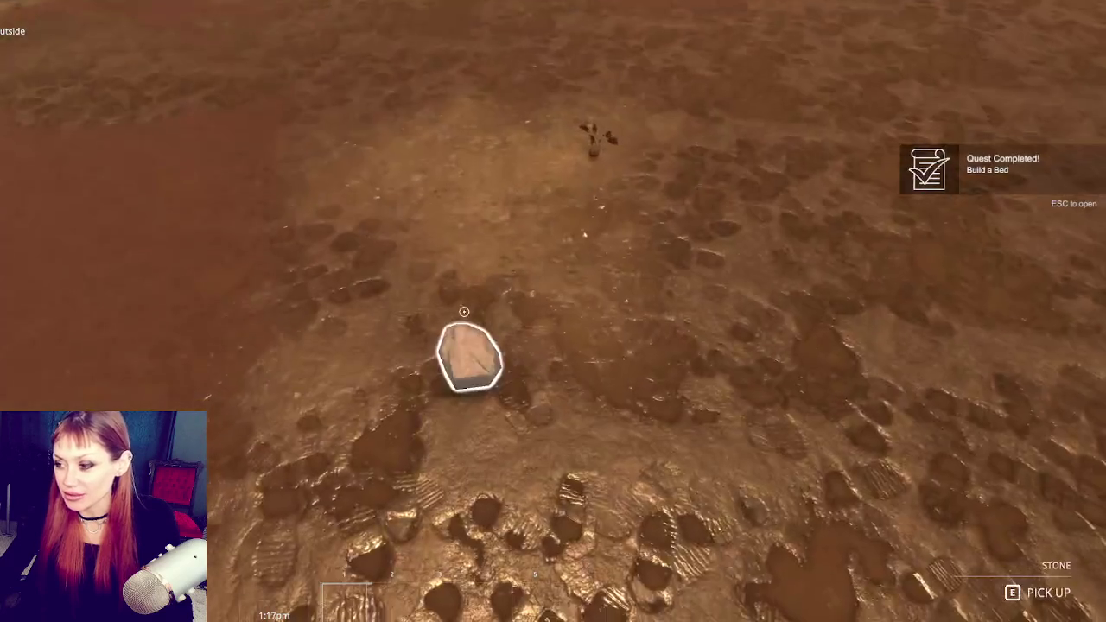
key("w")
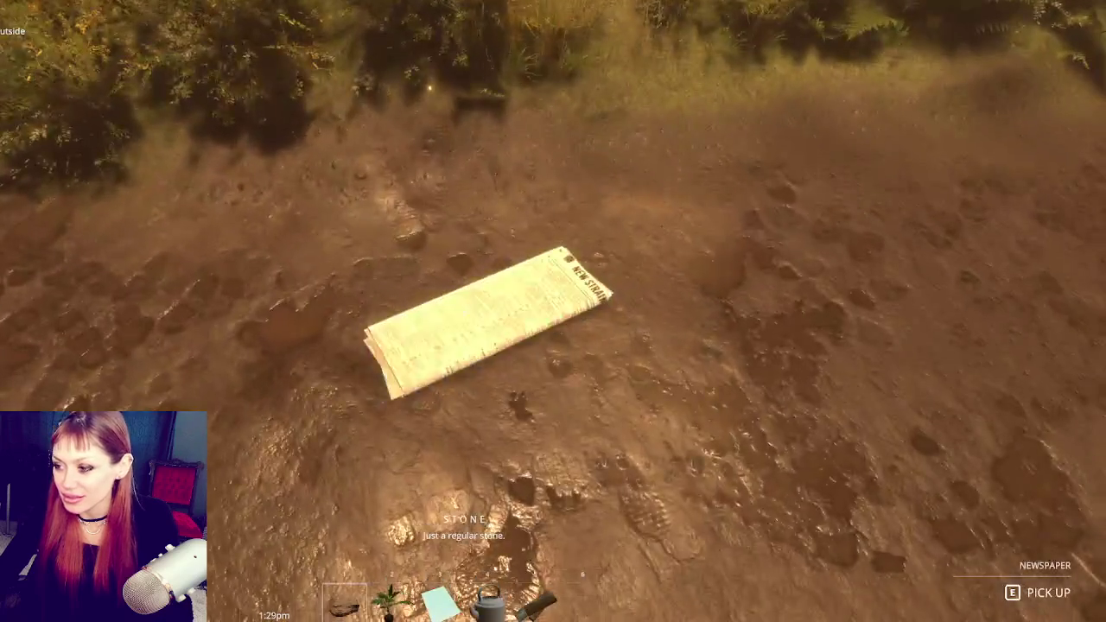
key("w")
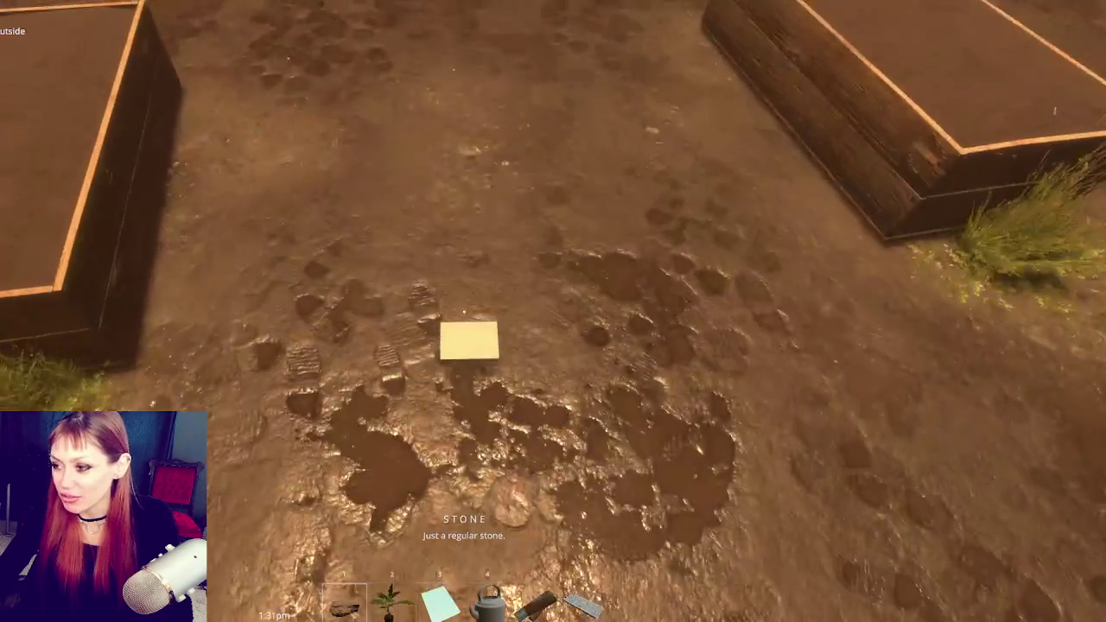
Drop six carried hotbar items onto the ground.
mouse_move(553, 311)
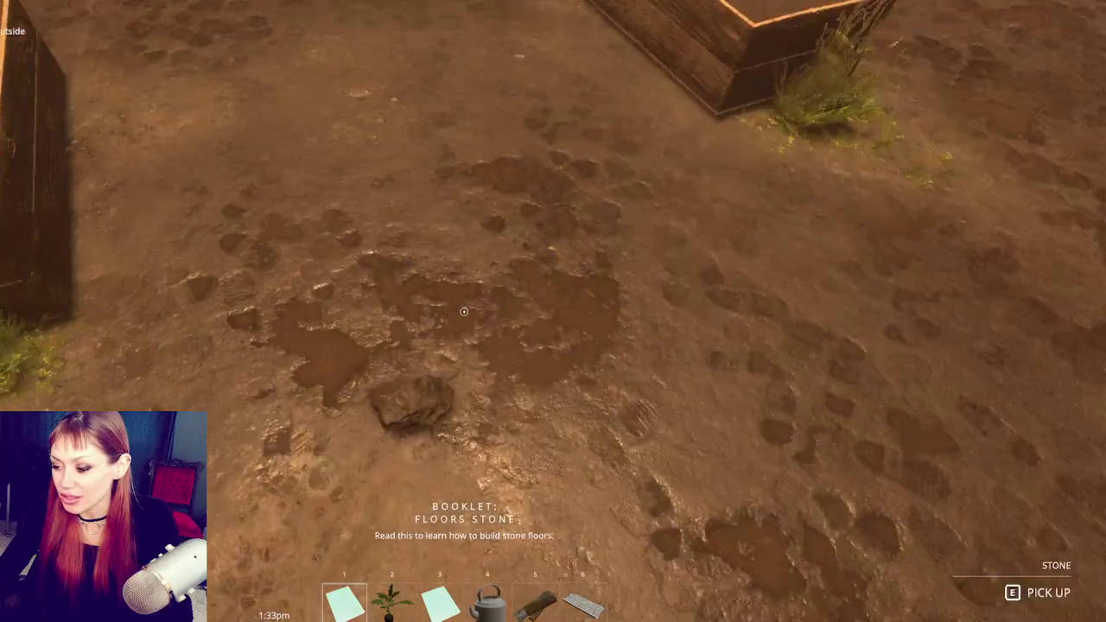
left_click(464, 311)
left_click(464, 311)
left_click(464, 311)
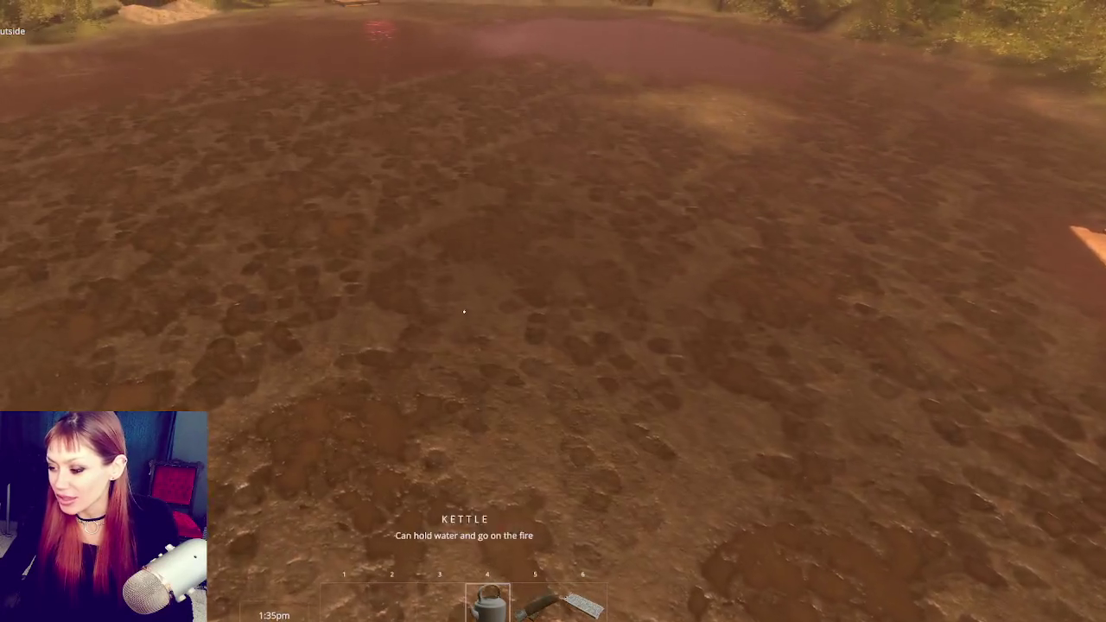
left_click(464, 311)
left_click(464, 311)
left_click(463, 312)
Pick up the paper note, drop it again, and open the pause menu.
mouse_move(464, 311)
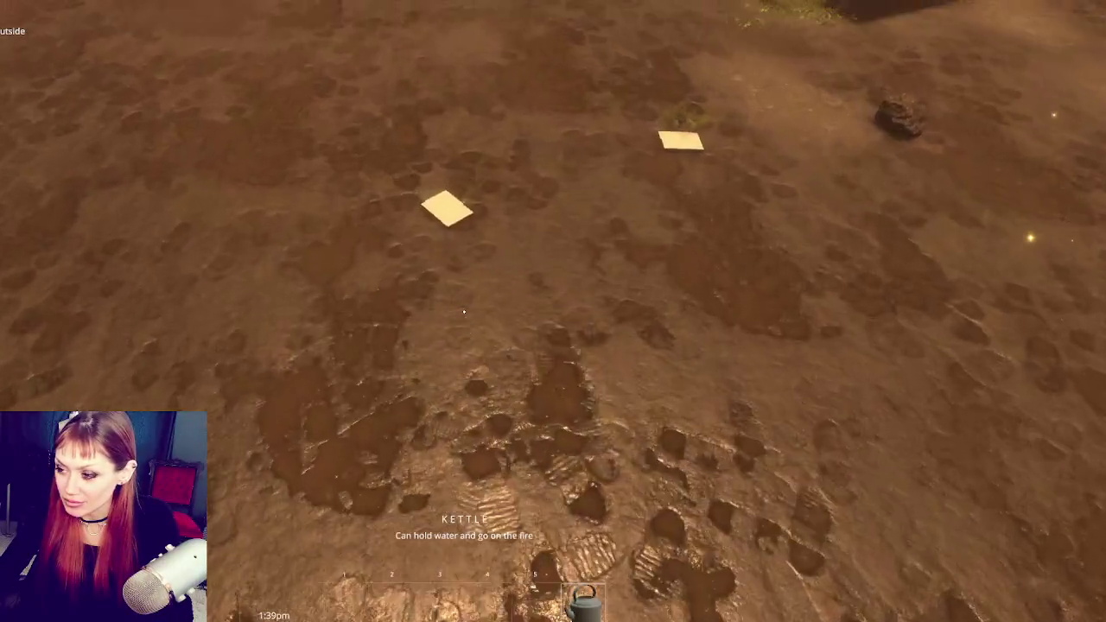
key("e")
key("e")
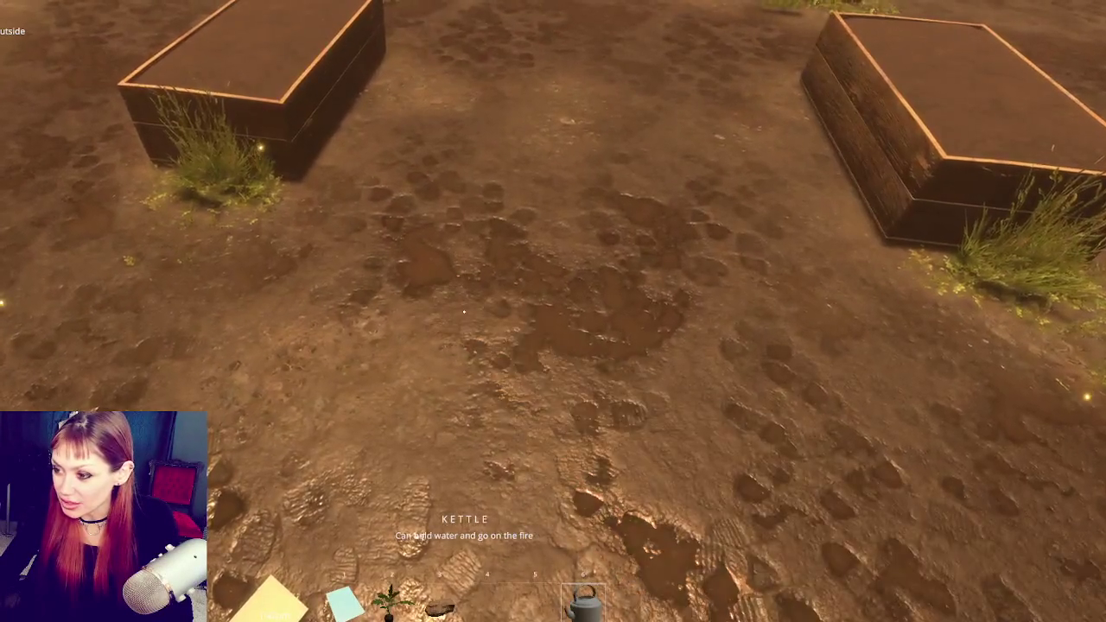
key("q")
key("Escape")
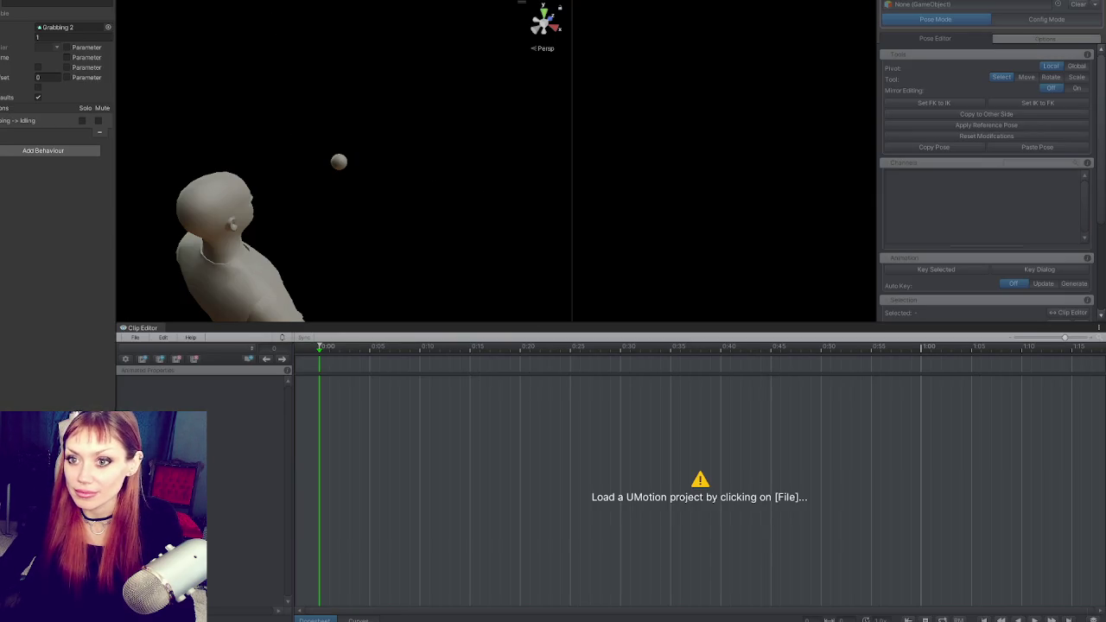
Load Punching Player Arms.asset from Recently Opened Projects and scrub the Grabbing 2 timeline.
left_click(147, 339)
mouse_move(138, 383)
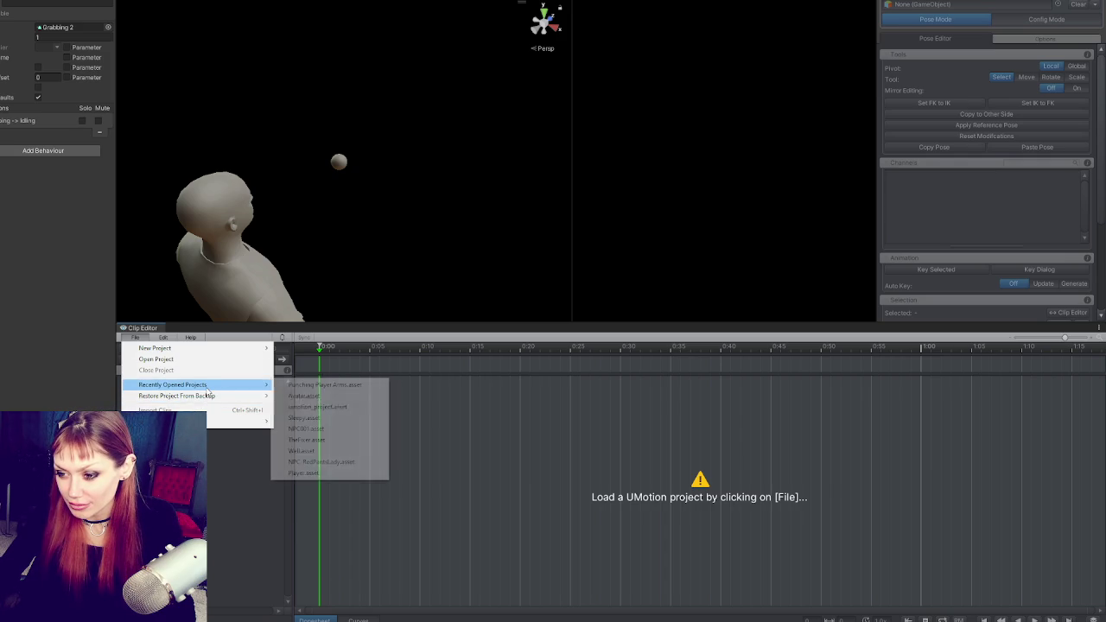
left_click(346, 384)
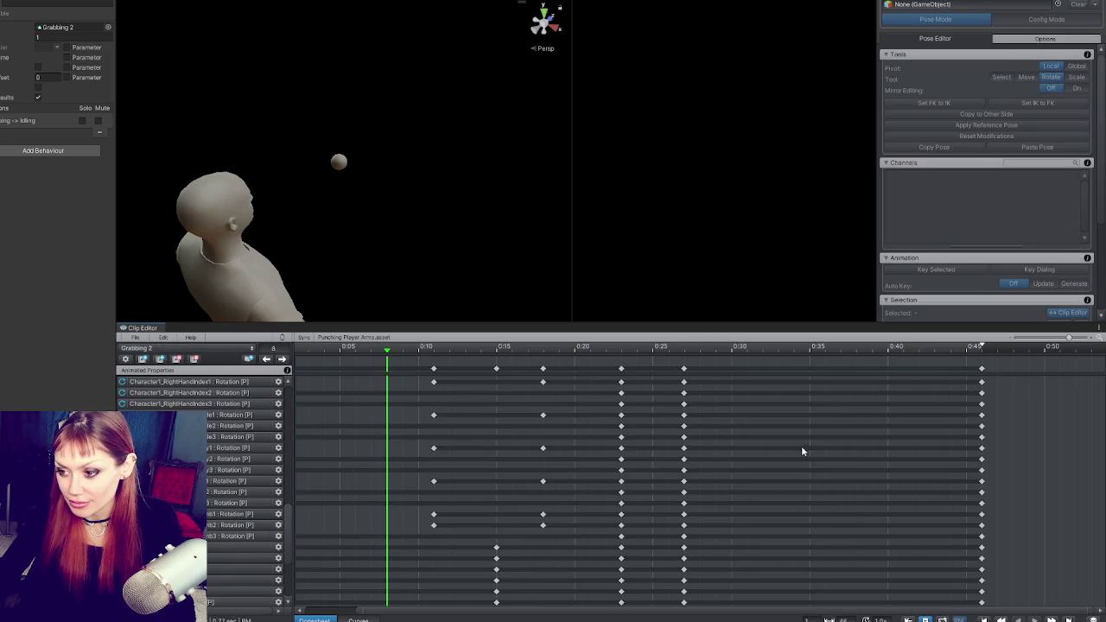
left_click_drag(380, 354, 315, 350)
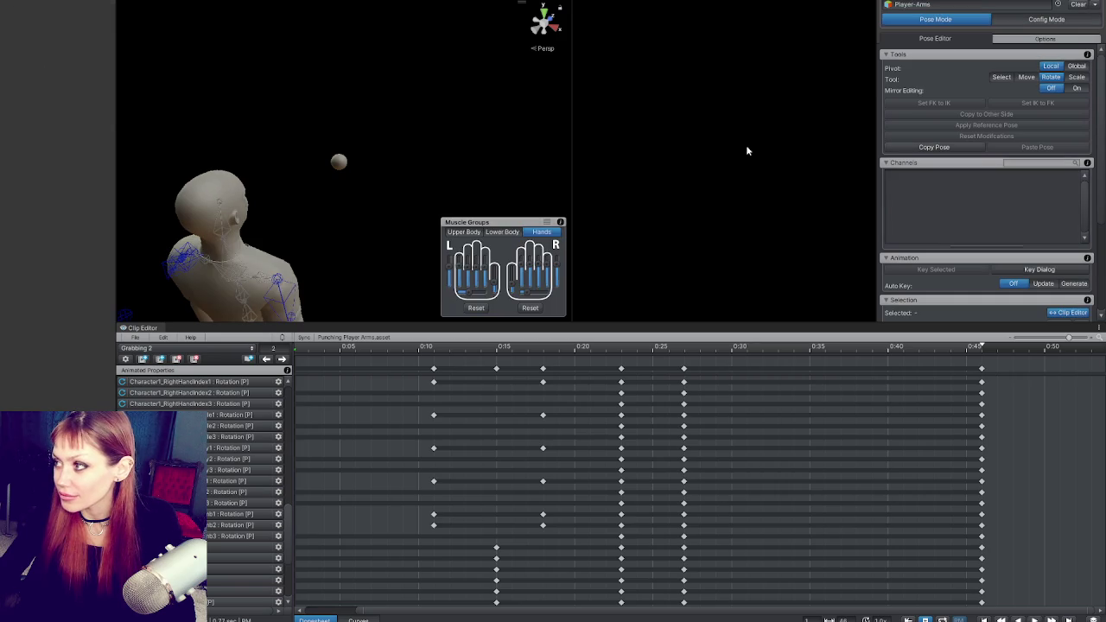
mouse_move(346, 349)
left_mouse_down()
mouse_move(663, 328)
mouse_move(918, 338)
mouse_move(321, 358)
mouse_move(401, 365)
mouse_move(475, 354)
mouse_move(450, 348)
mouse_move(621, 332)
mouse_move(543, 338)
left_mouse_up()
At frame 18, bend the right ring finger's base bone toward the ball.
scroll(302, 90, "up", 3)
mouse_move(302, 90)
left_mouse_down()
mouse_move(340, 174)
mouse_move(373, 205)
mouse_move(405, 210)
mouse_move(374, 214)
left_mouse_up()
left_click(374, 205)
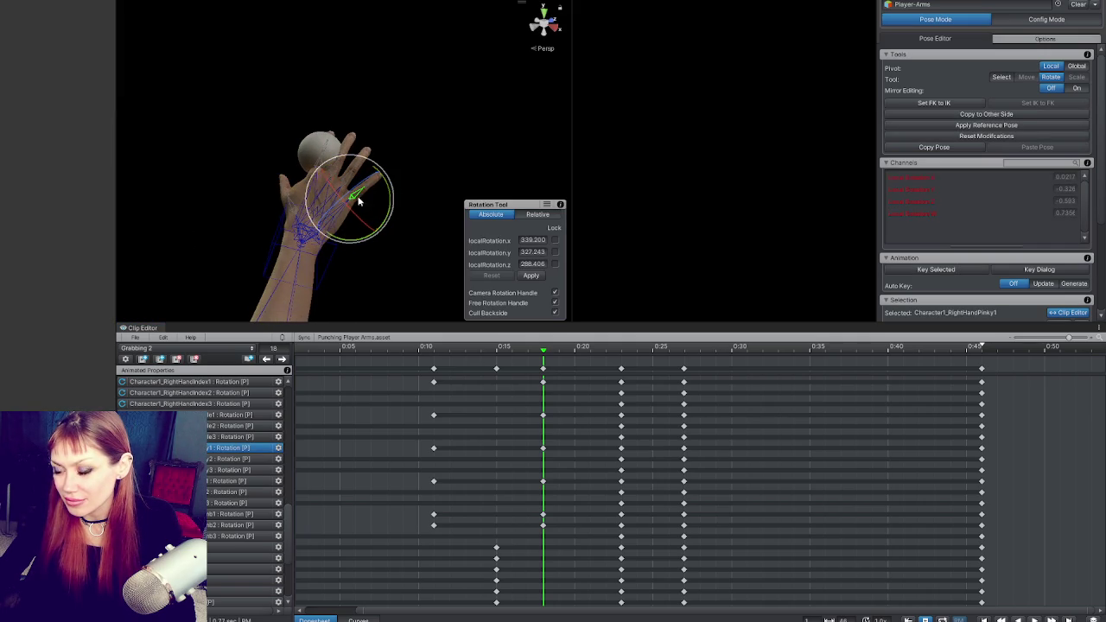
left_click(363, 172)
left_click(362, 171)
left_click(374, 190)
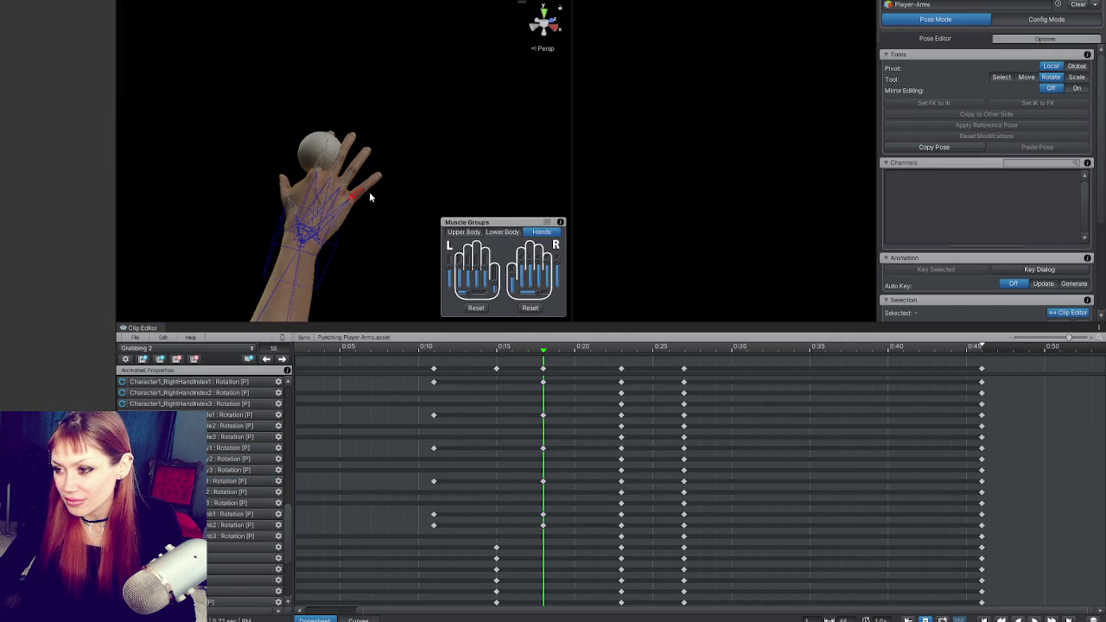
left_click(380, 191)
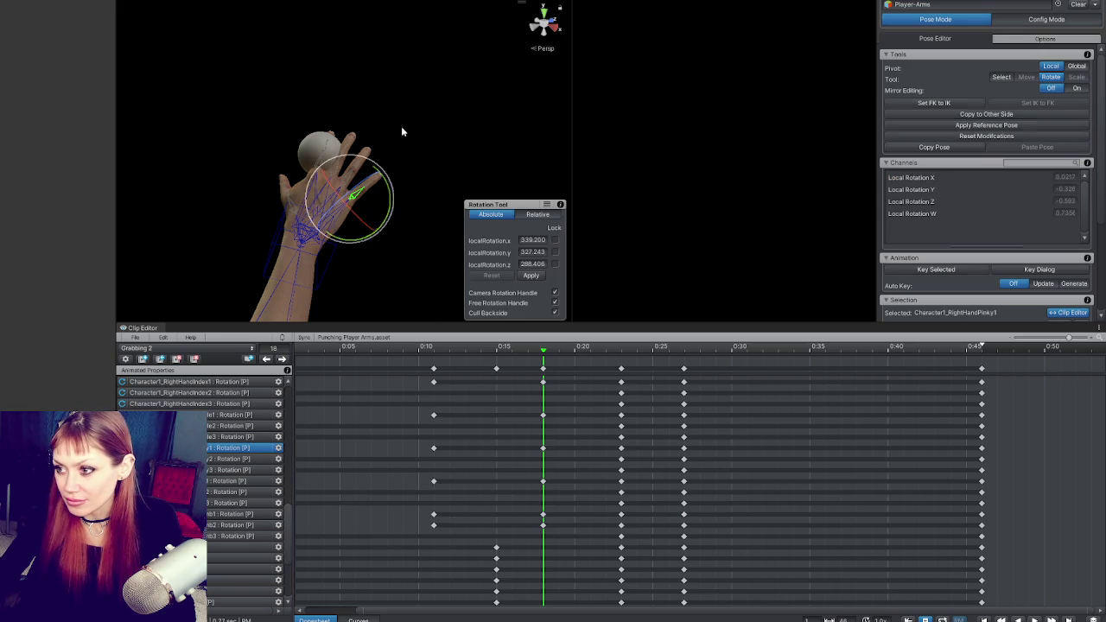
left_click(351, 190)
left_click_drag(350, 188, 352, 190)
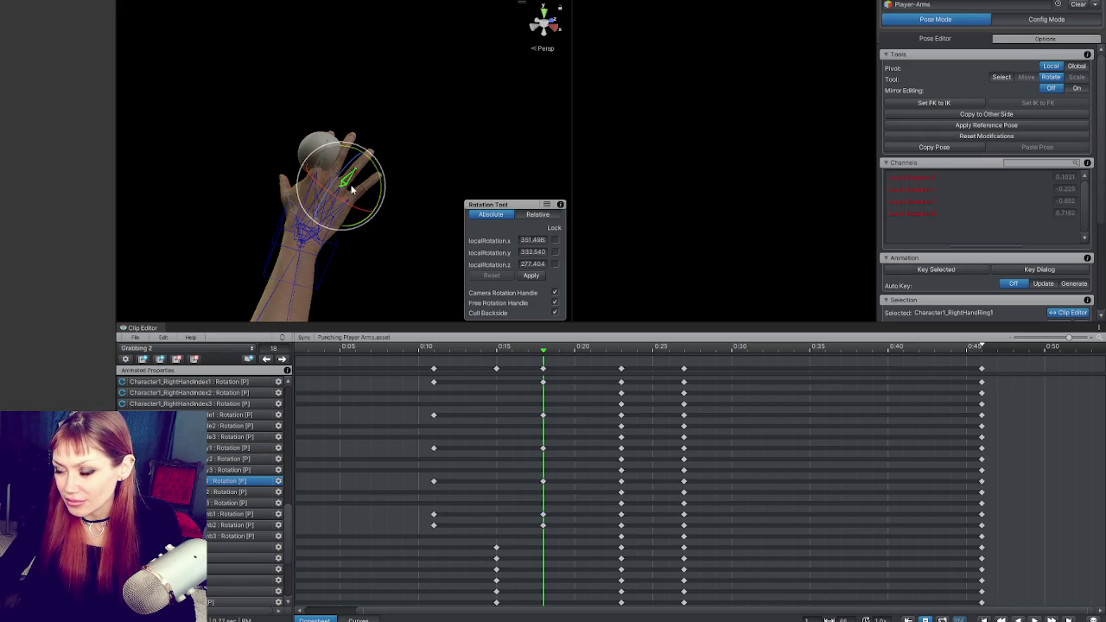
Bend the index finger's base bone toward and further around the ball.
left_click(405, 163)
left_click(340, 178)
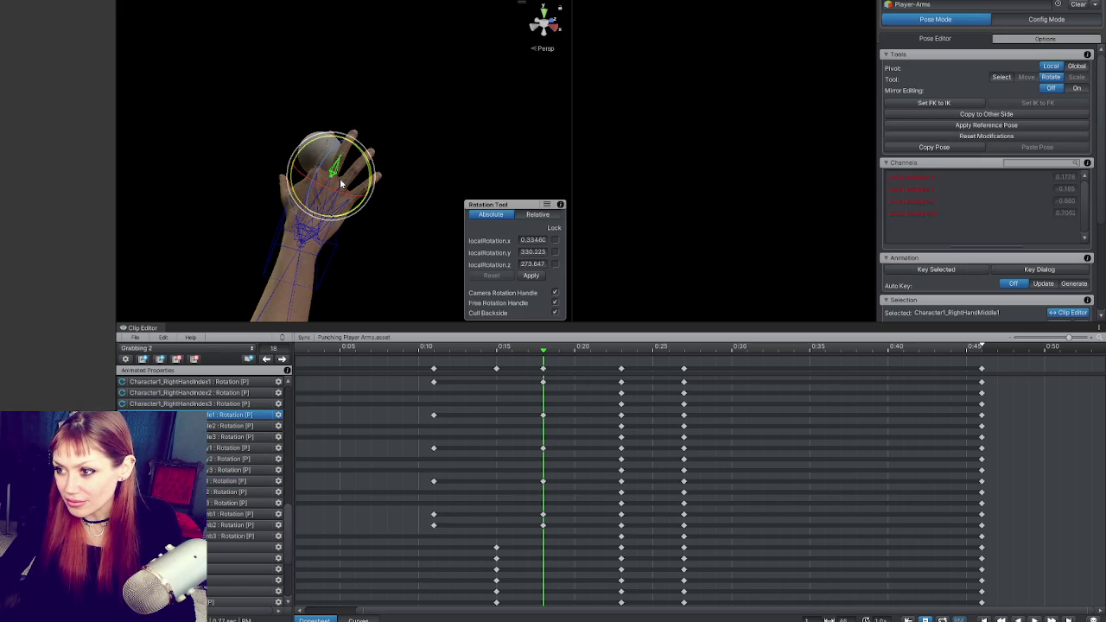
left_click(339, 178)
left_click(337, 203)
left_click_drag(337, 203, 313, 192)
left_click(320, 154)
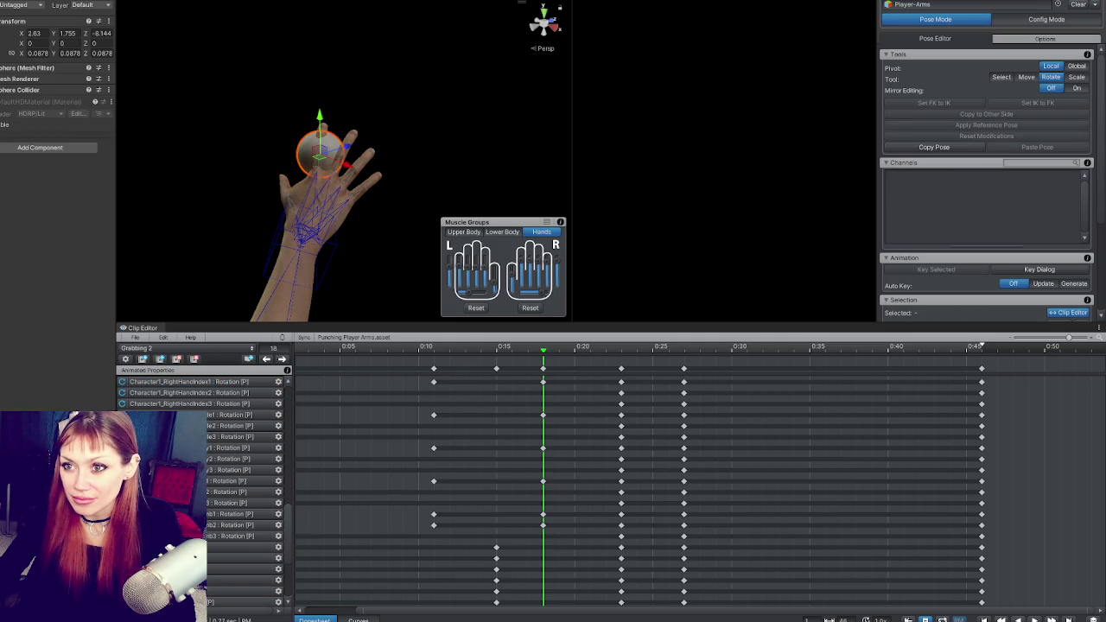
left_click(315, 171)
mouse_move(343, 156)
left_mouse_down()
mouse_move(320, 156)
mouse_move(472, 173)
mouse_move(346, 164)
mouse_move(493, 190)
mouse_move(308, 192)
mouse_move(358, 198)
left_mouse_up()
left_click(409, 163)
From a side view, bend the ring finger bone toward the palm.
left_click(340, 175)
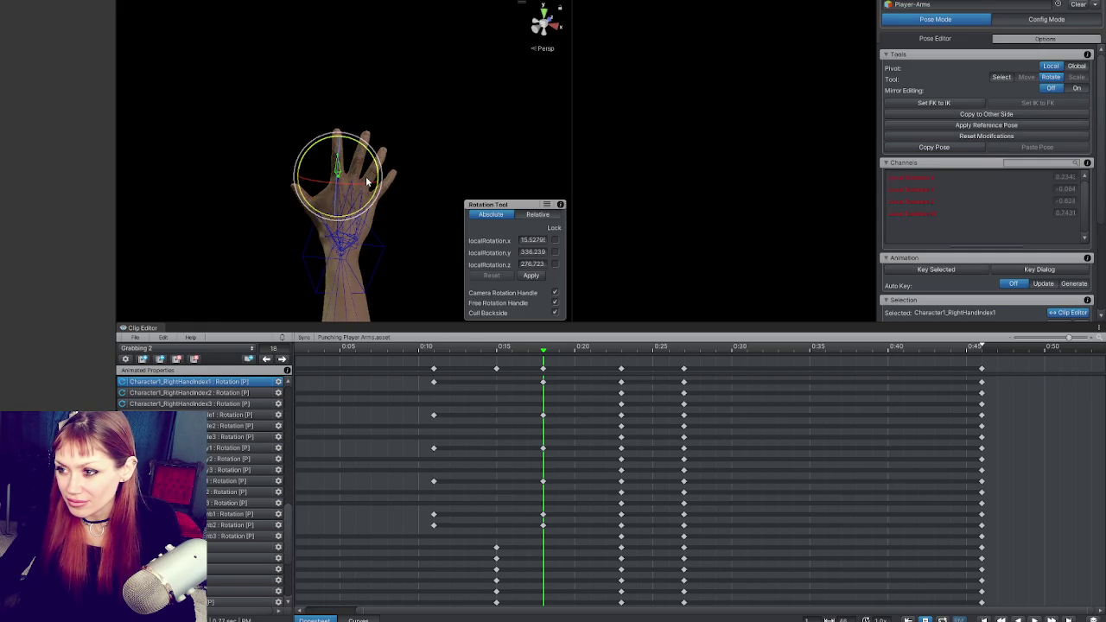
mouse_move(365, 177)
left_mouse_down()
mouse_move(235, 131)
mouse_move(253, 131)
mouse_move(202, 289)
mouse_move(370, 131)
mouse_move(267, 128)
mouse_move(293, 119)
mouse_move(305, 151)
left_mouse_up()
left_click(287, 142)
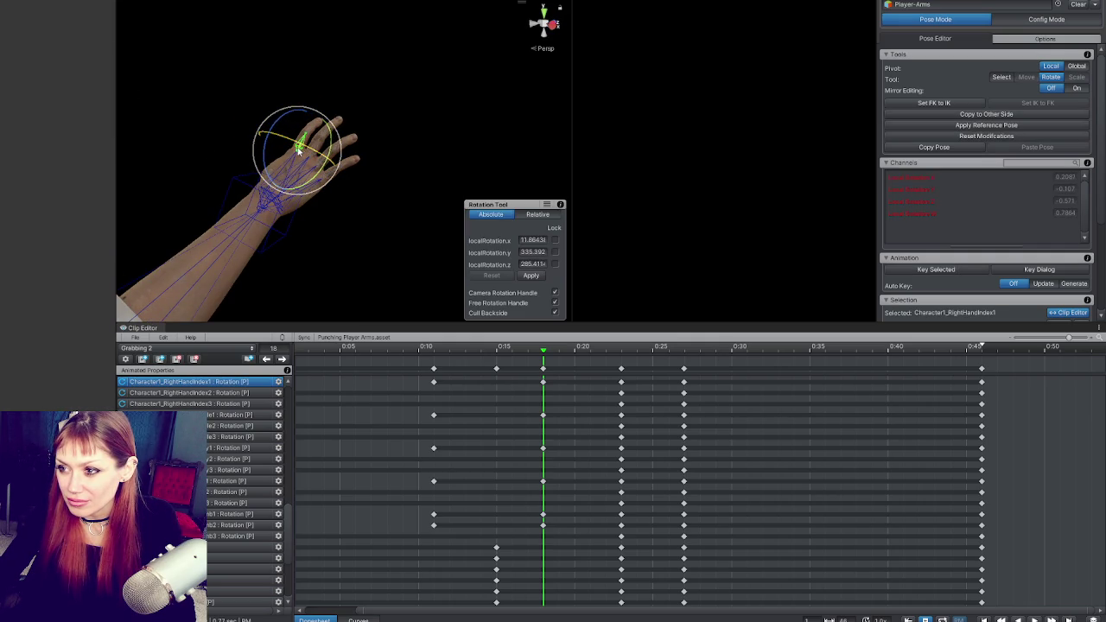
left_click(296, 147)
mouse_move(292, 132)
left_mouse_down()
mouse_move(383, 128)
mouse_move(322, 99)
left_mouse_up()
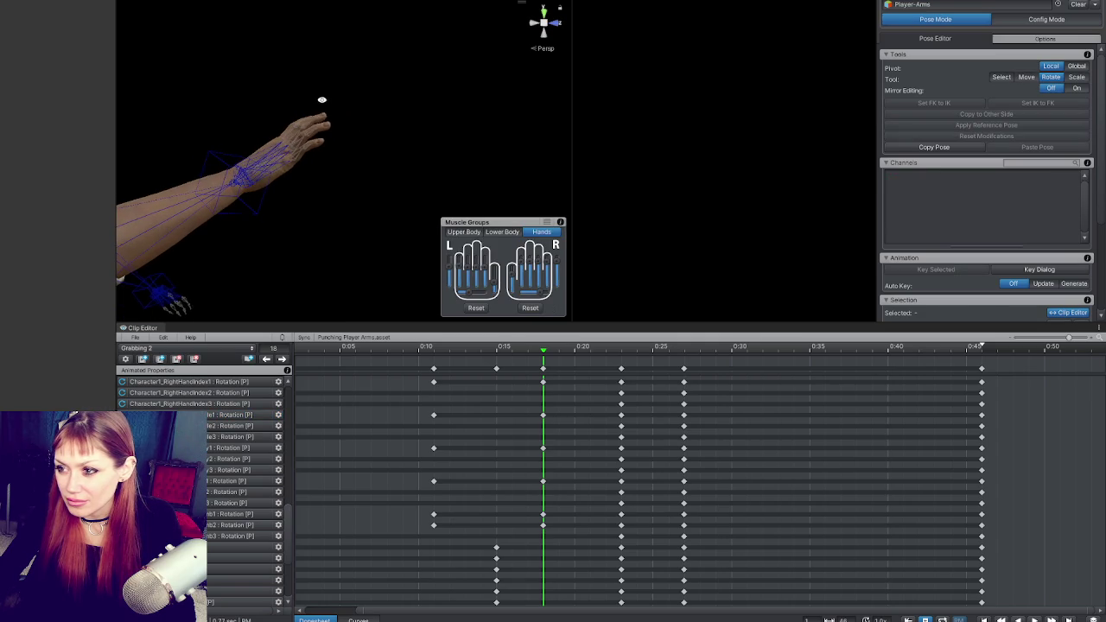
left_click(297, 161)
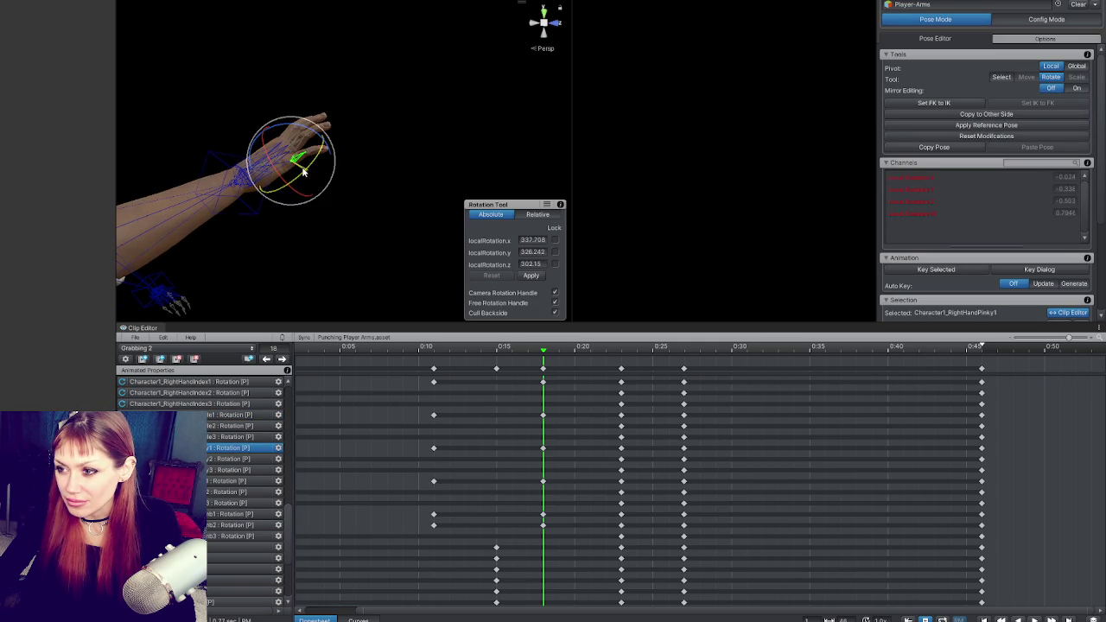
left_click(344, 135)
left_click(307, 143)
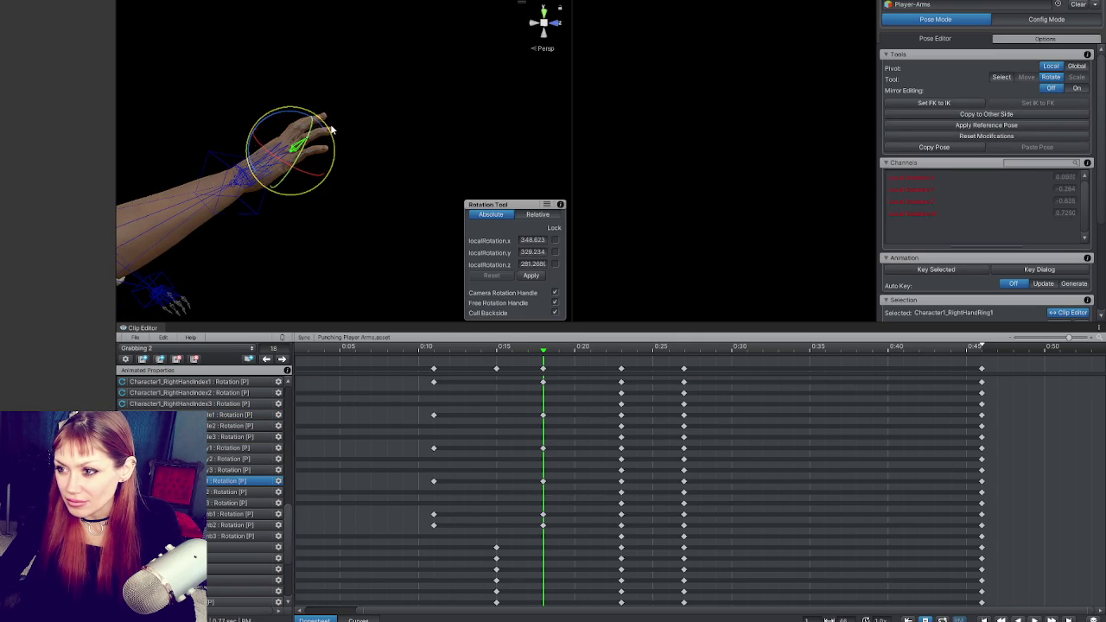
mouse_move(323, 134)
left_mouse_down()
mouse_move(444, 198)
mouse_move(358, 210)
mouse_move(294, 139)
mouse_move(225, 106)
mouse_move(424, 165)
mouse_move(404, 150)
mouse_move(476, 164)
left_mouse_up()
Rotate the thumb's base bone toward the ball.
left_click(372, 154)
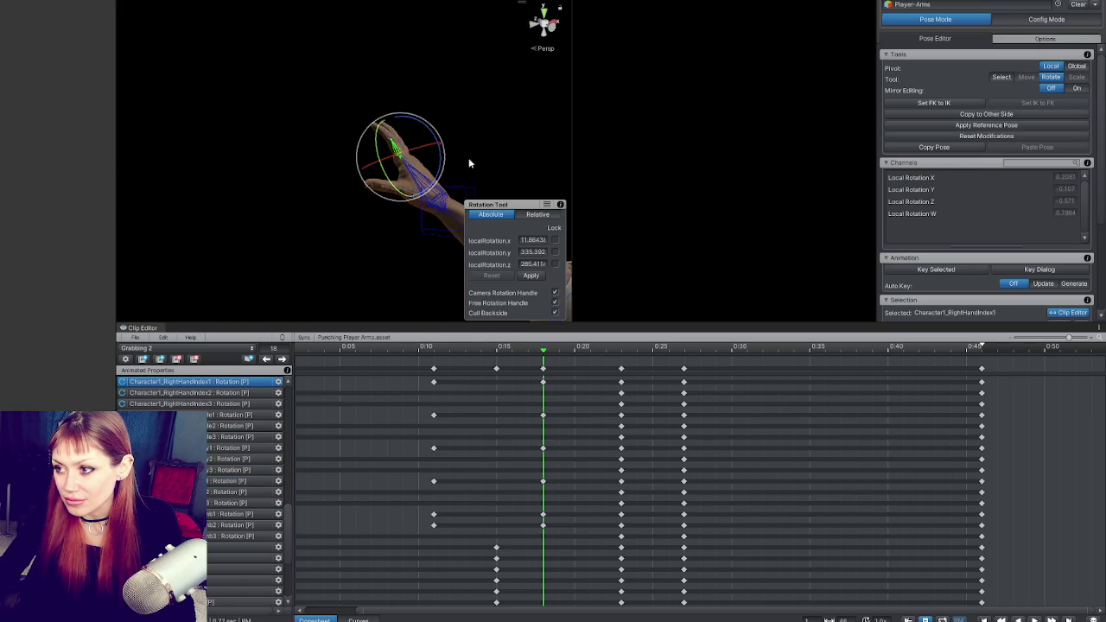
left_click(457, 145)
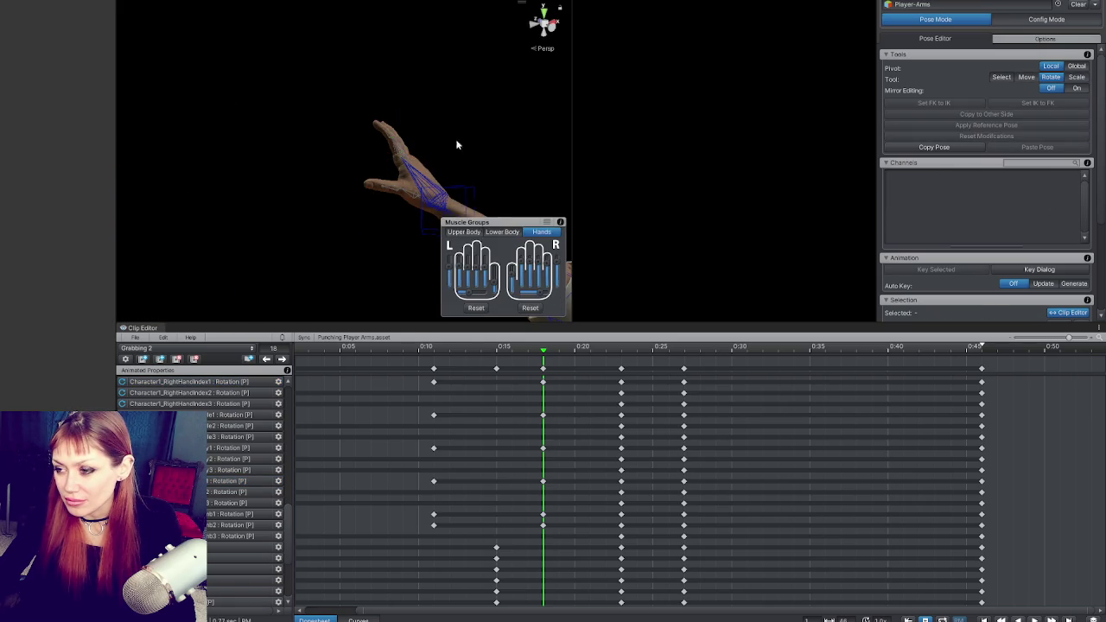
left_click(407, 195)
mouse_move(395, 197)
left_mouse_down()
mouse_move(466, 184)
mouse_move(430, 204)
left_mouse_up()
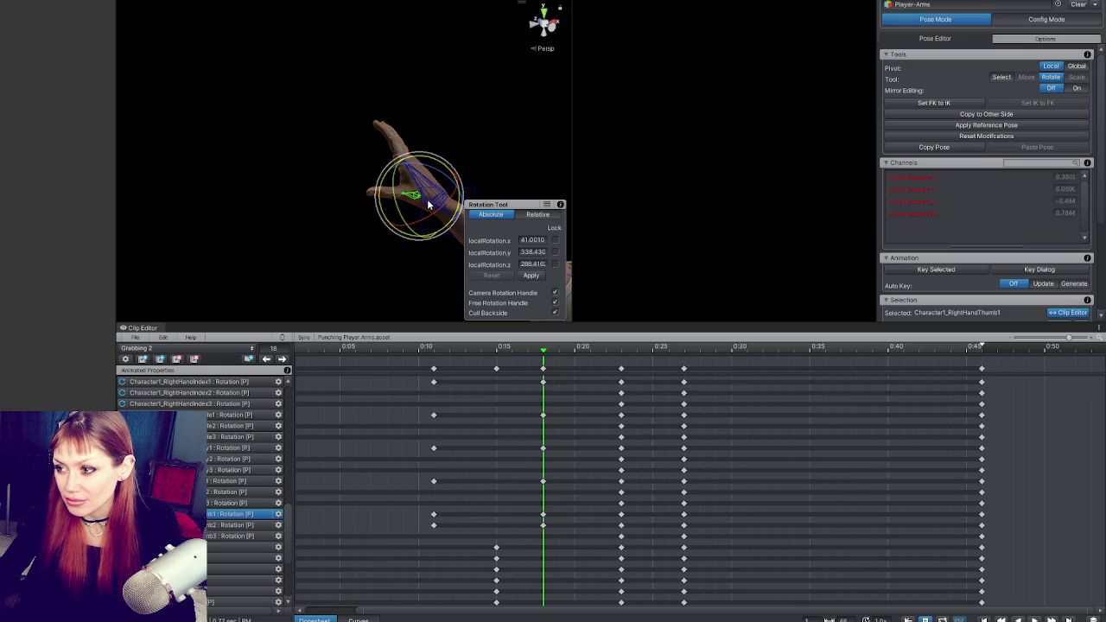
left_click(380, 193)
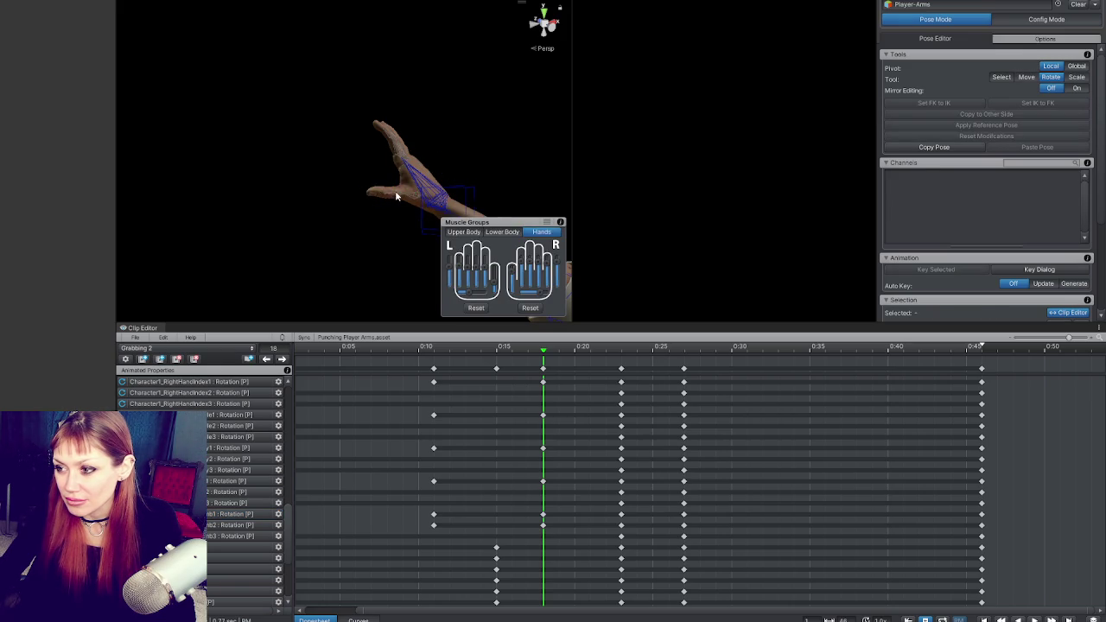
From the front, rotate the thumb's base bone to close around the ball.
left_click(396, 197)
left_click_drag(420, 179, 247, 213)
left_click(305, 189)
left_click(293, 200)
left_click(313, 211)
left_click(313, 211)
left_click(308, 207)
left_click(308, 206)
left_click(308, 210)
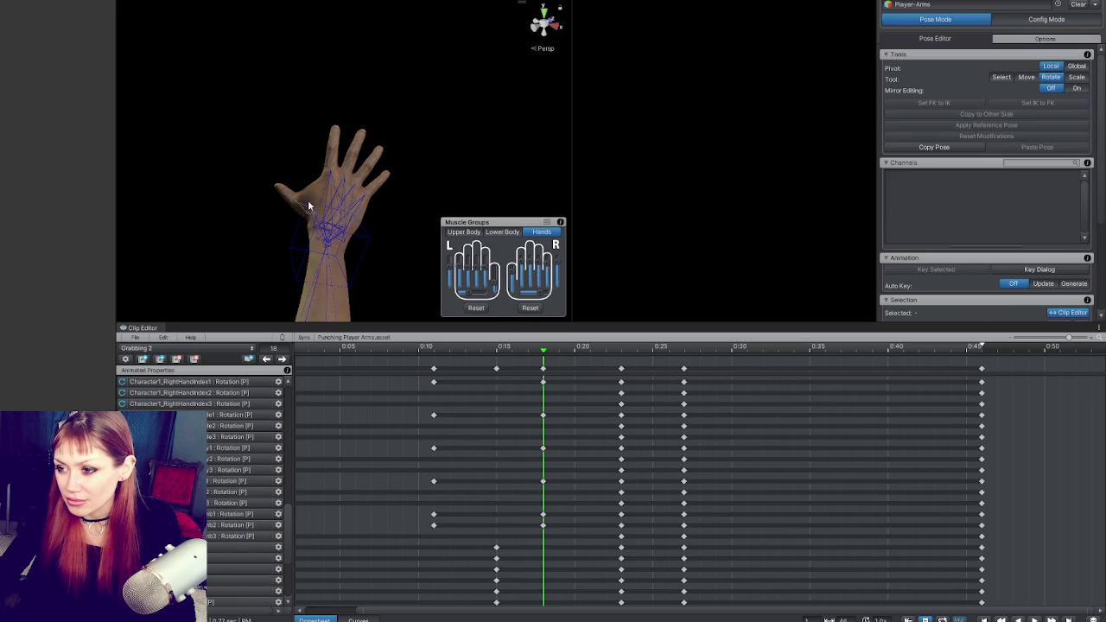
left_click_drag(302, 208, 404, 198)
left_click(368, 212)
mouse_move(391, 237)
left_mouse_down()
mouse_move(374, 251)
mouse_move(380, 223)
mouse_move(335, 199)
left_mouse_up()
Orbit around the hand and select the middle finger's base bone.
left_click(294, 194)
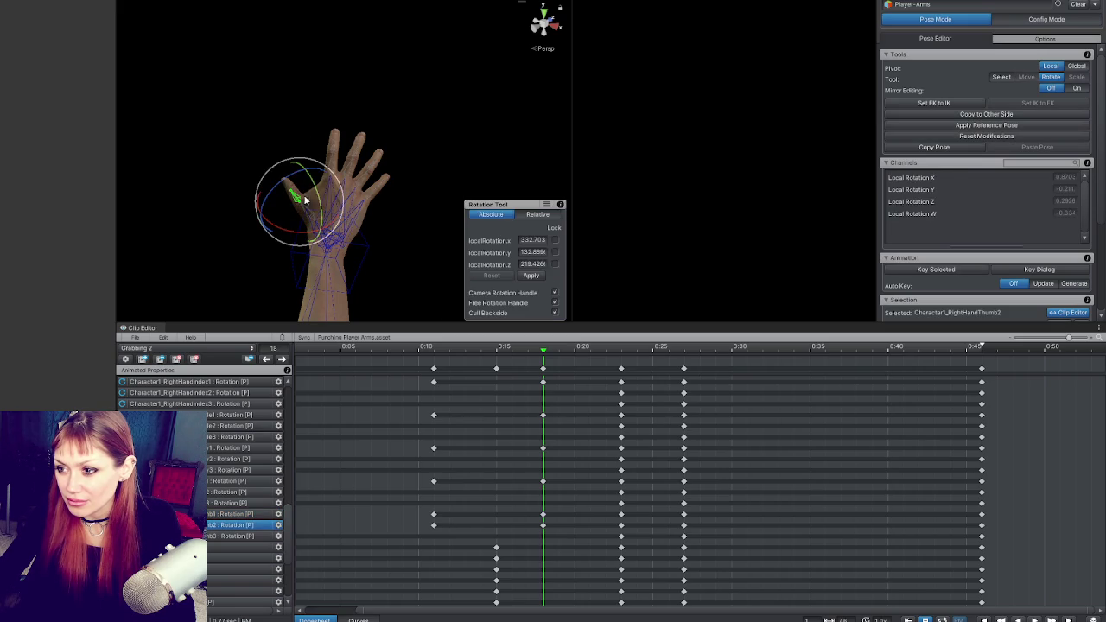
left_click(410, 163)
mouse_move(409, 163)
left_mouse_down()
mouse_move(348, 153)
mouse_move(561, 142)
mouse_move(390, 141)
mouse_move(148, 74)
mouse_move(124, 123)
mouse_move(143, 262)
mouse_move(210, 288)
mouse_move(352, 304)
mouse_move(611, 235)
mouse_move(609, 170)
mouse_move(538, 121)
mouse_move(167, 87)
mouse_move(111, 112)
mouse_move(170, 267)
mouse_move(144, 286)
mouse_move(251, 266)
mouse_move(281, 178)
mouse_move(316, 200)
left_mouse_up()
left_click(292, 182)
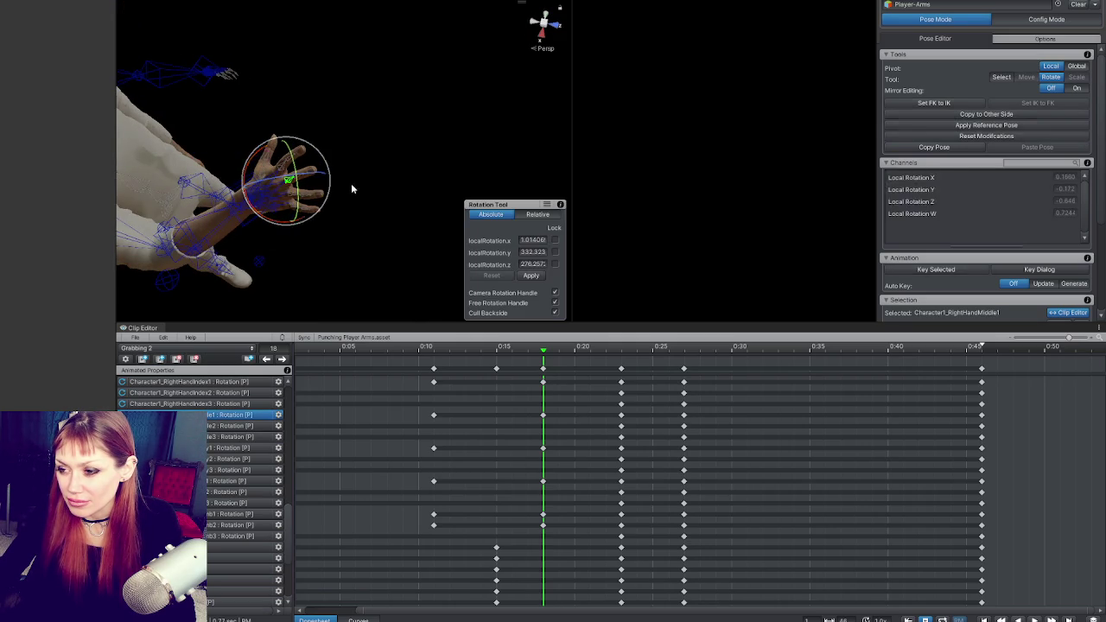
Curl the right ring finger's base bone further at frame 18.
left_click(294, 192)
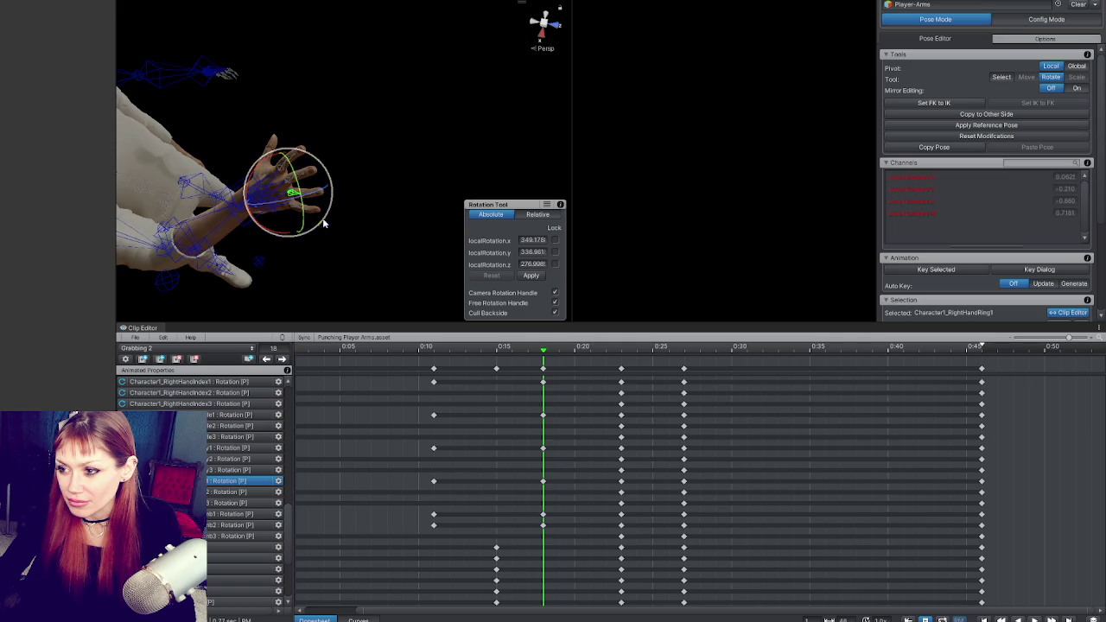
mouse_move(326, 224)
left_mouse_down()
mouse_move(299, 177)
mouse_move(345, 185)
mouse_move(306, 171)
left_mouse_up()
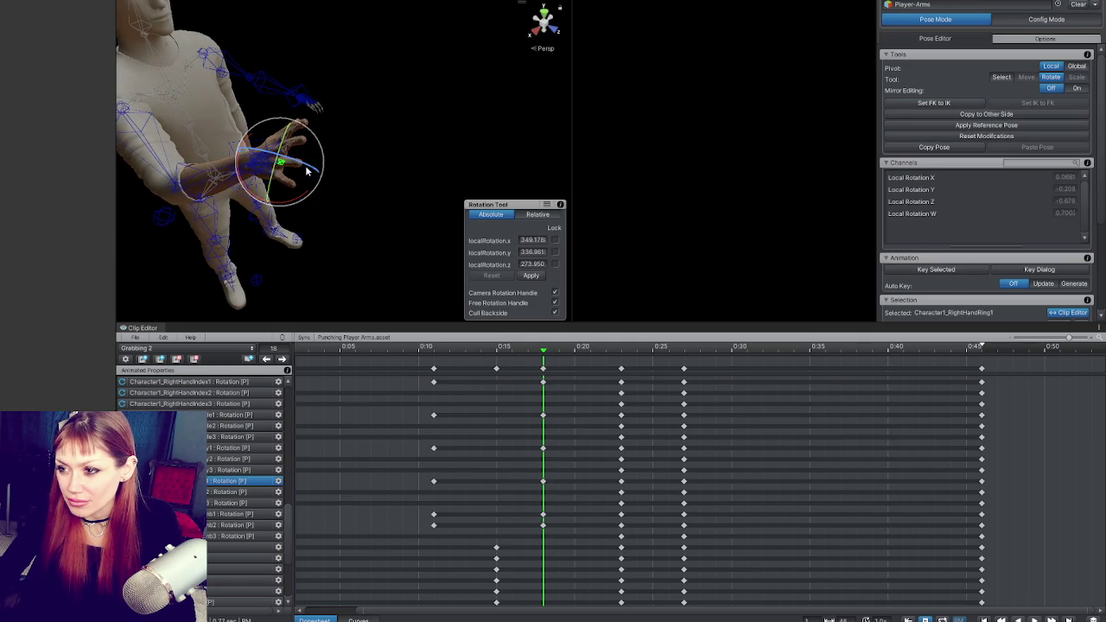
mouse_move(291, 207)
left_mouse_down()
mouse_move(321, 216)
mouse_move(310, 210)
mouse_move(314, 183)
mouse_move(333, 172)
left_mouse_up()
scroll(334, 173, "up", 5)
mouse_move(269, 203)
left_mouse_down()
mouse_move(341, 194)
mouse_move(402, 134)
mouse_move(366, 181)
left_mouse_up()
mouse_move(332, 238)
left_mouse_down()
mouse_move(339, 246)
mouse_move(330, 201)
mouse_move(345, 184)
left_mouse_up()
Bend the right pinky's base bone toward the palm.
left_click(399, 198)
left_click(368, 237)
left_click_drag(360, 235, 325, 204)
left_click(322, 214)
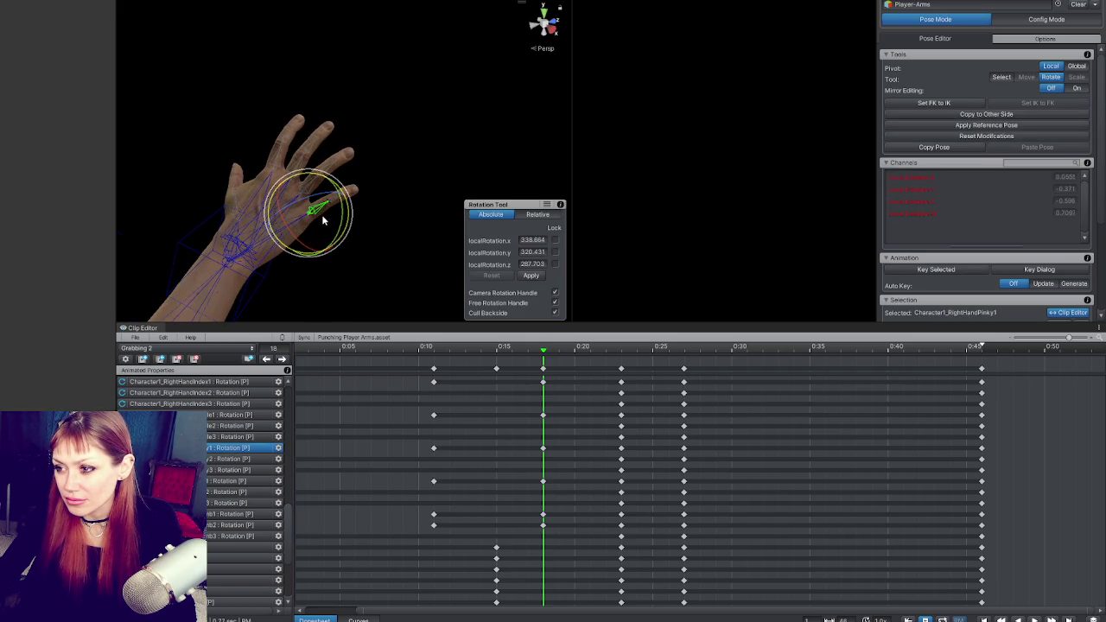
left_click(405, 195)
mouse_move(405, 195)
left_mouse_down()
mouse_move(427, 185)
mouse_move(306, 109)
mouse_move(494, 148)
mouse_move(531, 168)
left_mouse_up()
mouse_move(388, 205)
left_mouse_down()
mouse_move(484, 205)
mouse_move(414, 191)
left_mouse_up()
left_click(415, 192)
mouse_move(438, 154)
left_mouse_down()
mouse_move(331, 155)
mouse_move(432, 167)
left_mouse_up()
mouse_move(356, 201)
left_mouse_down()
mouse_move(342, 194)
mouse_move(328, 228)
mouse_move(324, 216)
mouse_move(322, 245)
left_mouse_up()
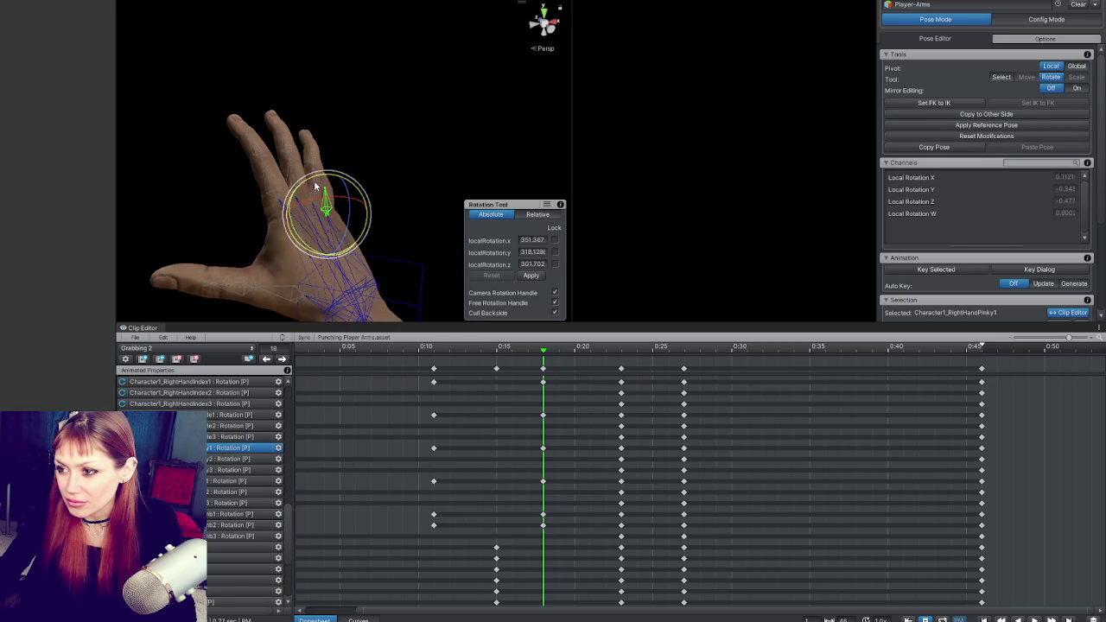
Rotate the ring finger again and bend the pinky further inward.
left_click(320, 207)
left_click(311, 192)
mouse_move(333, 204)
left_mouse_down()
mouse_move(318, 171)
mouse_move(283, 169)
left_mouse_up()
left_click(367, 139)
left_click(292, 182)
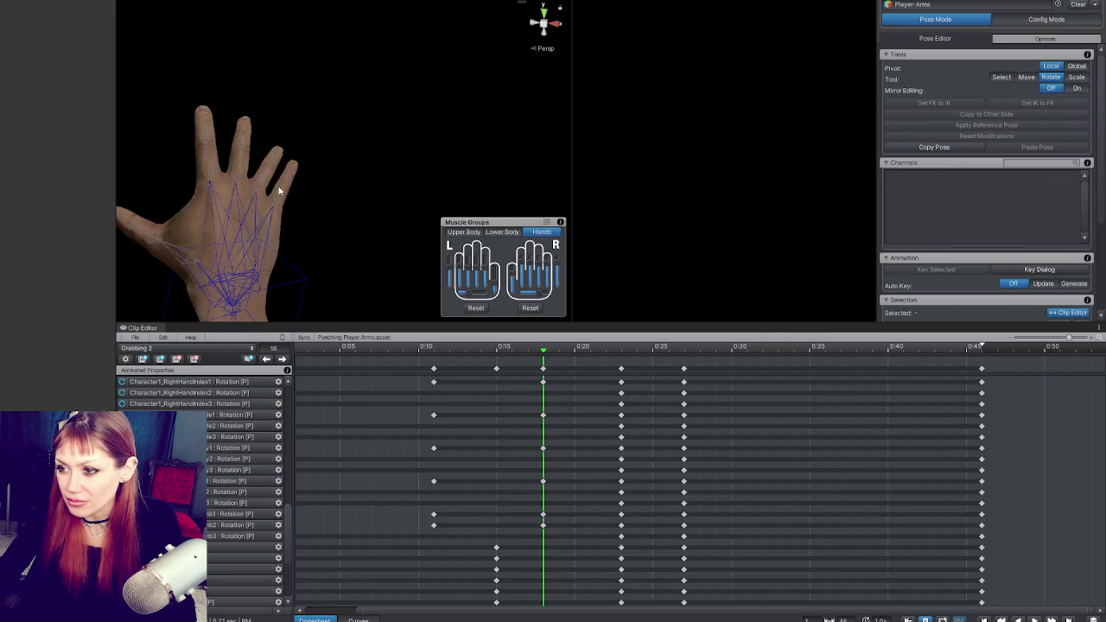
left_click(265, 183)
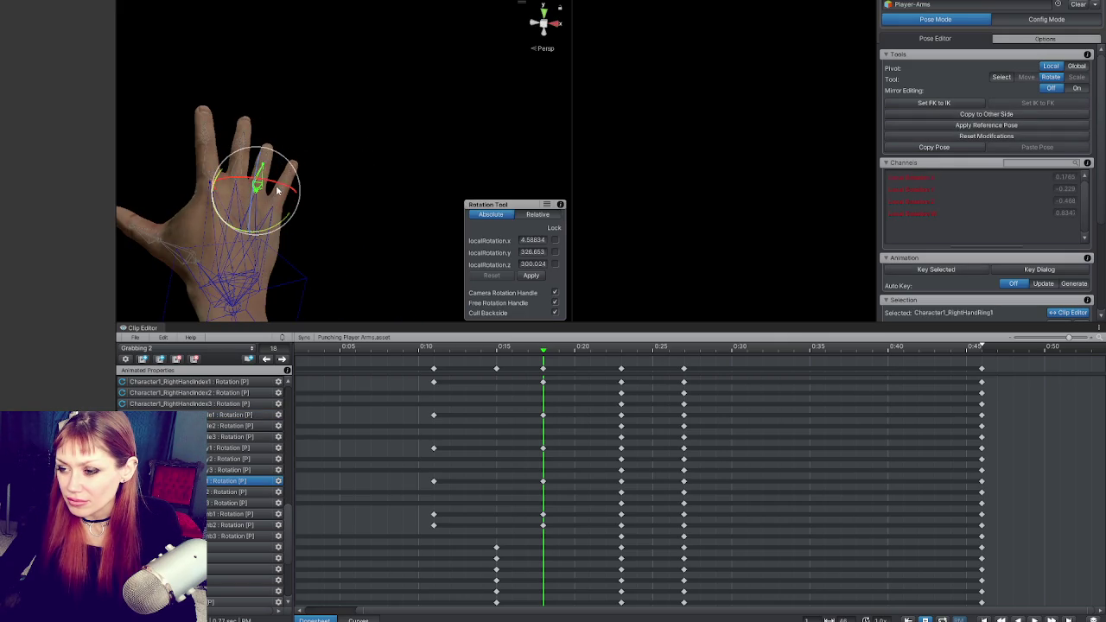
left_click(314, 175)
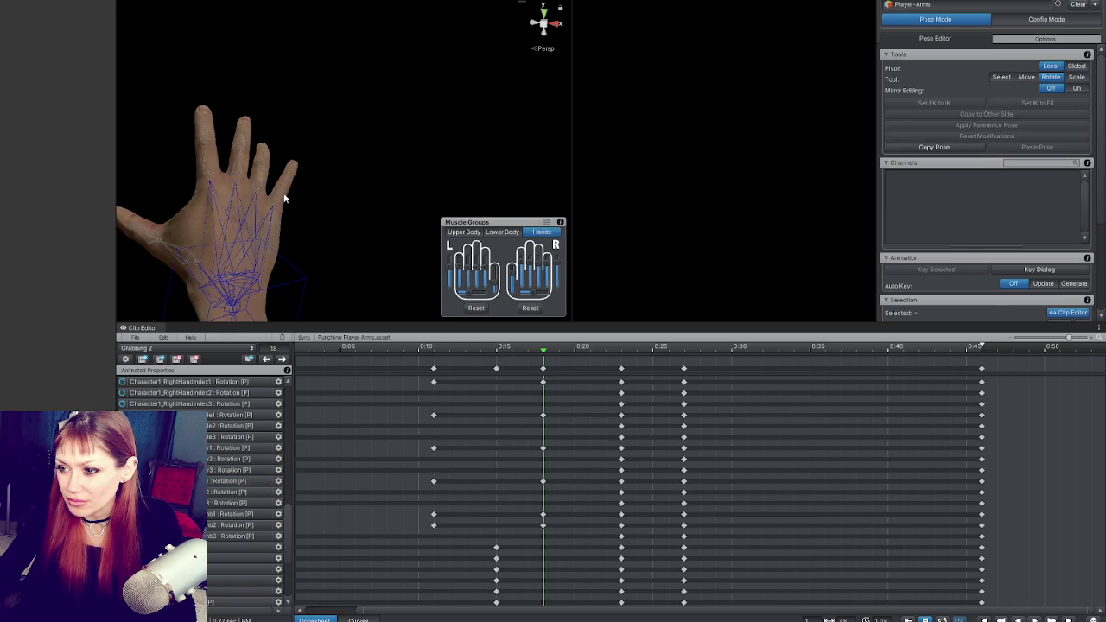
left_click(281, 199)
left_click_drag(281, 198, 294, 237)
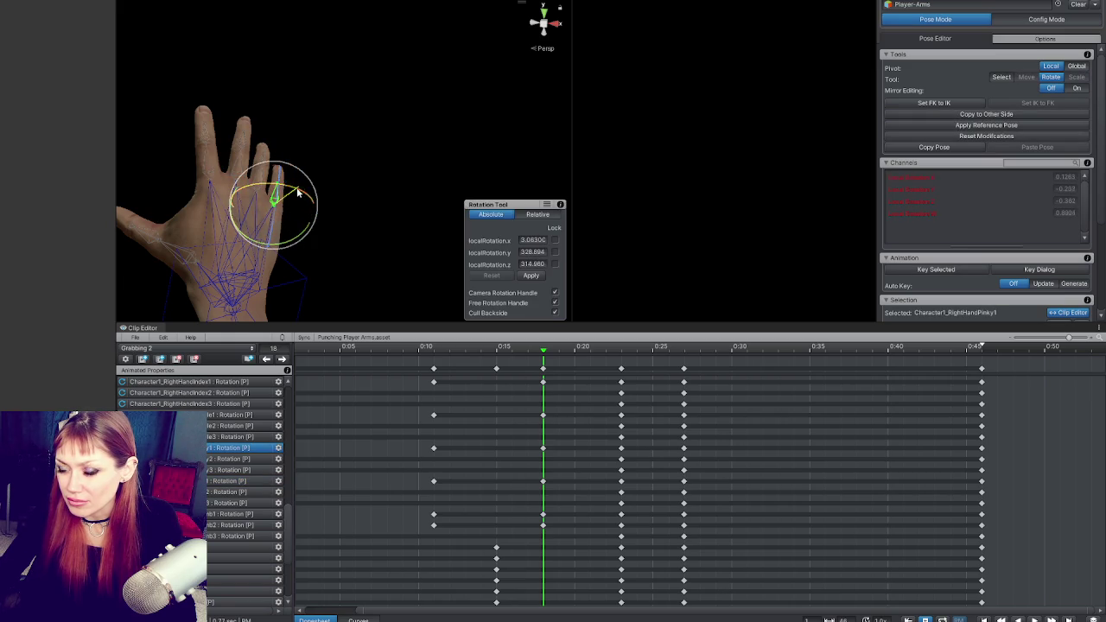
left_click_drag(291, 190, 218, 179)
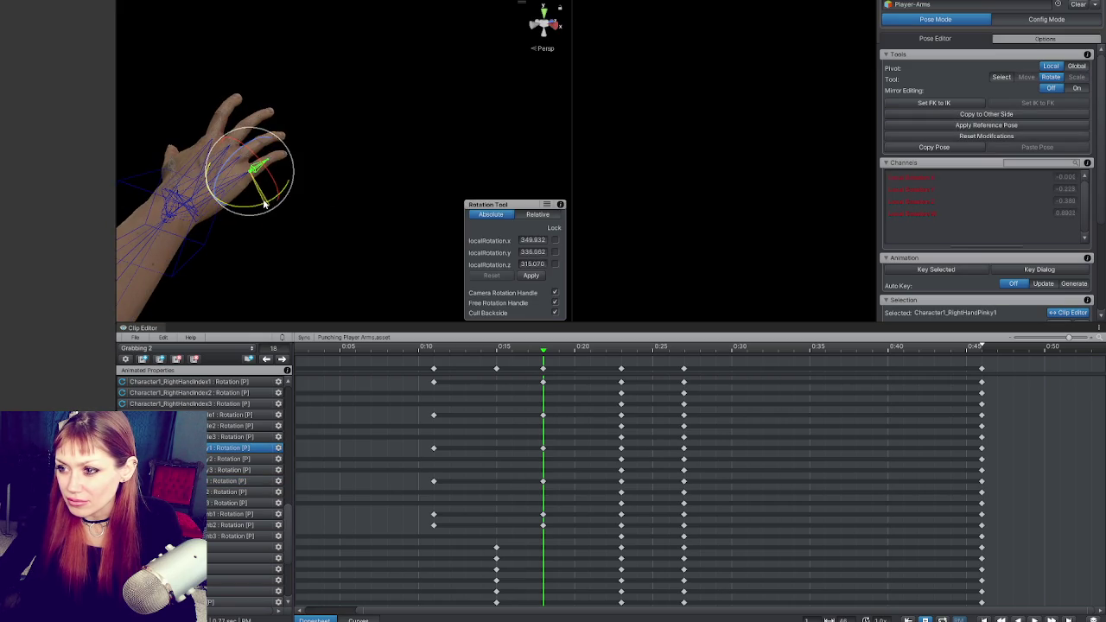
Orbit around the hand to pick out the right middle finger's base bone.
left_click(299, 161)
left_click(264, 151)
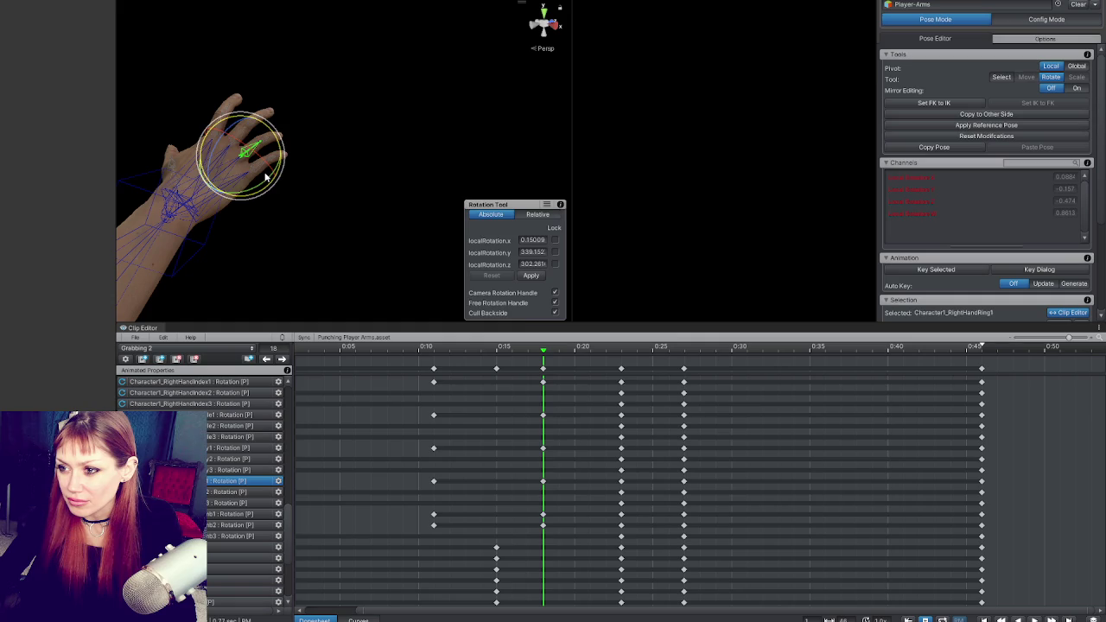
left_click(309, 161)
mouse_move(309, 161)
left_mouse_down()
mouse_move(253, 139)
mouse_move(224, 164)
mouse_move(337, 216)
mouse_move(375, 247)
left_mouse_up()
left_click(251, 138)
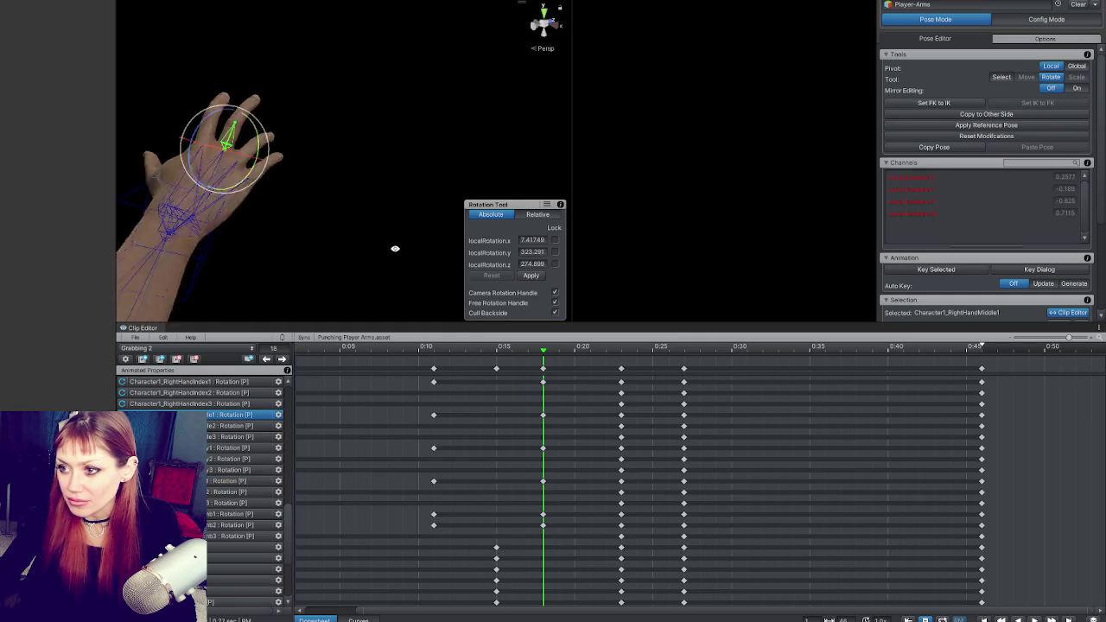
left_click(342, 198)
mouse_move(342, 198)
left_mouse_down()
mouse_move(297, 202)
mouse_move(292, 181)
mouse_move(324, 198)
left_mouse_up()
left_click(292, 178)
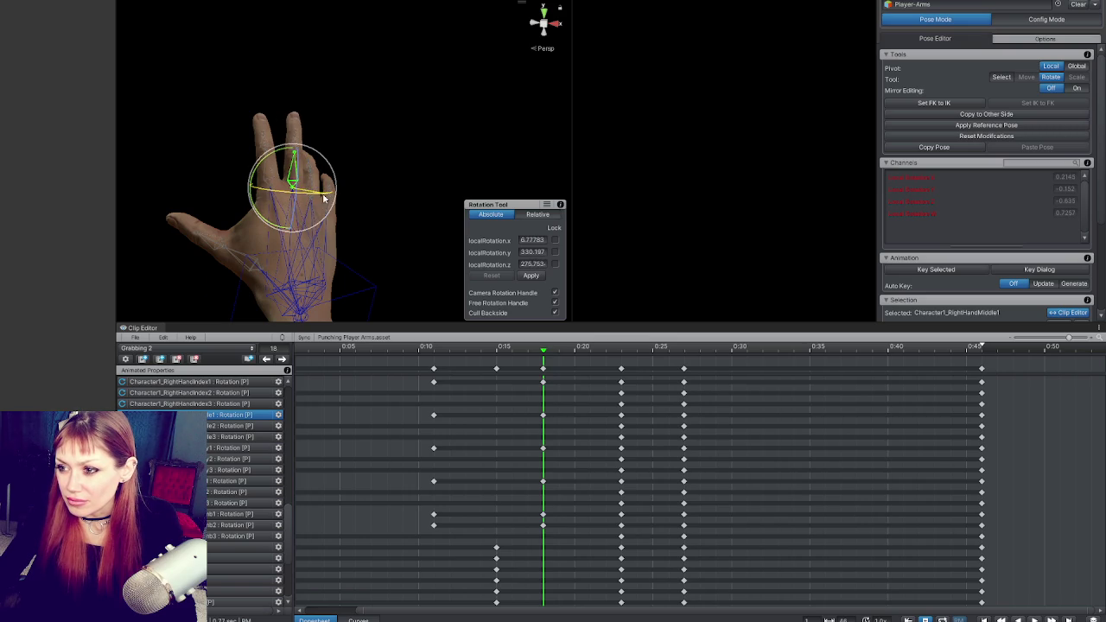
Curl the right middle finger at its base joint.
left_click(359, 179)
left_click(268, 179)
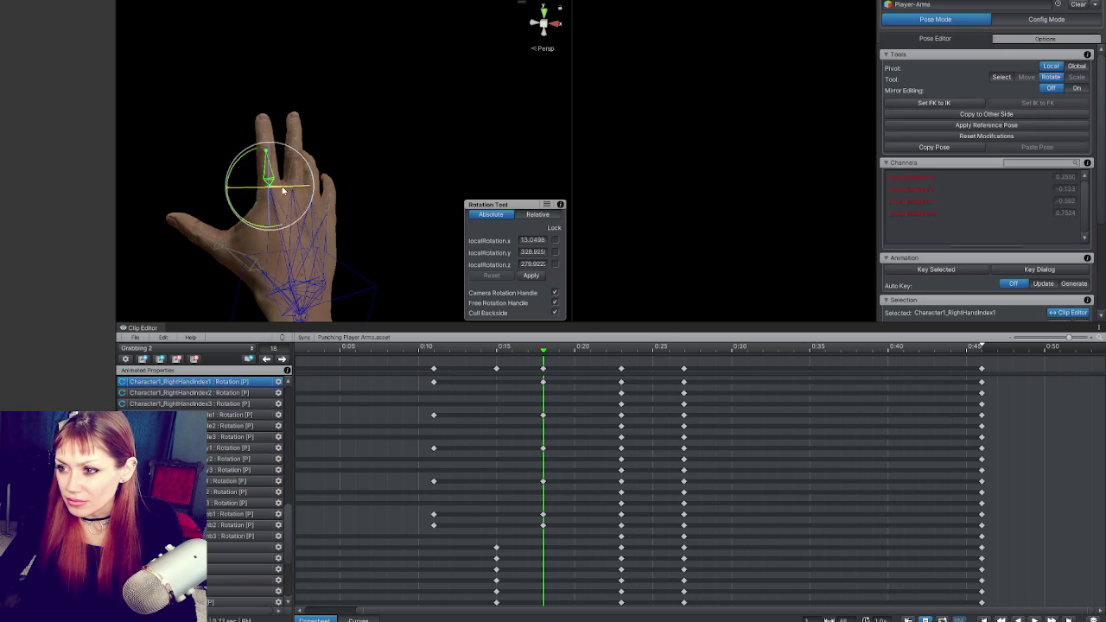
mouse_move(283, 187)
left_mouse_down()
mouse_move(302, 141)
mouse_move(329, 140)
left_mouse_up()
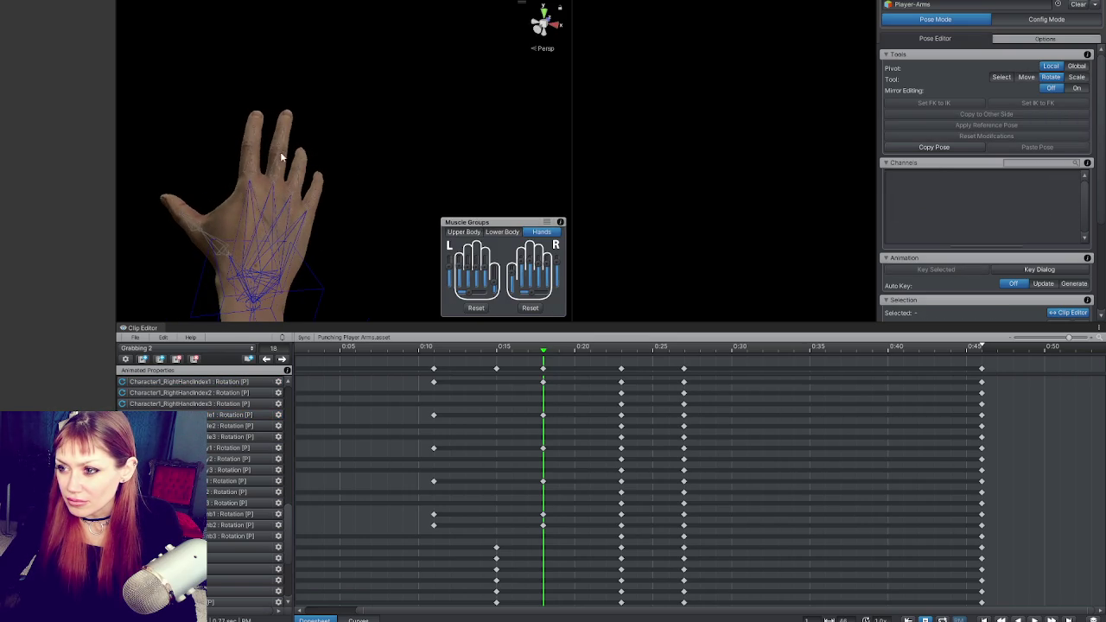
left_click(302, 191)
mouse_move(303, 190)
left_mouse_down()
mouse_move(305, 164)
mouse_move(320, 182)
mouse_move(341, 175)
mouse_move(363, 241)
mouse_move(355, 299)
mouse_move(326, 251)
left_mouse_up()
left_click(346, 186)
Bend the Character1_RightHandIndex1 index finger bone.
left_click(245, 206)
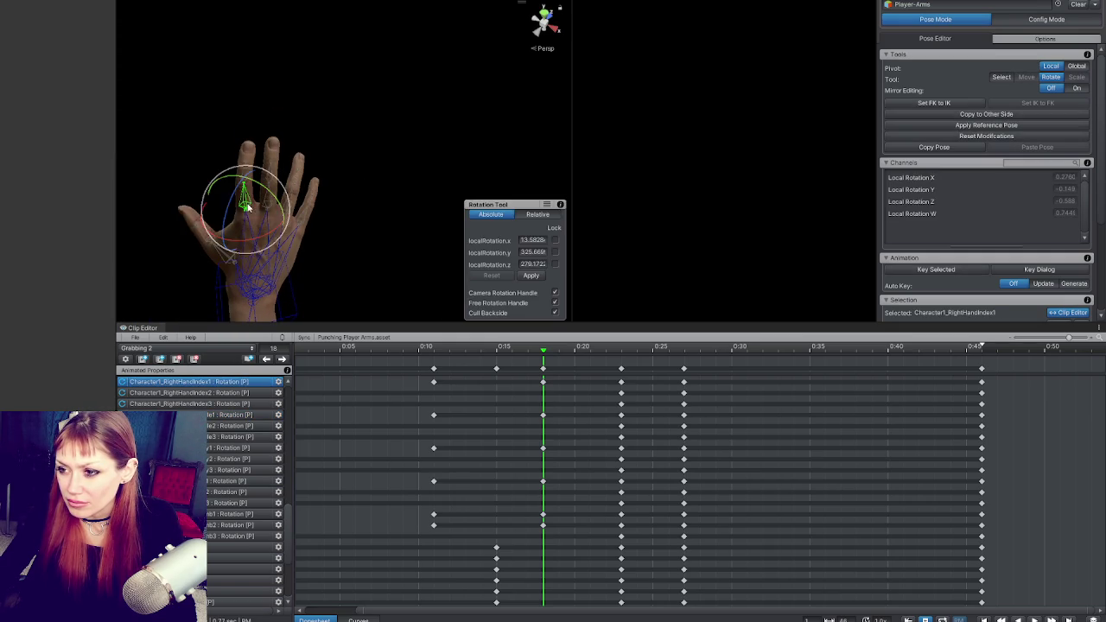
left_click_drag(273, 227, 269, 213)
left_click(336, 230)
mouse_move(336, 230)
left_mouse_down()
mouse_move(314, 168)
mouse_move(304, 182)
mouse_move(285, 166)
left_mouse_up()
Rotate the right hand bone, viewed from the side of the arm.
left_click(281, 160)
left_click(265, 175)
left_click(268, 175)
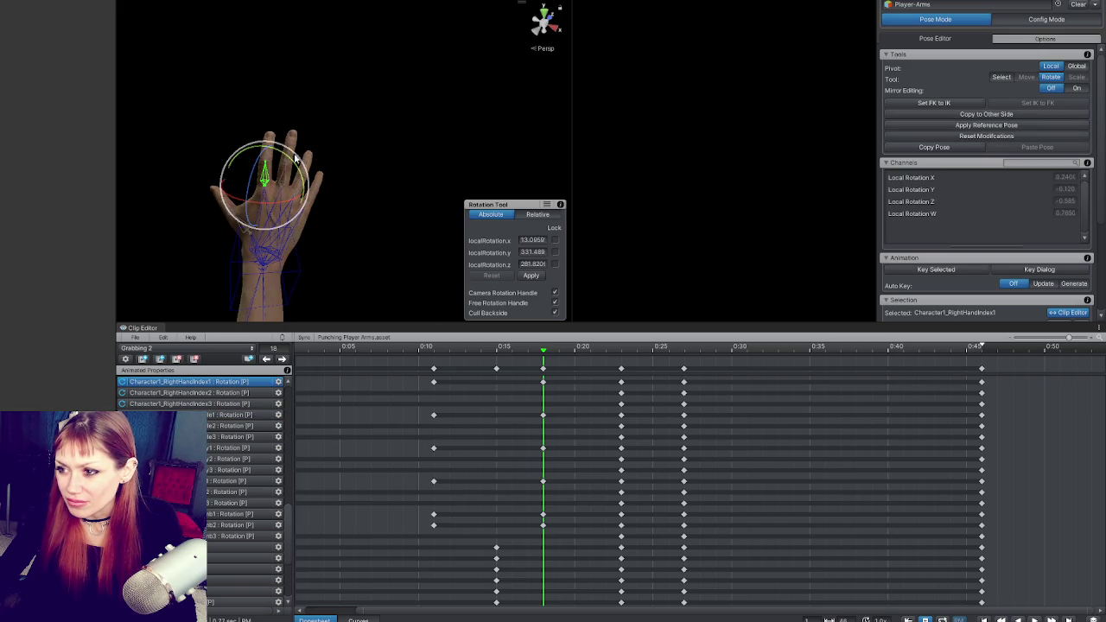
left_click(380, 154)
left_click(275, 173)
left_click(351, 173)
mouse_move(351, 173)
left_mouse_down()
mouse_move(365, 168)
mouse_move(208, 110)
left_mouse_up()
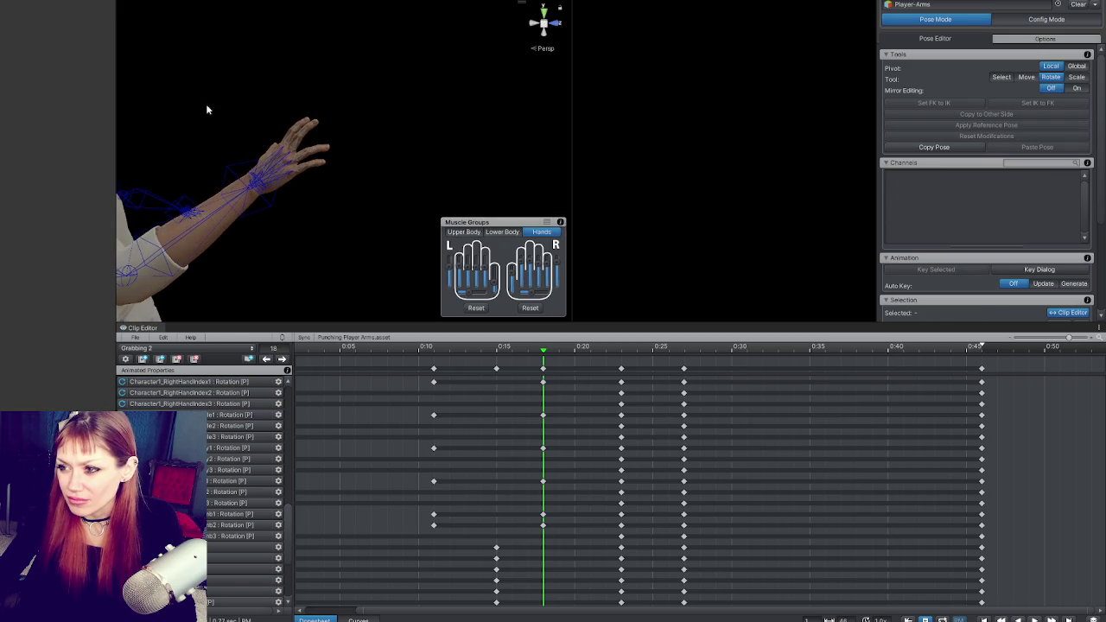
left_click(296, 147)
mouse_move(307, 139)
left_mouse_down()
mouse_move(292, 186)
mouse_move(317, 212)
mouse_move(328, 180)
mouse_move(357, 182)
left_mouse_up()
left_click(303, 203)
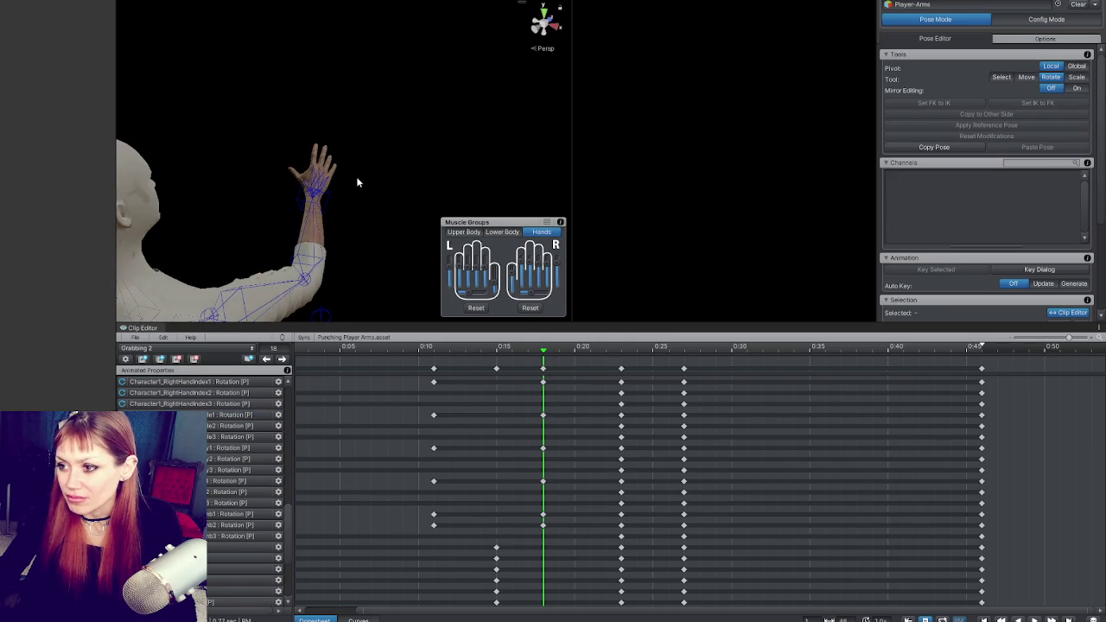
Step between the finger keys at frames 11, 15 and 18 to compare poses, ending on frame 11.
left_click(543, 369)
left_click(283, 359)
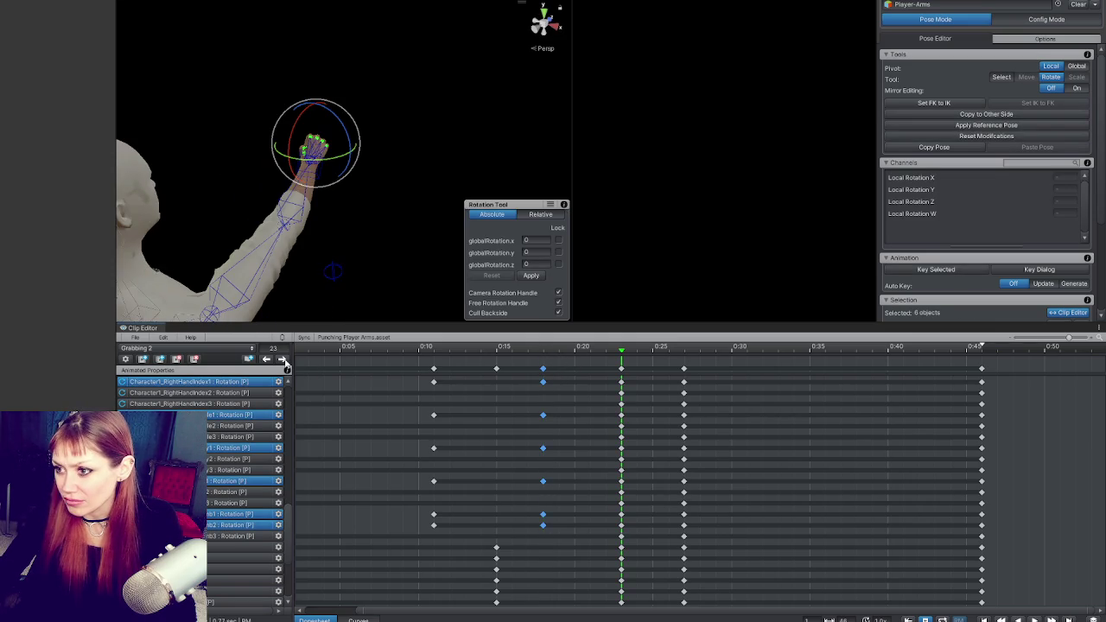
left_click(267, 359)
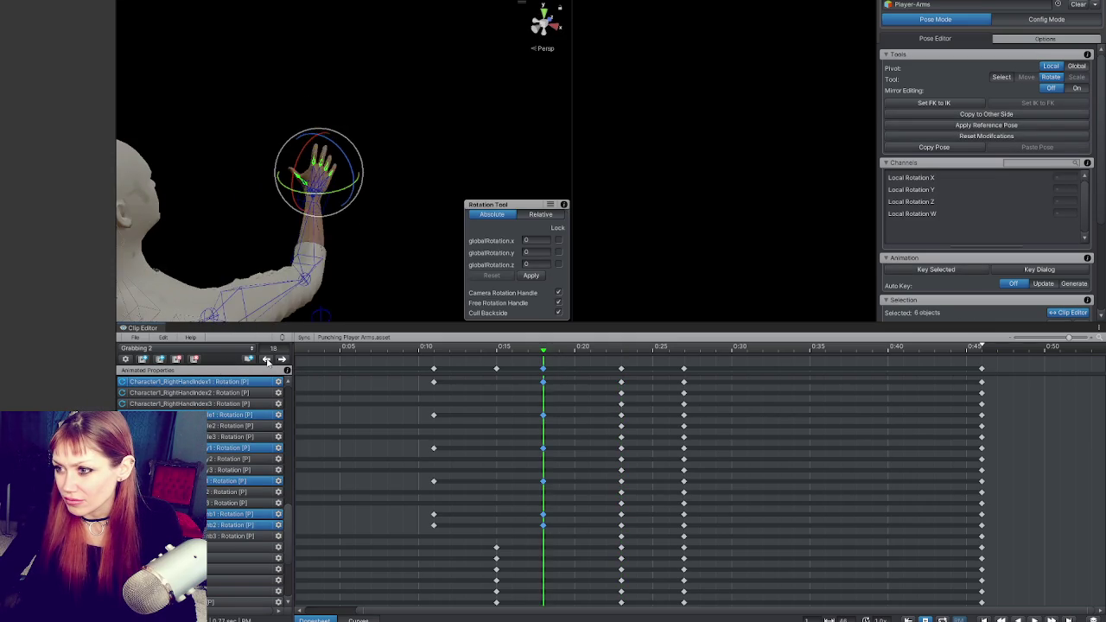
left_click(267, 360)
left_click(267, 359)
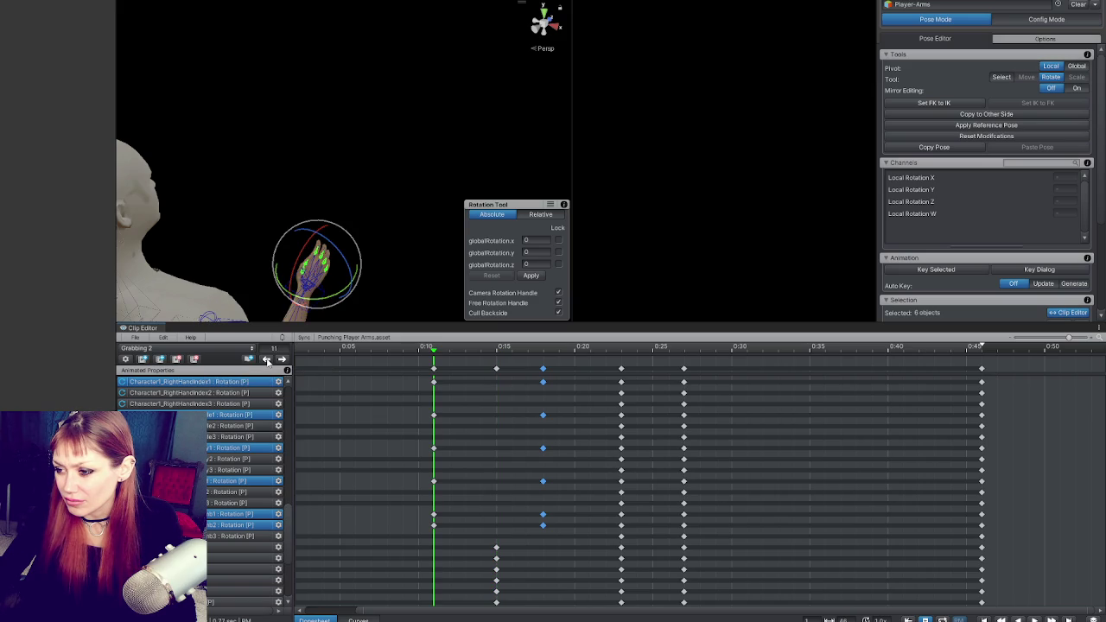
left_click(280, 361)
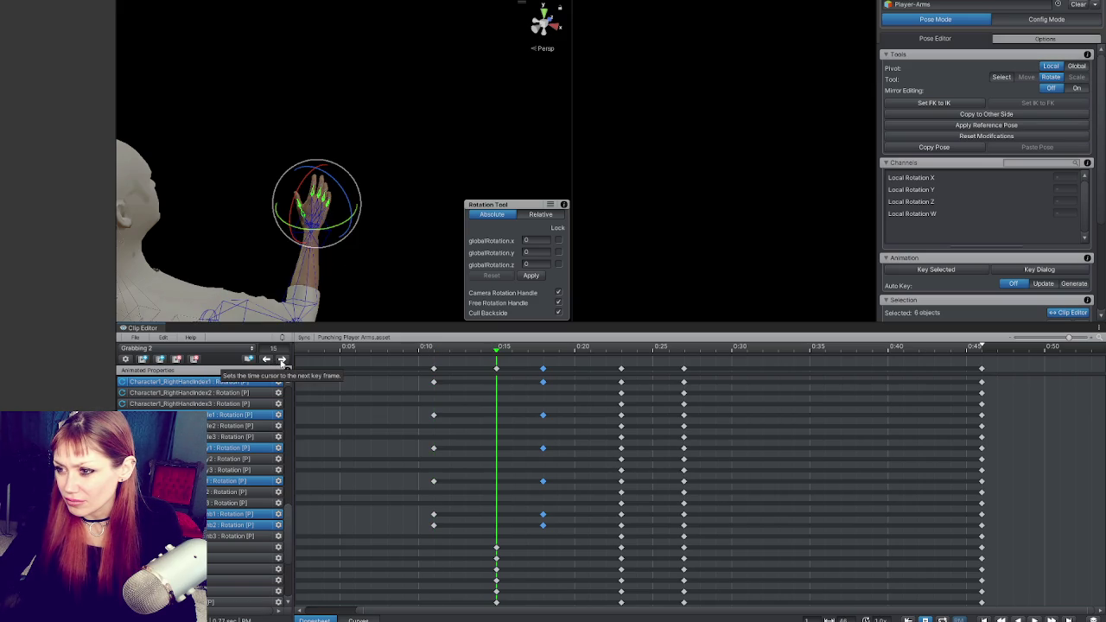
left_click(282, 362)
left_click(267, 361)
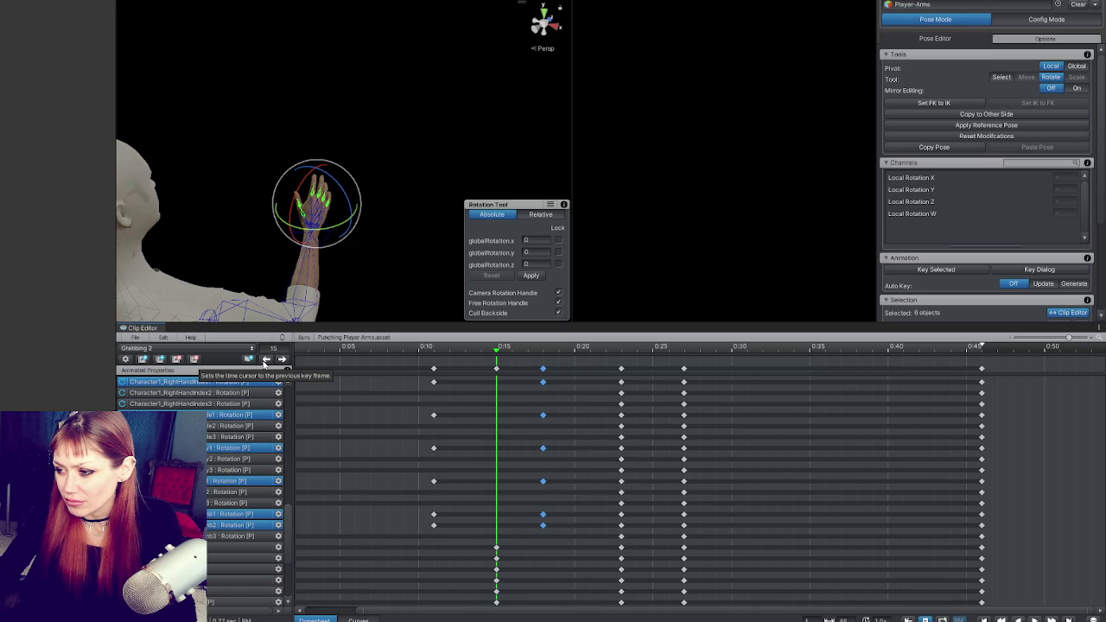
left_click(267, 360)
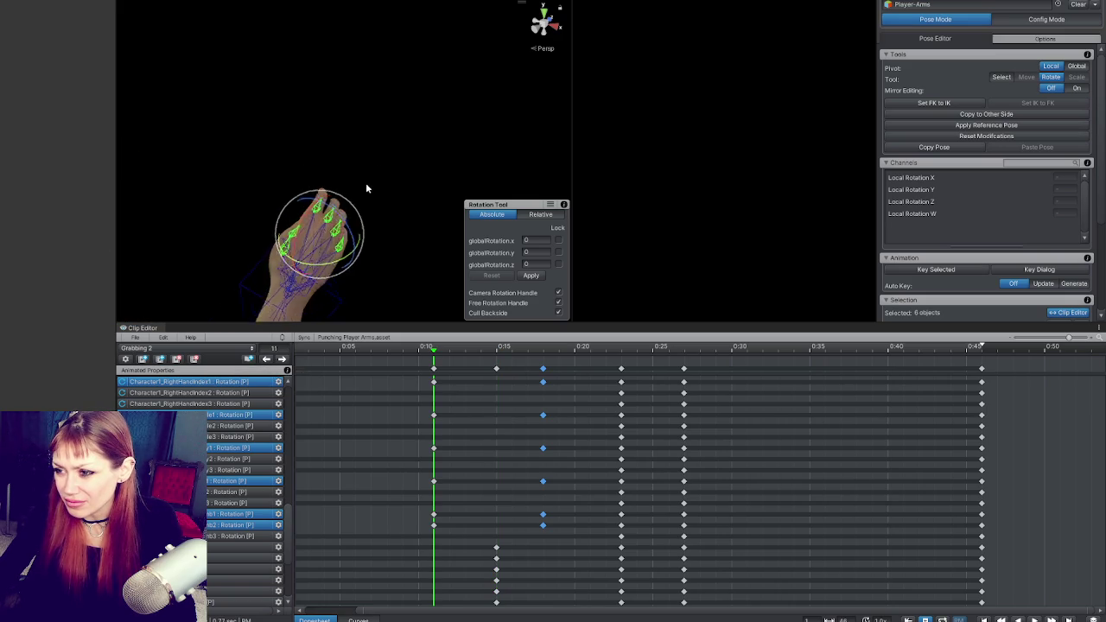
Curl the right ring finger's base bone further at frame 11.
left_click(316, 225)
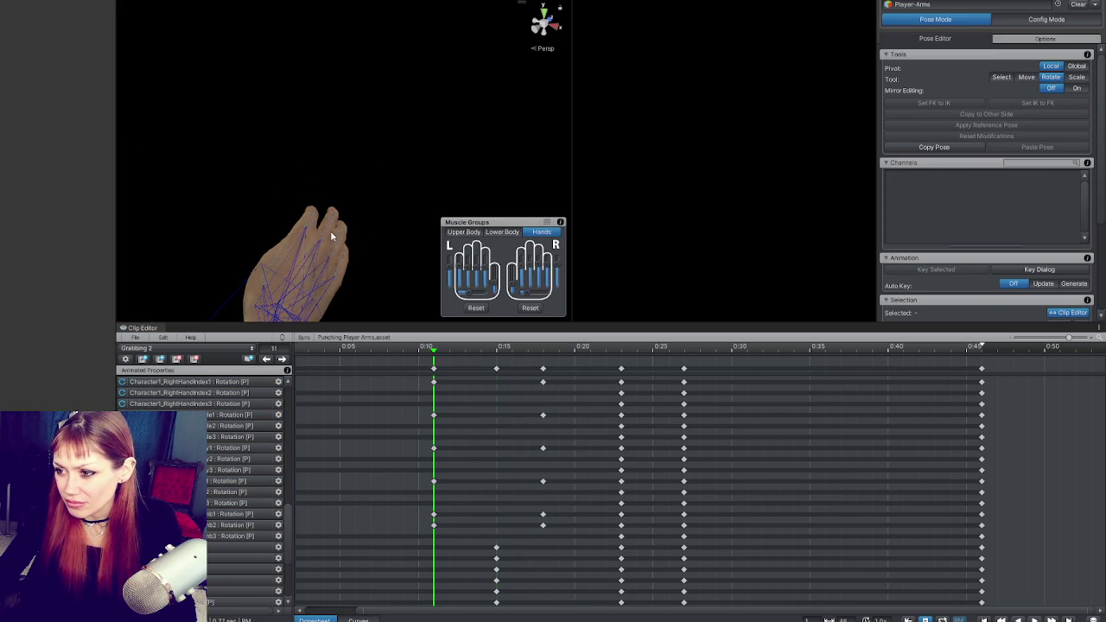
left_click(331, 232)
left_click(373, 230)
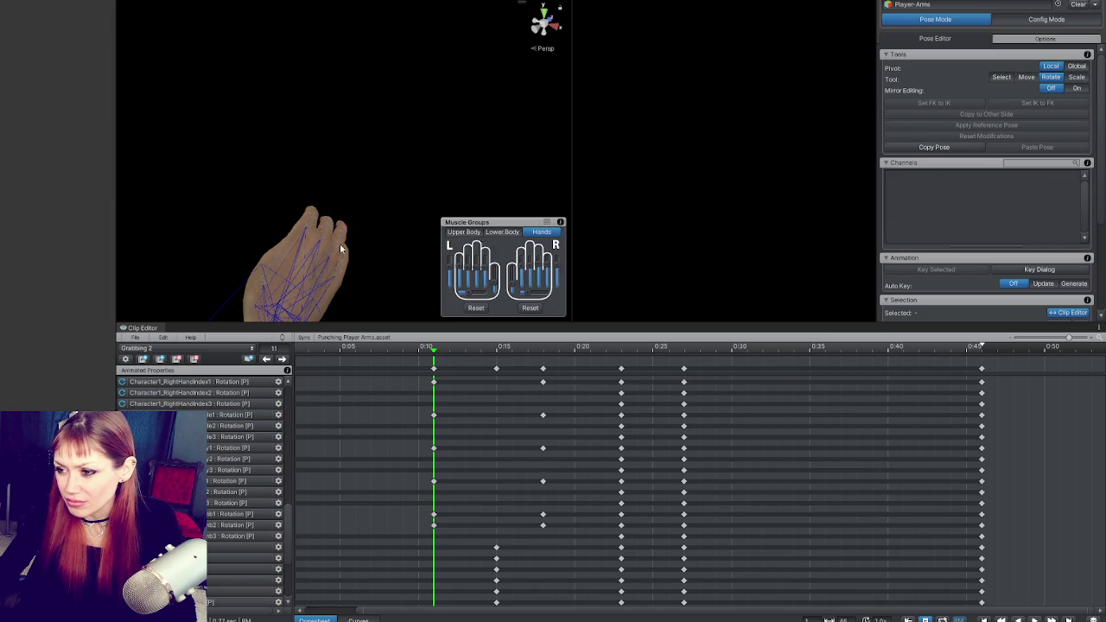
left_click(337, 259)
mouse_move(337, 259)
left_mouse_down()
mouse_move(340, 245)
mouse_move(294, 216)
mouse_move(280, 255)
mouse_move(293, 274)
left_mouse_up()
left_click(292, 247)
Select the right pinky, middle and index base bones in turn at frame 11.
left_click(278, 253)
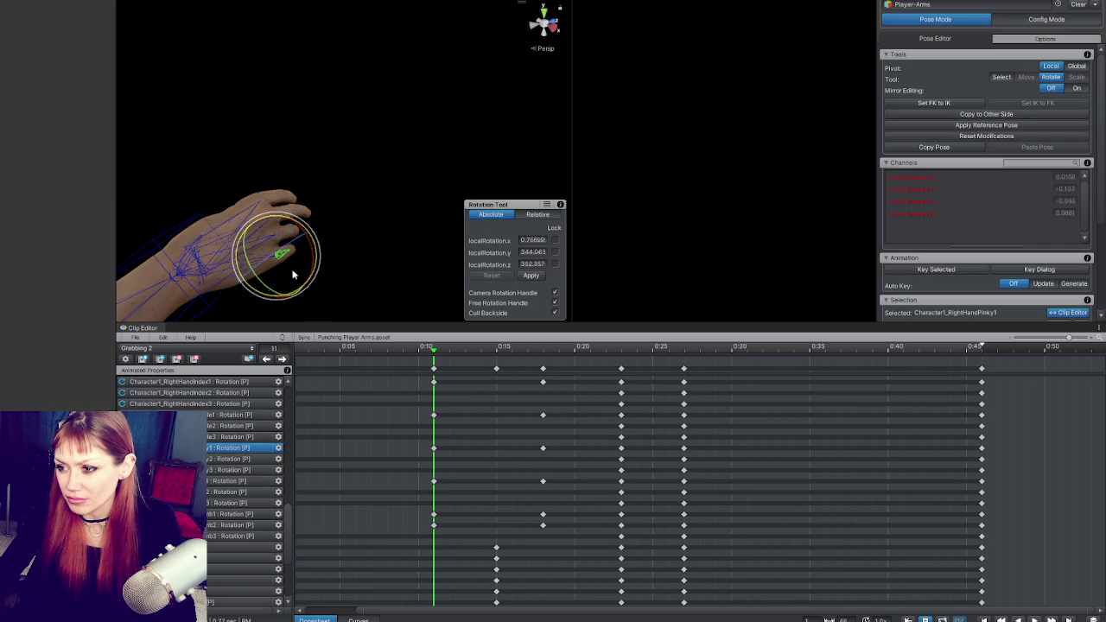
left_click(347, 238)
mouse_move(207, 258)
left_mouse_down()
mouse_move(353, 288)
mouse_move(277, 289)
mouse_move(185, 254)
left_mouse_up()
left_click(275, 216)
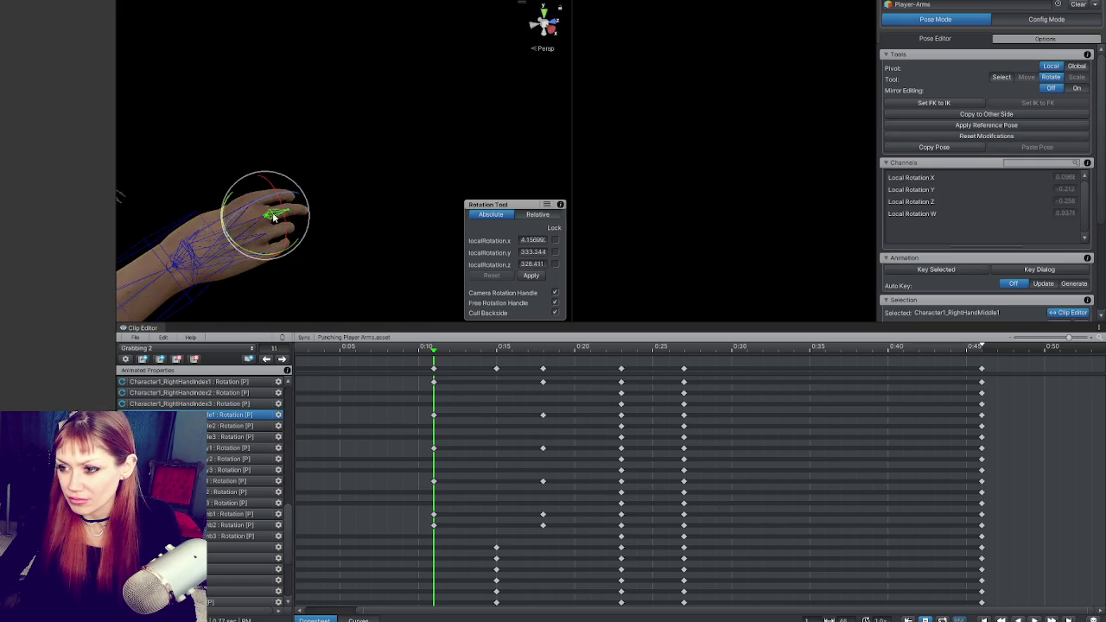
left_click(276, 198)
left_click(265, 200)
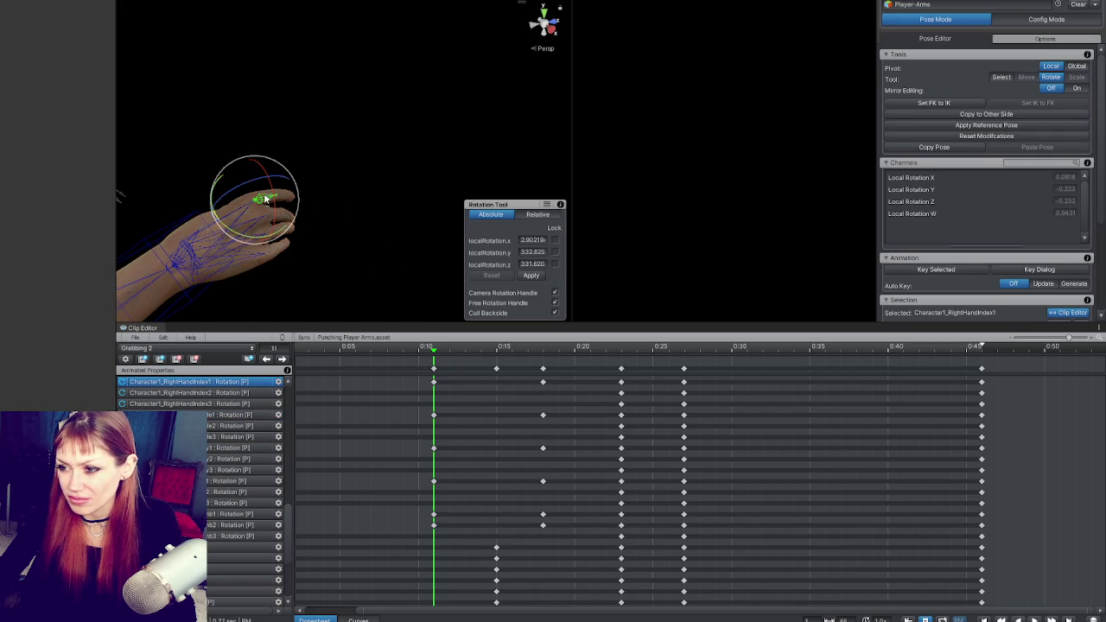
left_click(348, 227)
mouse_move(348, 227)
left_mouse_down()
mouse_move(387, 249)
mouse_move(207, 213)
mouse_move(314, 334)
left_mouse_up()
Check the middle finger, orbit to a front view, and play the clip to preview the grab.
scroll(388, 252, "down", 8)
scroll(361, 189, "up", 5)
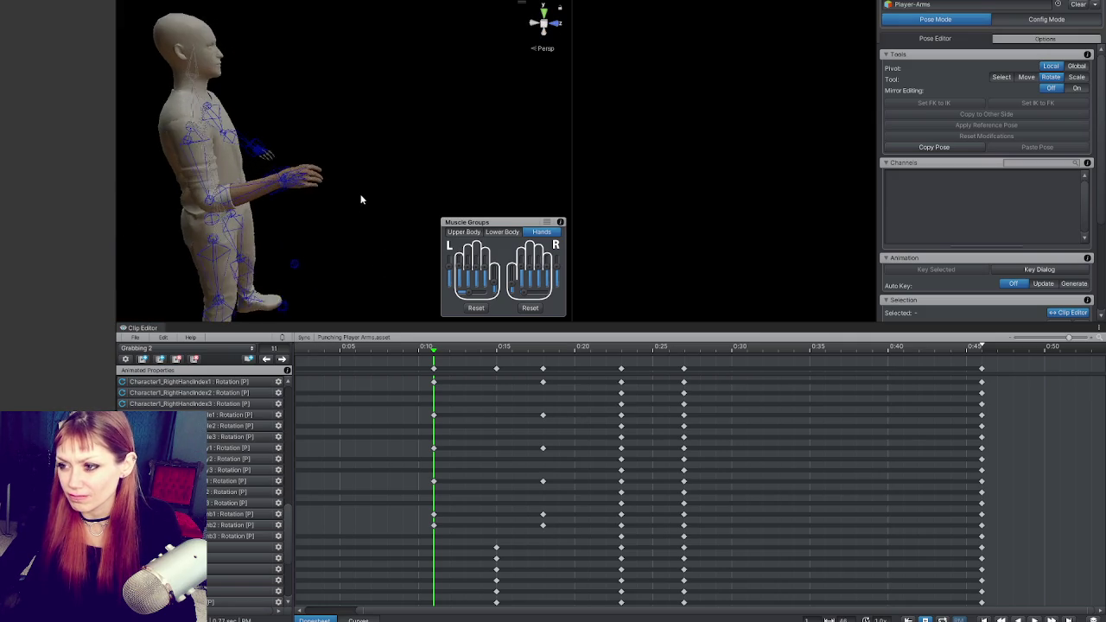
left_click(295, 207)
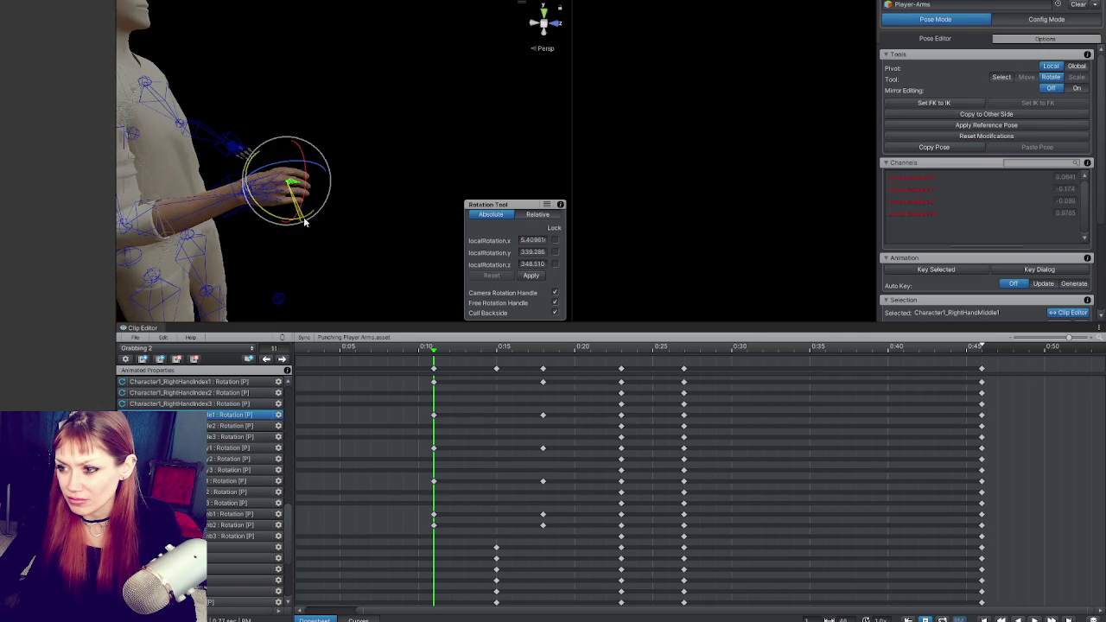
left_click(340, 231)
scroll(354, 238, "down", 5)
mouse_move(365, 242)
left_mouse_down()
mouse_move(84, 224)
mouse_move(348, 264)
left_mouse_up()
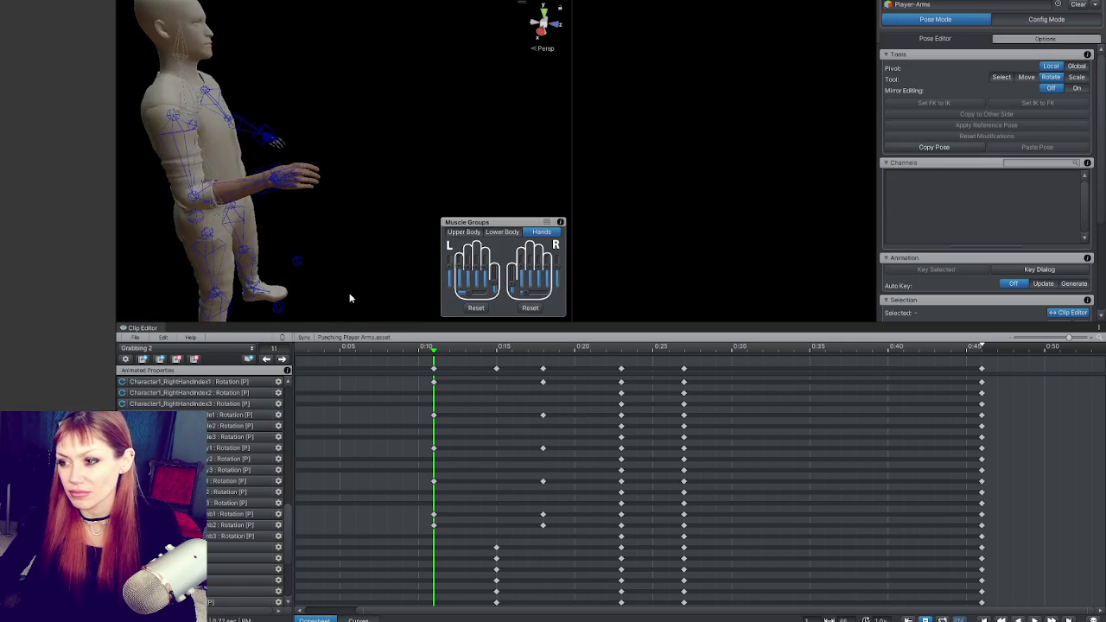
key("space")
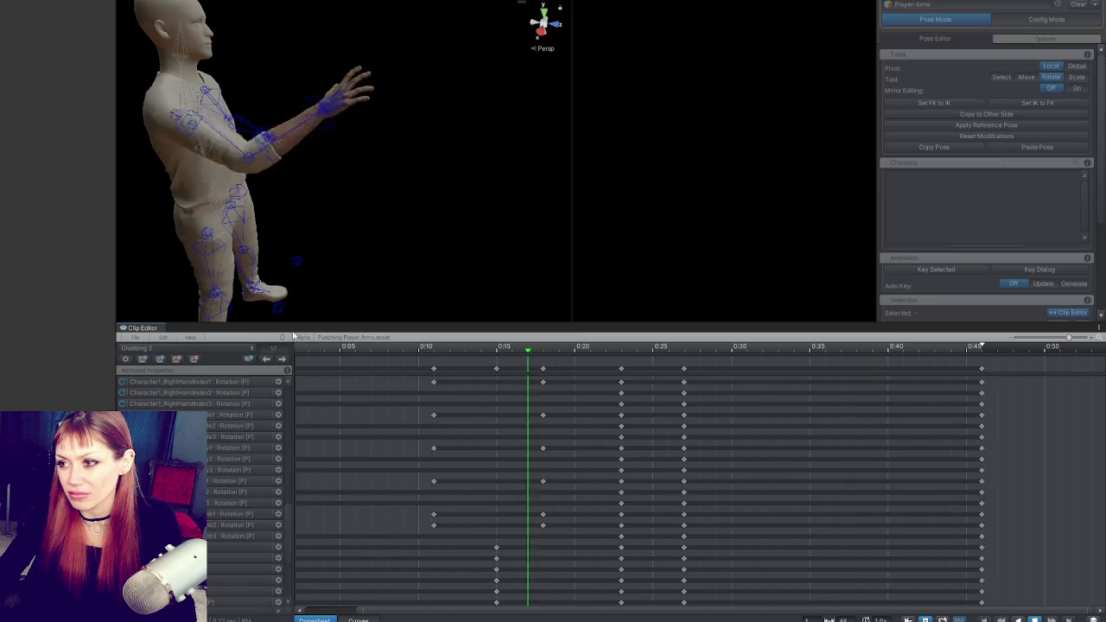
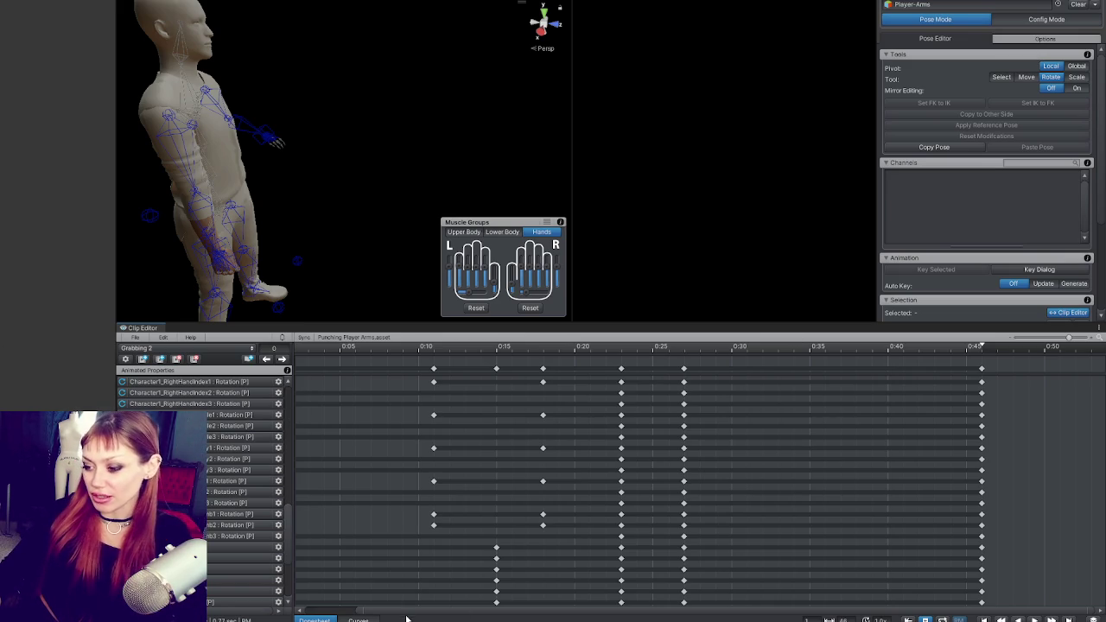
Orbit the view around the character and switch the pose tool to Move.
scroll(404, 619, "left", 2)
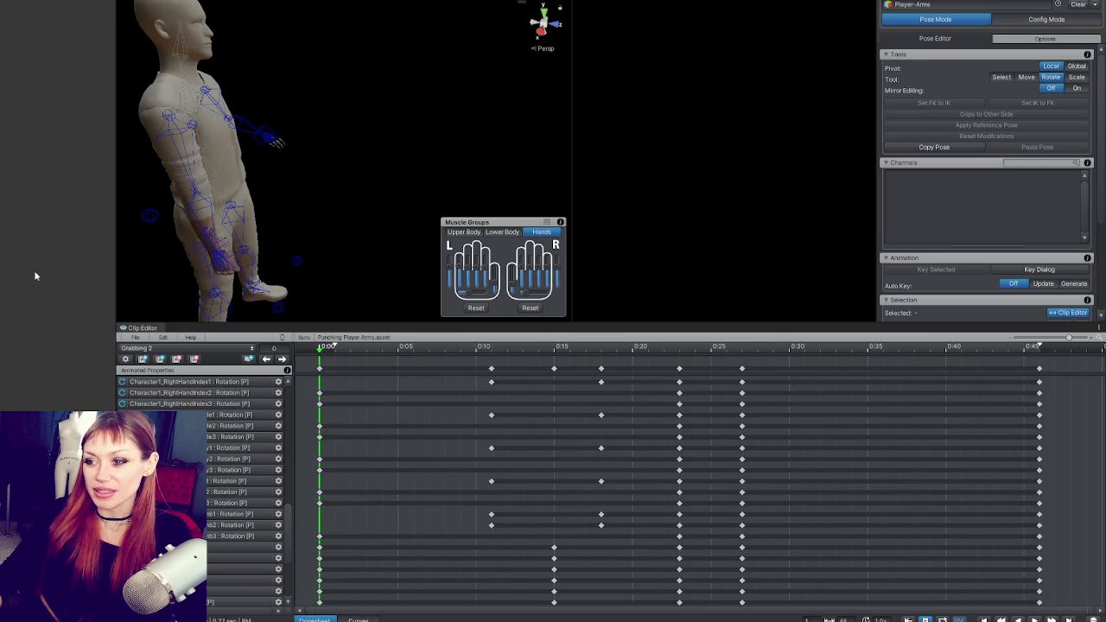
mouse_move(352, 115)
left_mouse_down()
mouse_move(67, 136)
mouse_move(66, 357)
left_mouse_up()
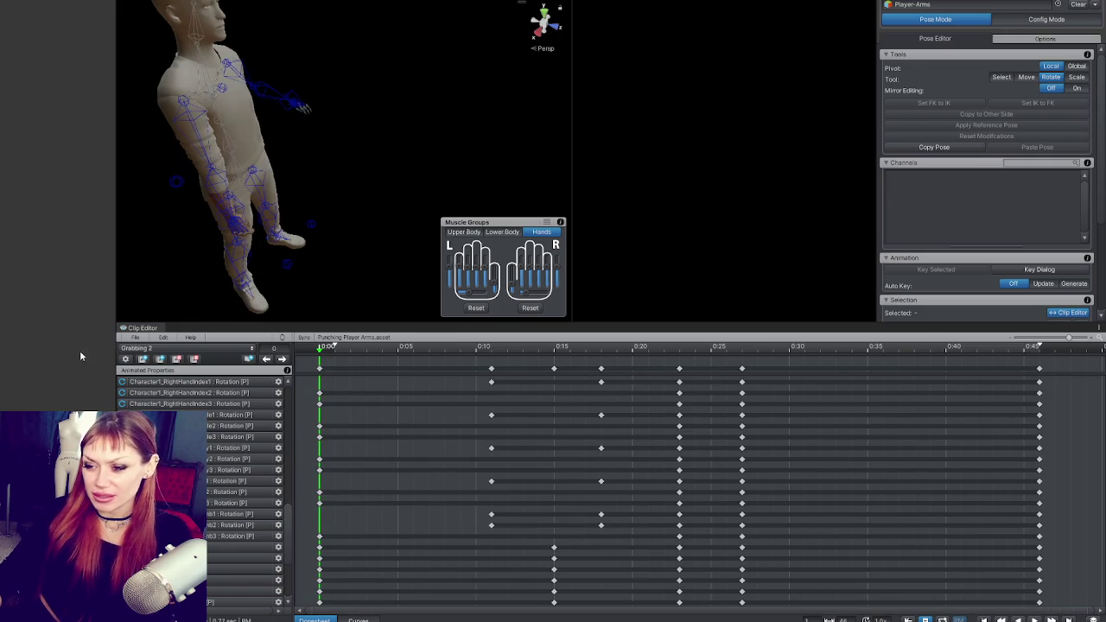
key("w")
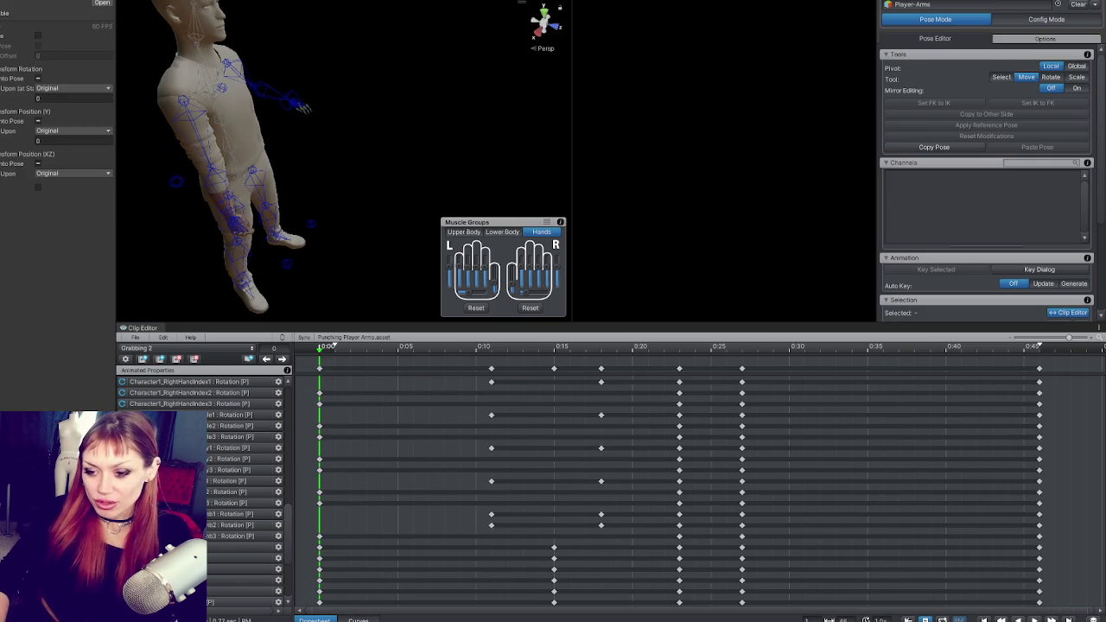
key("Return")
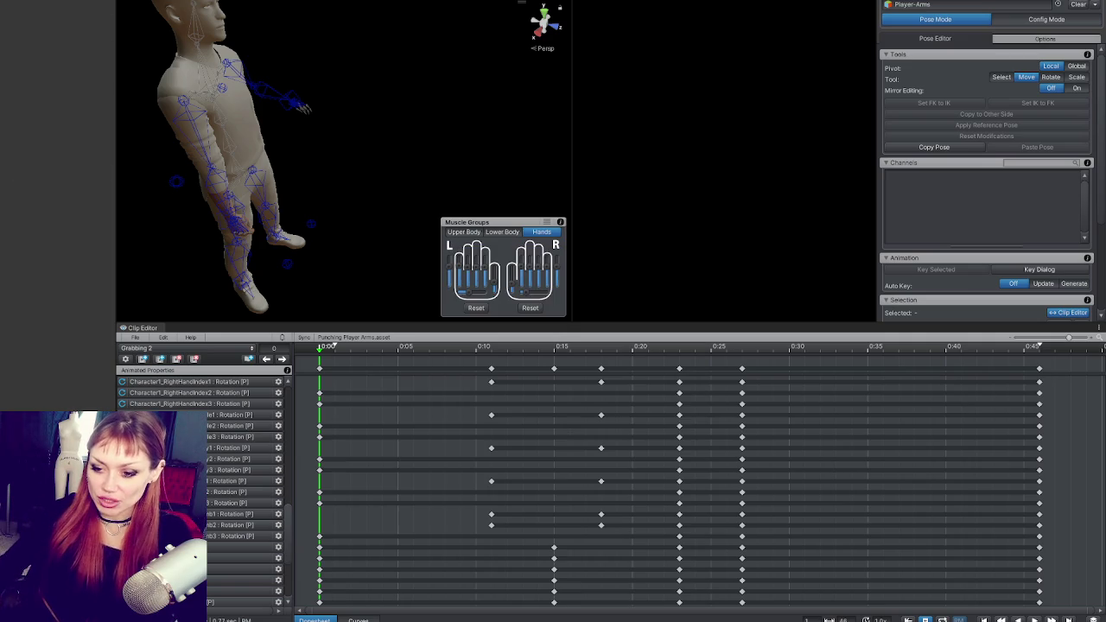
Export the current clip to Grabbing 2.anim and dismiss the export report.
left_click(135, 337)
mouse_move(251, 410)
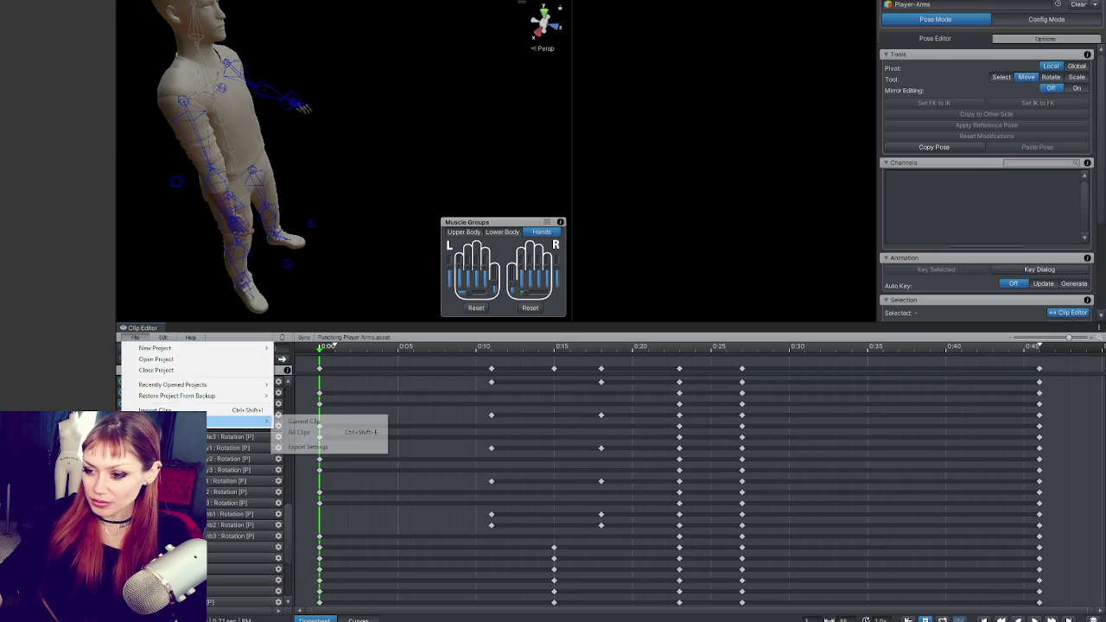
left_click(295, 420)
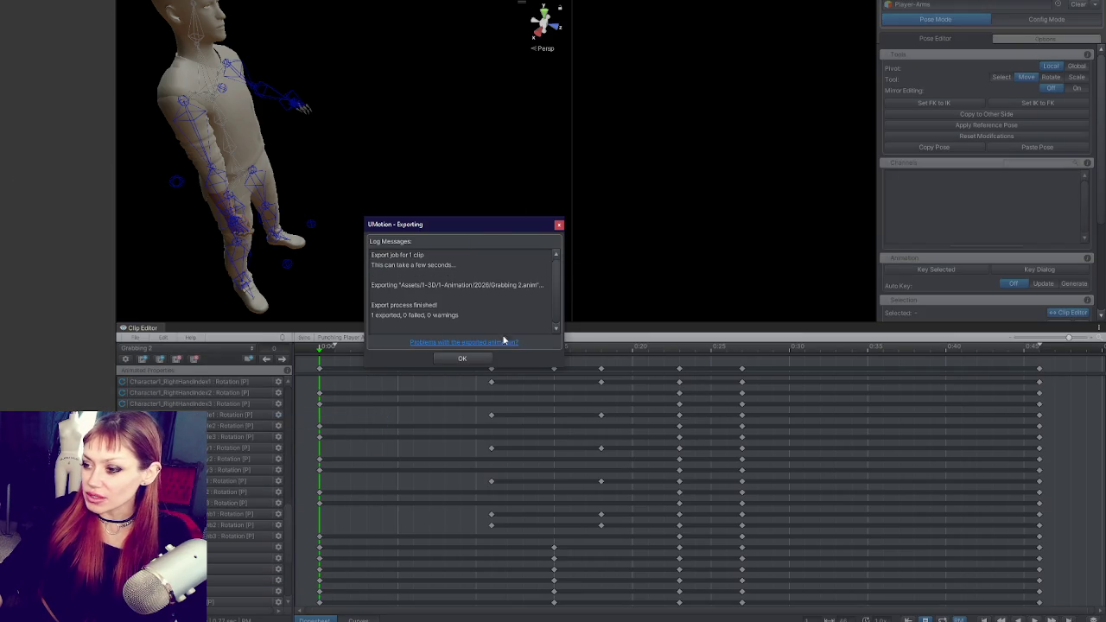
left_click(462, 358)
Set the Grabbing state's Motion to the Grabbing 2 clip.
left_click(756, 246)
left_click_drag(41, 13, 47, 29)
double_click(56, 26)
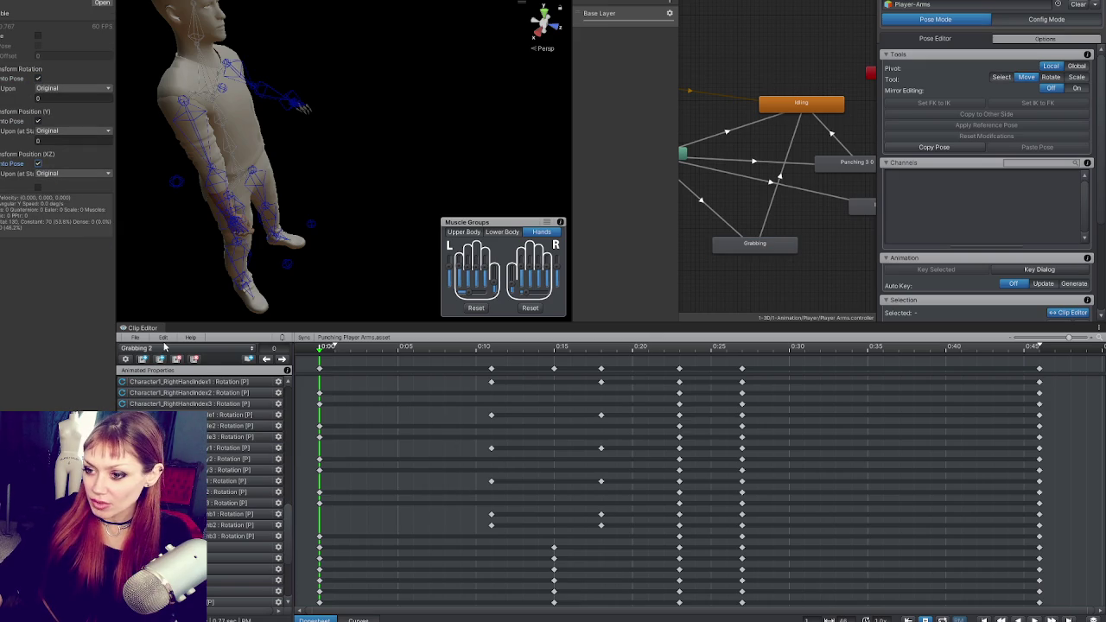
Duplicate the Punching 4 clip as a new clip named Punching 5.
left_click(169, 347)
left_click(151, 404)
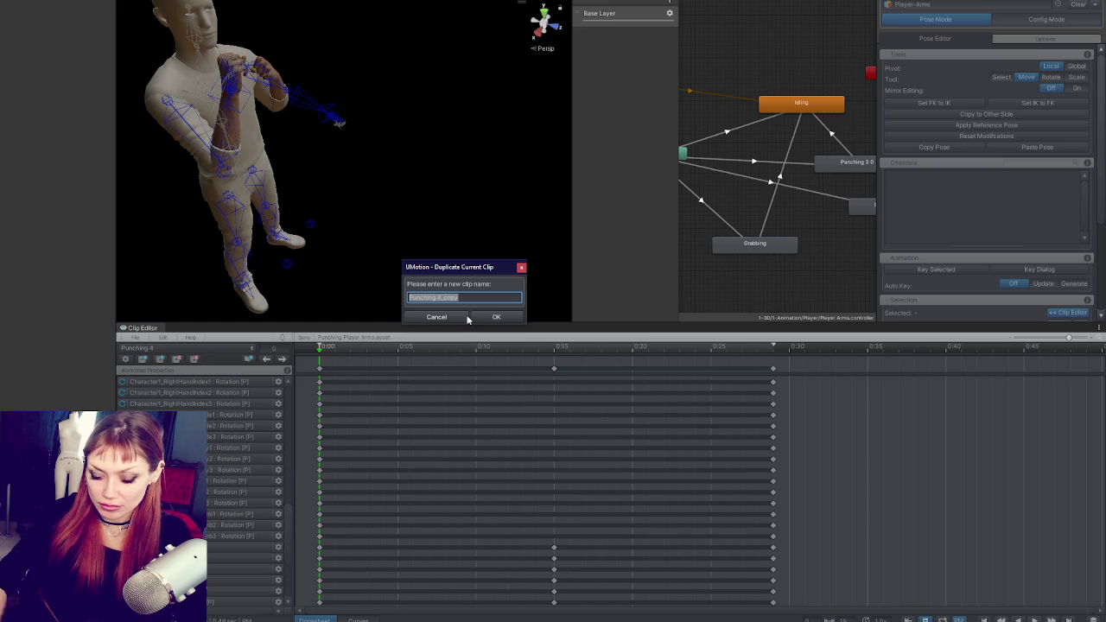
type("Pun")
type("5")
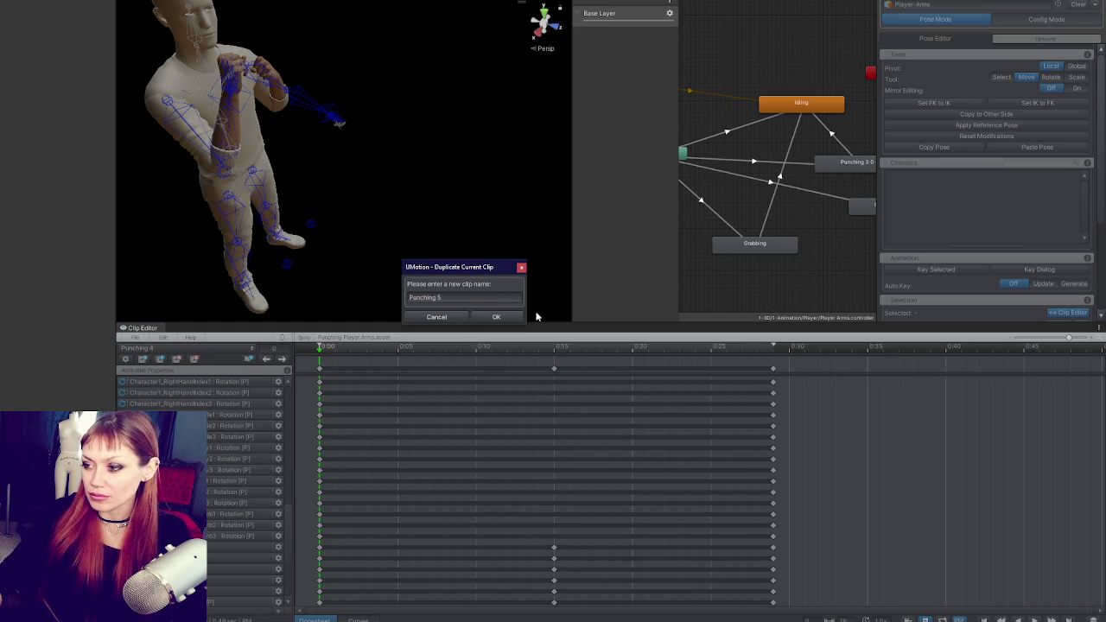
left_click(513, 317)
Zoom in behind the head and select the right-hand IK target for rotating.
mouse_move(302, 170)
left_mouse_down()
mouse_move(405, 234)
mouse_move(328, 216)
mouse_move(412, 218)
mouse_move(384, 259)
mouse_move(382, 290)
mouse_move(416, 310)
mouse_move(525, 318)
mouse_move(395, 174)
mouse_move(425, 134)
mouse_move(397, 135)
mouse_move(391, 188)
mouse_move(403, 178)
mouse_move(300, 222)
mouse_move(389, 218)
left_mouse_up()
left_click(328, 220)
key("e")
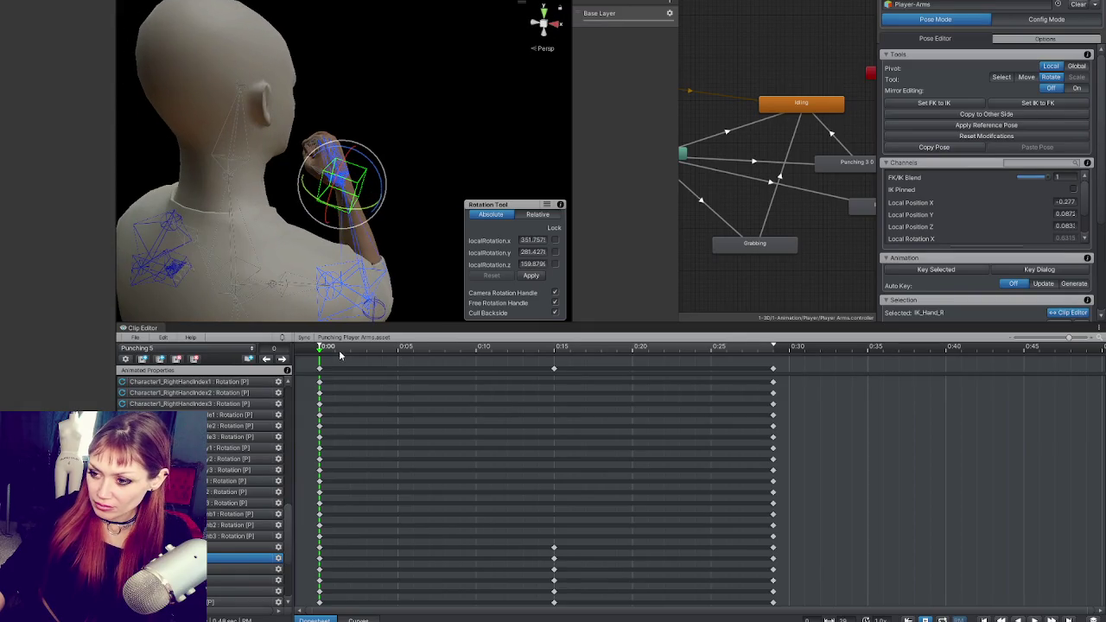
Step through Punching 5's keyframes, select all bones and preview the punch from several angles.
left_click(282, 359)
left_click(281, 358)
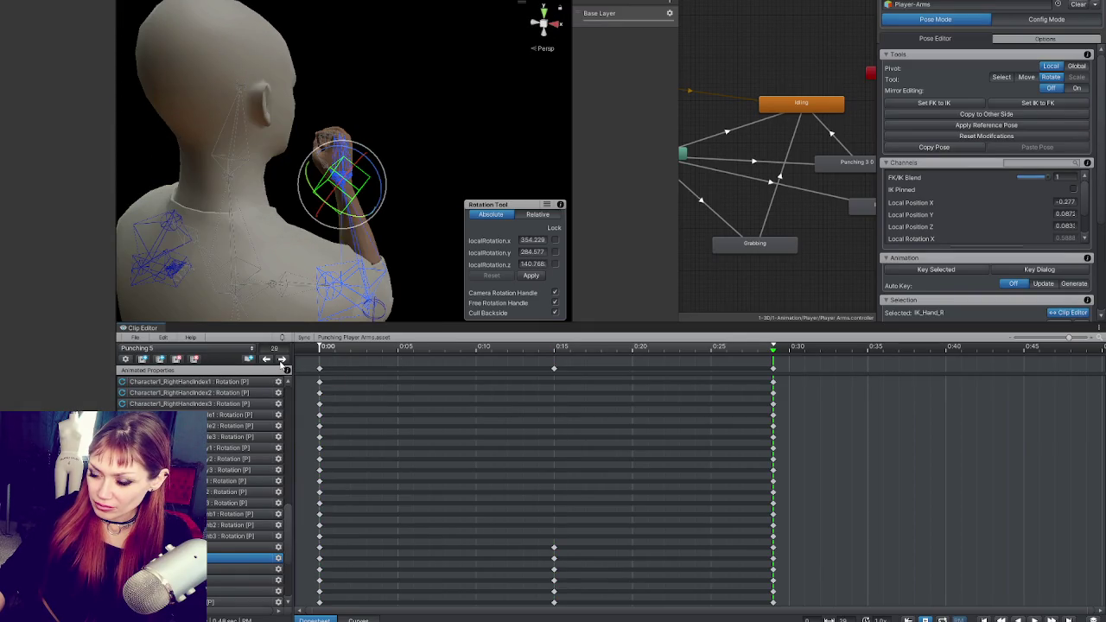
left_click(267, 359)
key("ctrl+a")
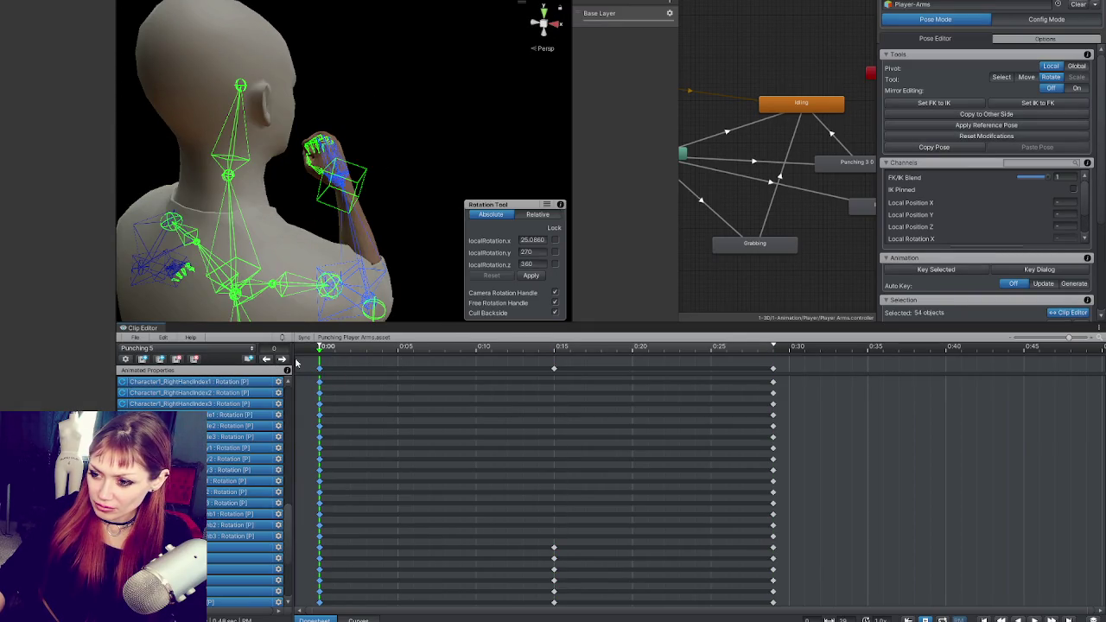
left_click(282, 359)
key("w")
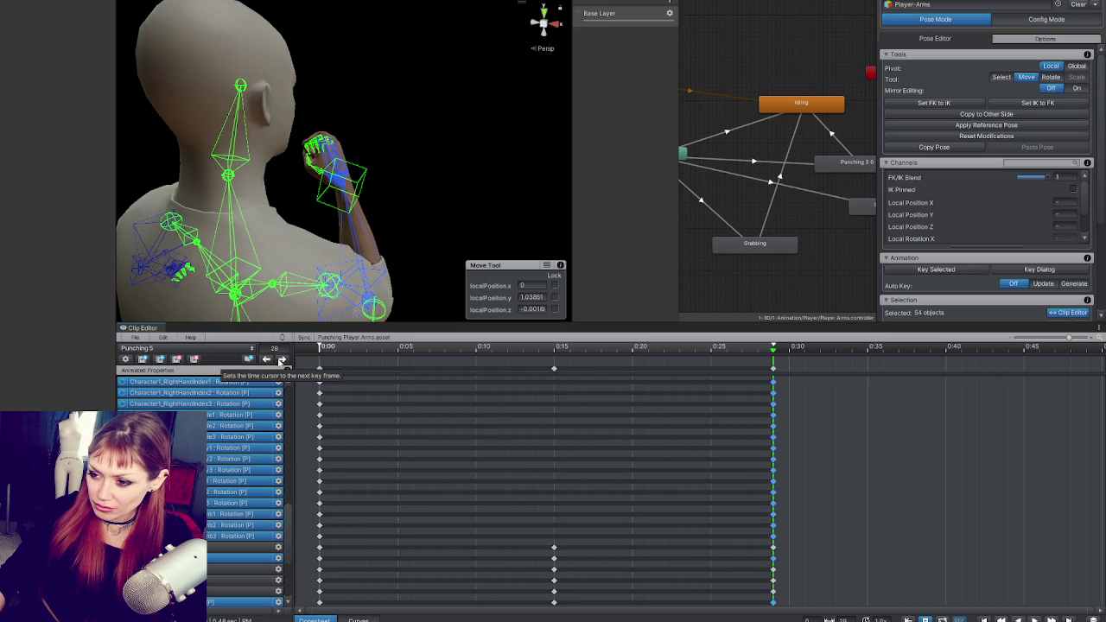
left_click(267, 359)
left_click(267, 358)
key("space")
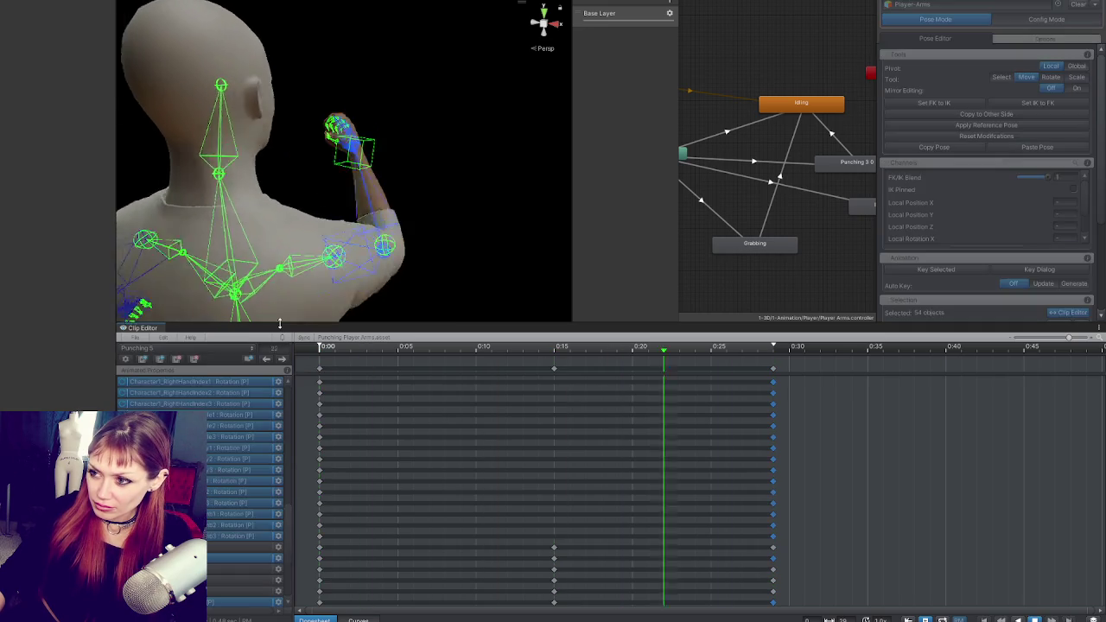
key("space")
left_click_drag(423, 242, 389, 186)
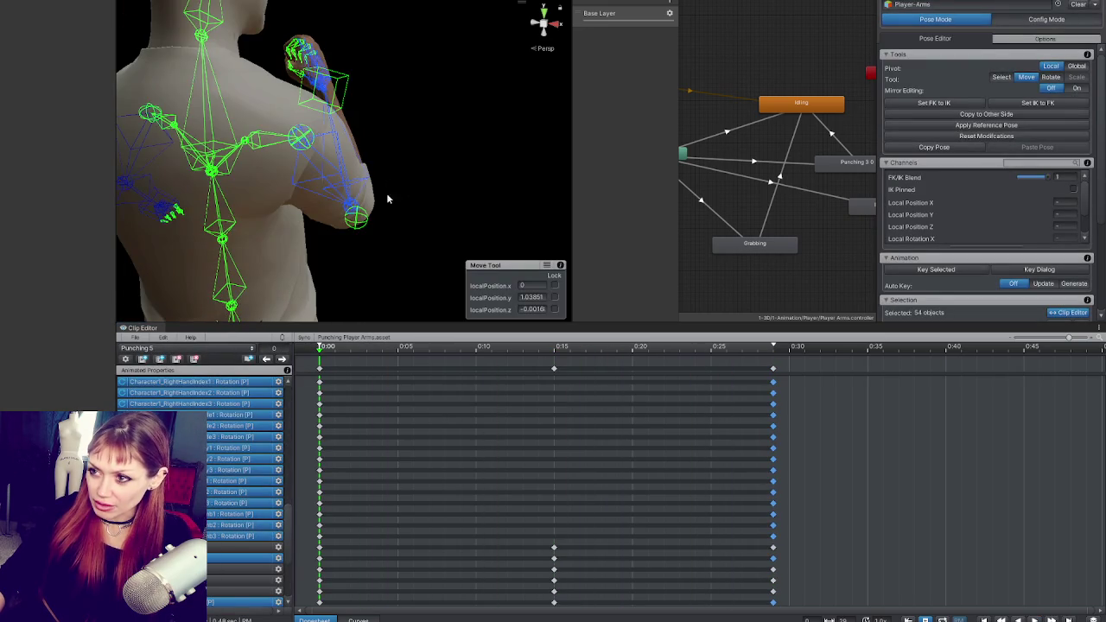
left_click_drag(351, 250, 249, 192)
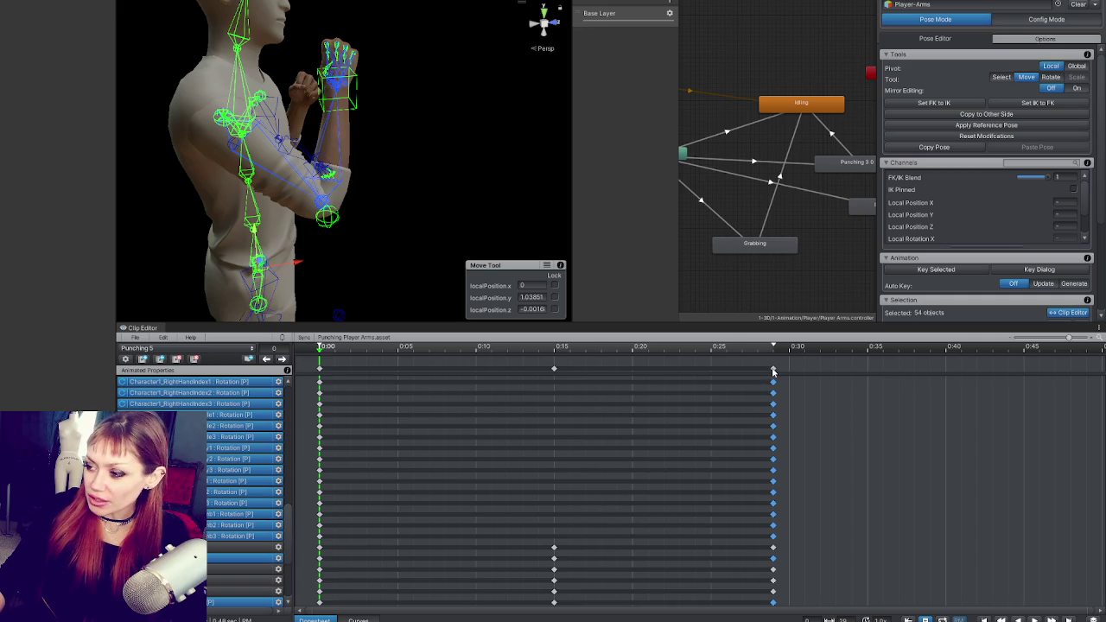
Drag the final key column to 0:30, nudge the middle column later, and select the 0:00 column.
left_click_drag(773, 372, 804, 372)
left_click_drag(554, 369, 585, 370)
mouse_move(319, 374)
left_mouse_down()
mouse_move(347, 374)
mouse_move(309, 371)
left_mouse_up()
left_click(385, 350)
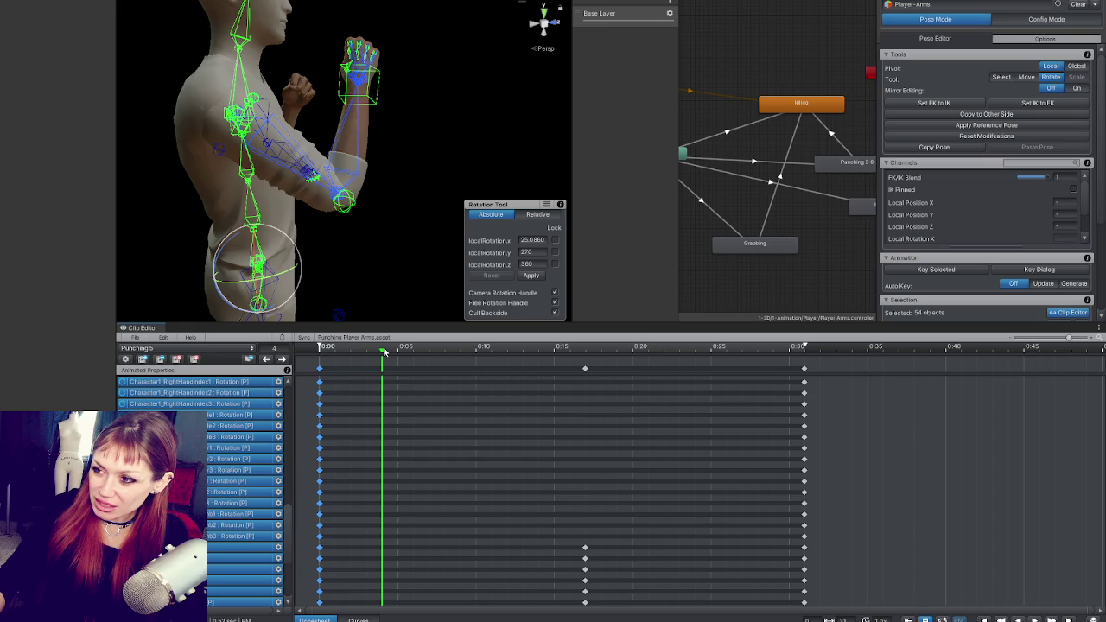
Move the starting keys to frame 4 and re-key the full pose at 0:00.
left_click_drag(320, 369, 382, 370)
left_click(320, 347)
key("ctrl+v")
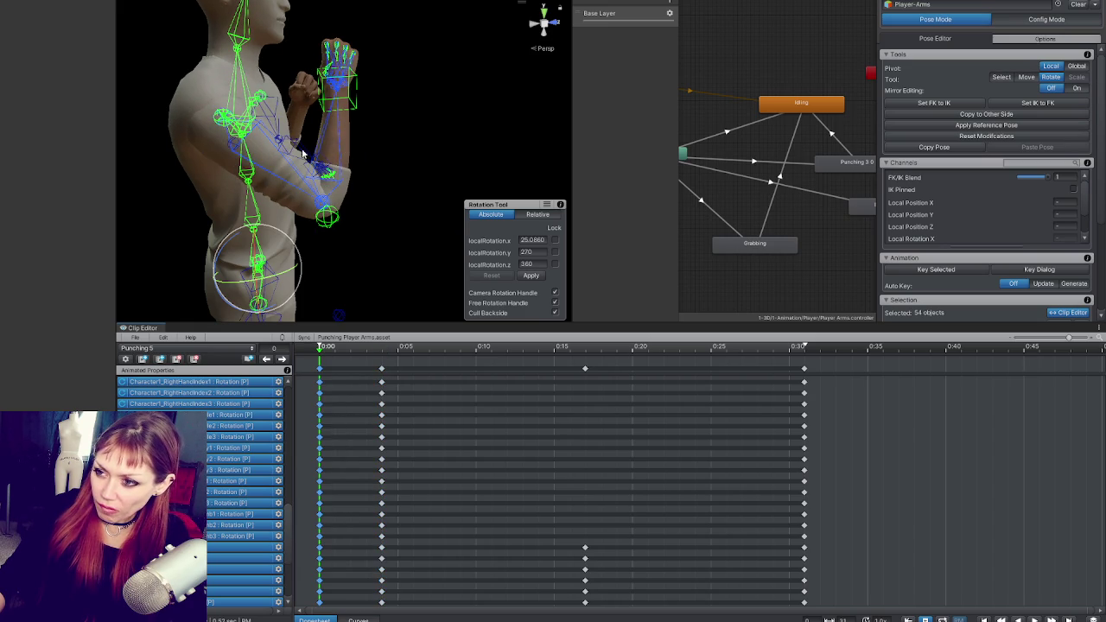
Pull the right-hand IK target back and rotate it into a wind-up pose.
left_click(285, 169)
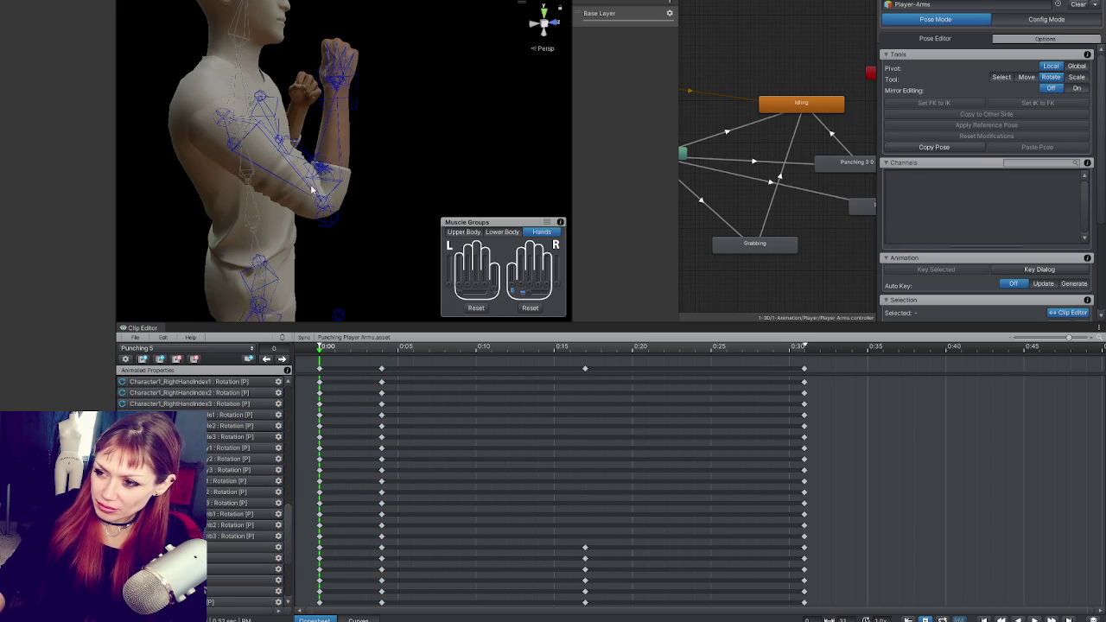
left_click(335, 87)
key("w")
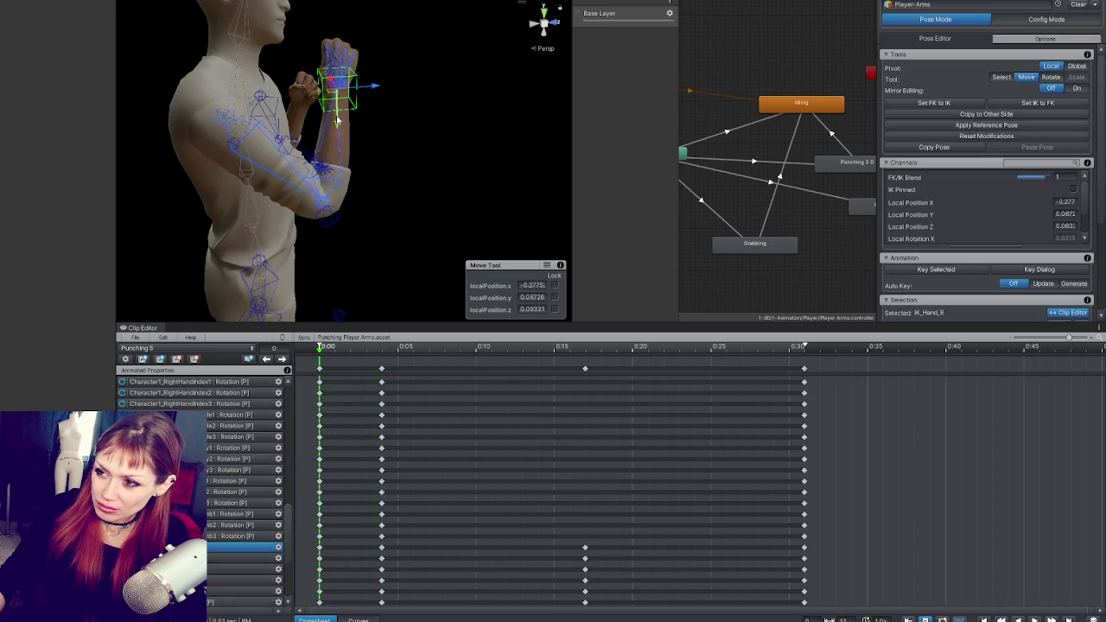
mouse_move(330, 167)
left_mouse_down()
mouse_move(325, 114)
mouse_move(385, 108)
mouse_move(346, 199)
mouse_move(344, 160)
mouse_move(342, 181)
mouse_move(362, 169)
mouse_move(309, 145)
mouse_move(371, 180)
mouse_move(172, 140)
left_mouse_up()
key("e")
key("w")
key("e")
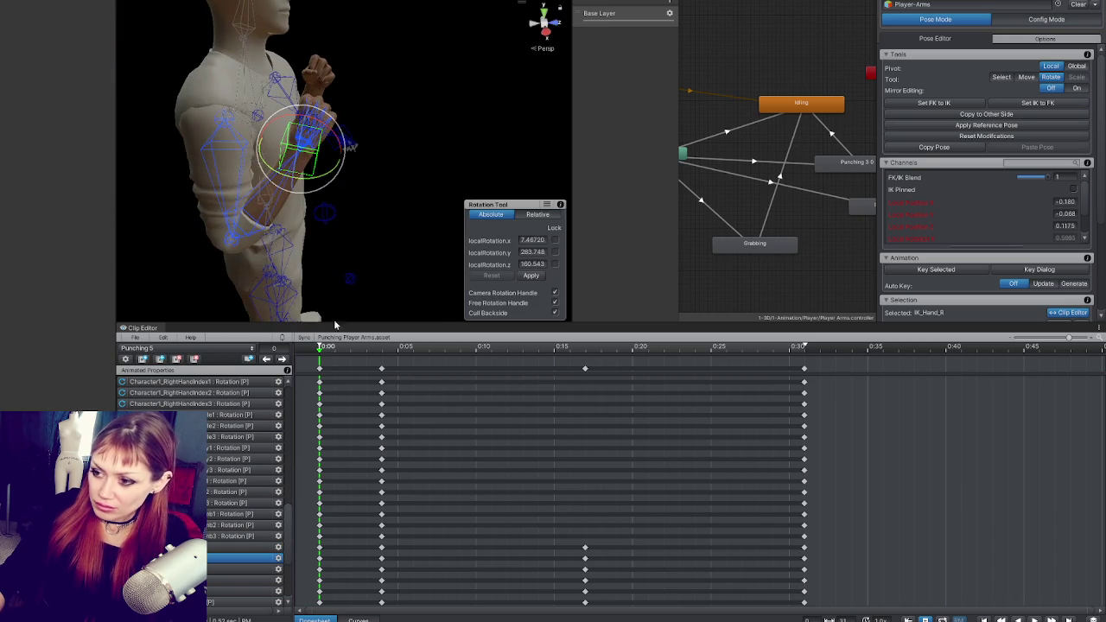
Delete the wind-up key column near 0:04 and play the clip to check the motion.
left_click(381, 368)
key("Delete")
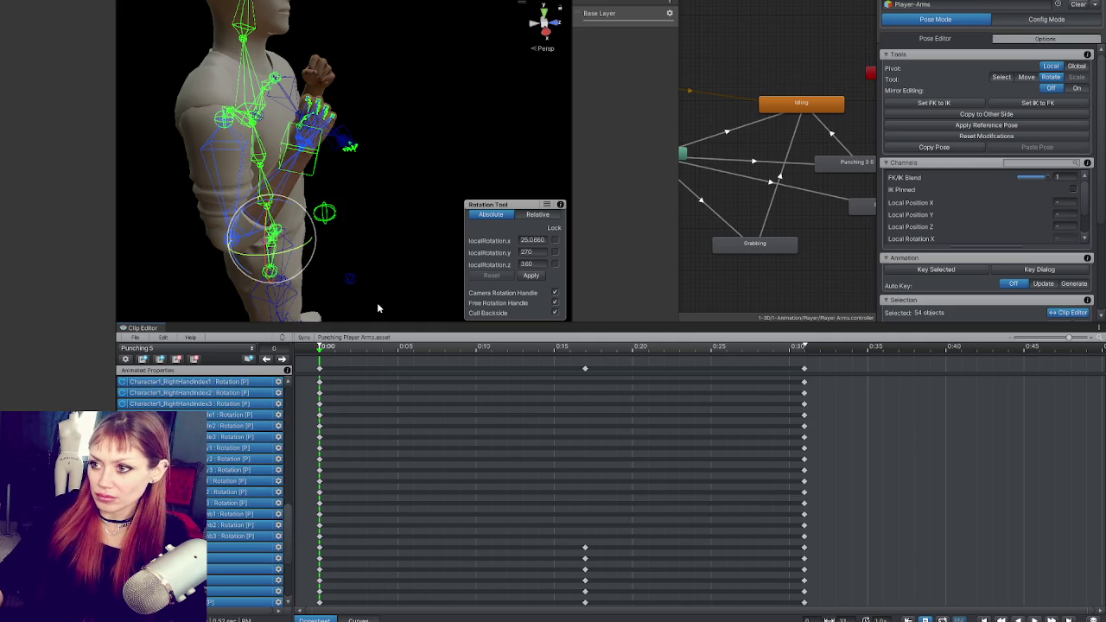
key("space")
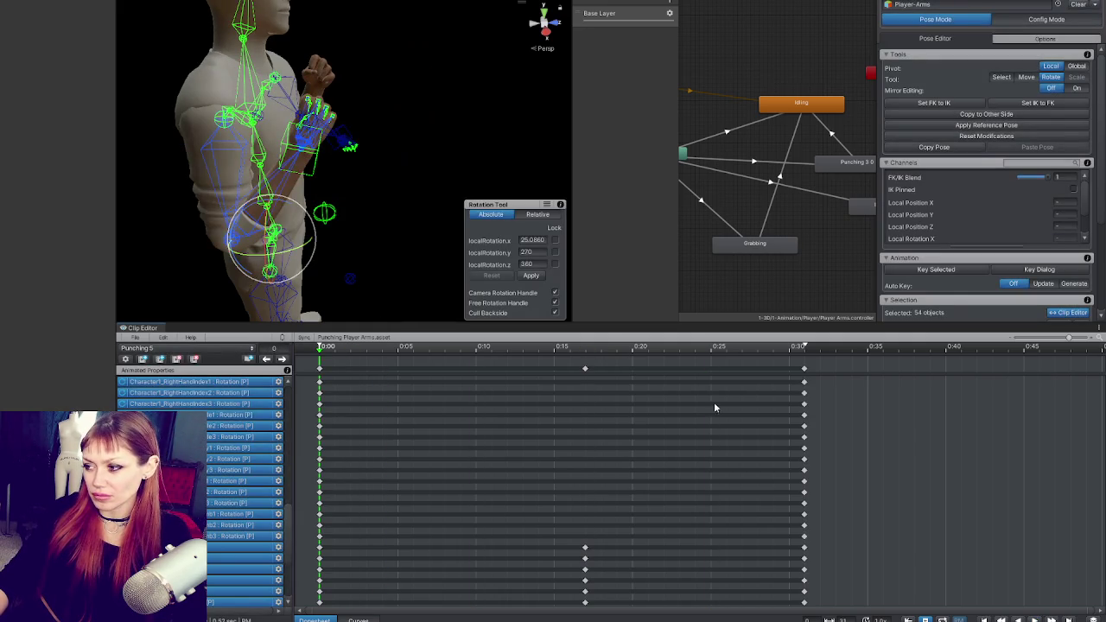
left_click(319, 369)
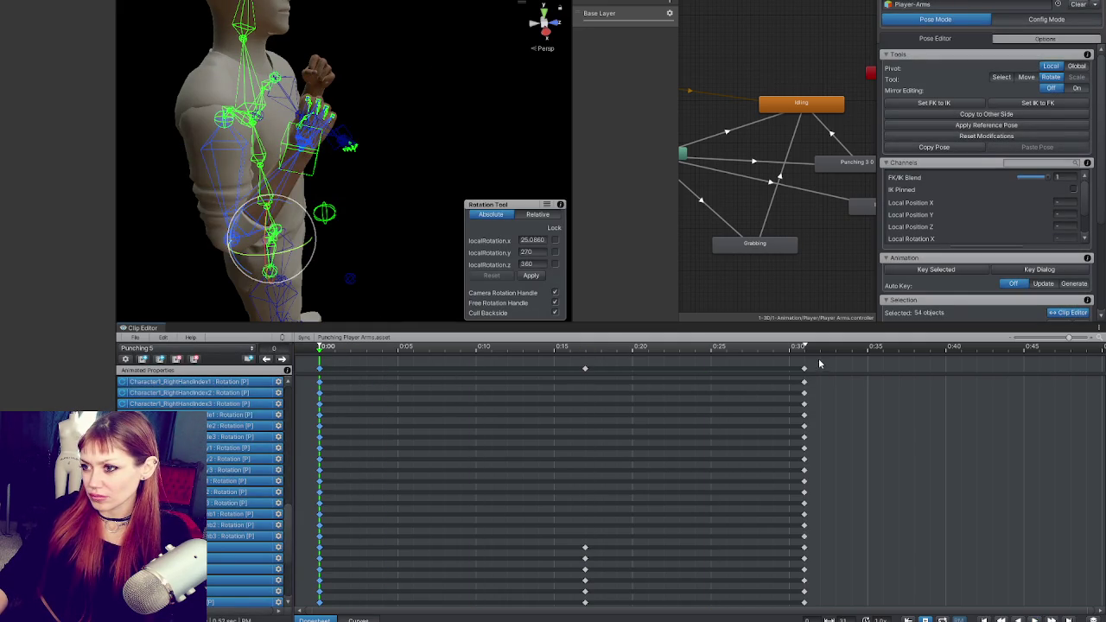
left_click(822, 360)
Drag the final keys back onto 0:30 and the middle keys slightly earlier, then play back.
left_click_drag(805, 375, 783, 378)
left_click_drag(585, 369, 569, 370)
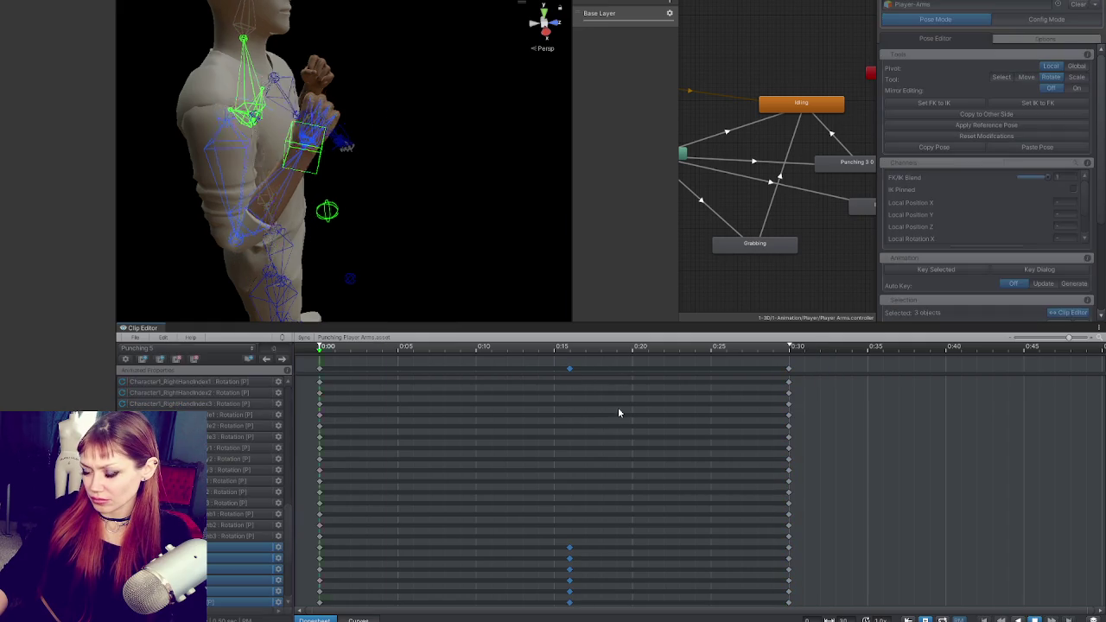
key("space")
key("space")
key("f")
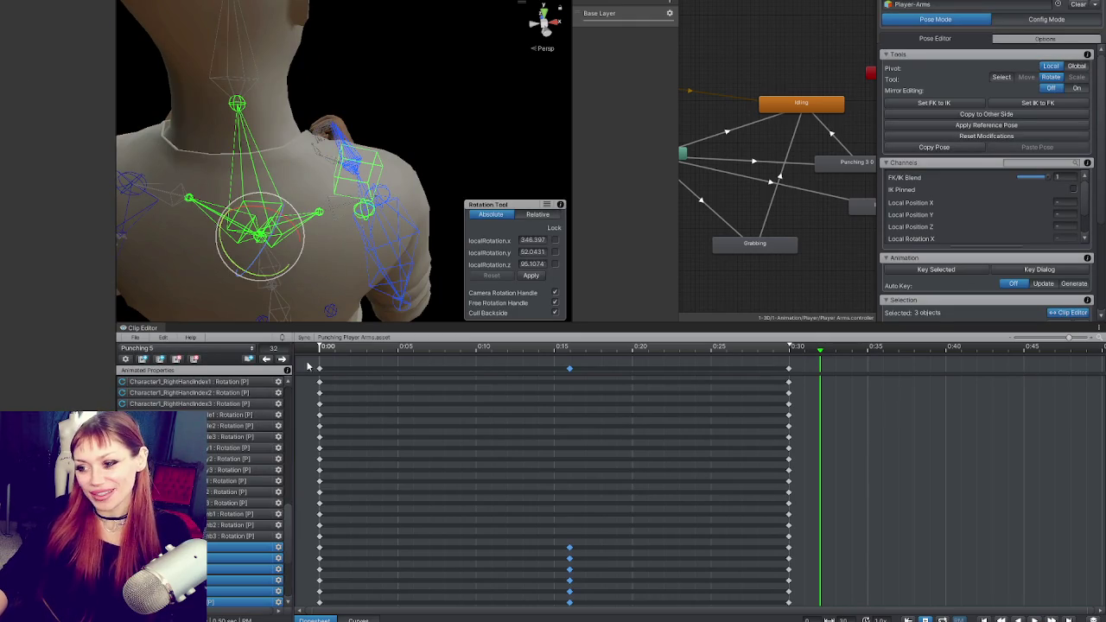
key("Escape")
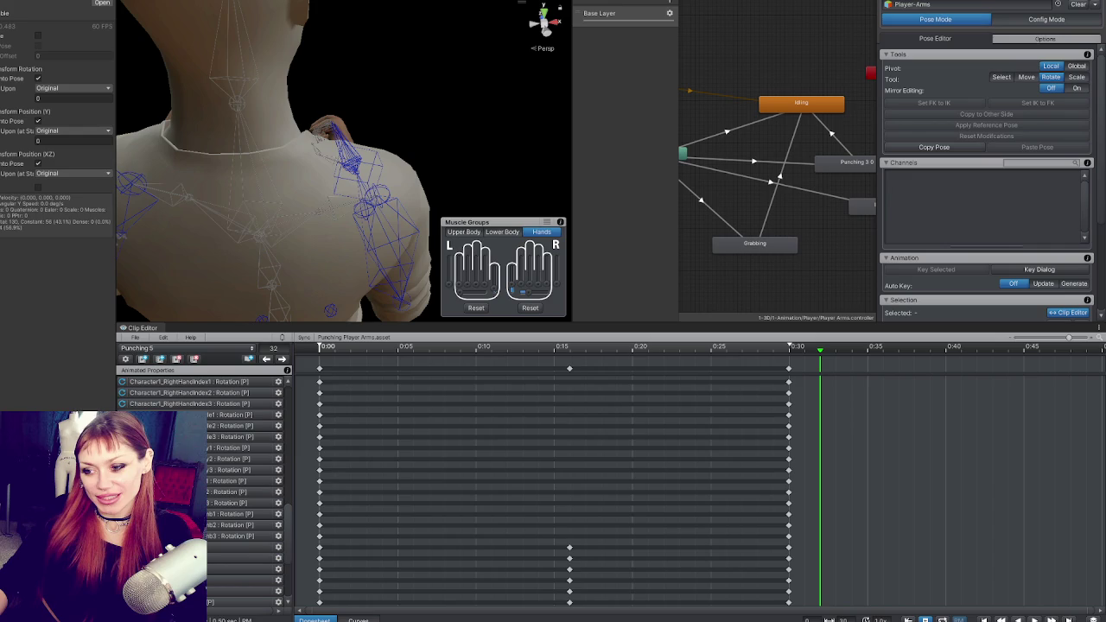
Export Punching 5 as an animation file, then open the Punching 3.0 state's clip settings.
left_click(135, 339)
mouse_move(259, 411)
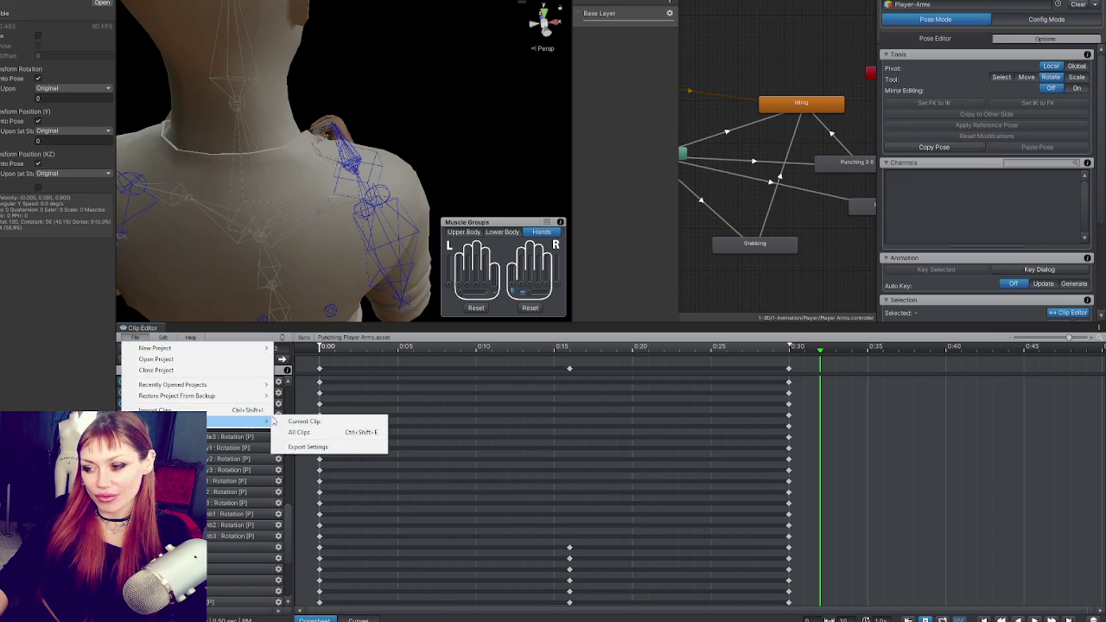
left_click(303, 421)
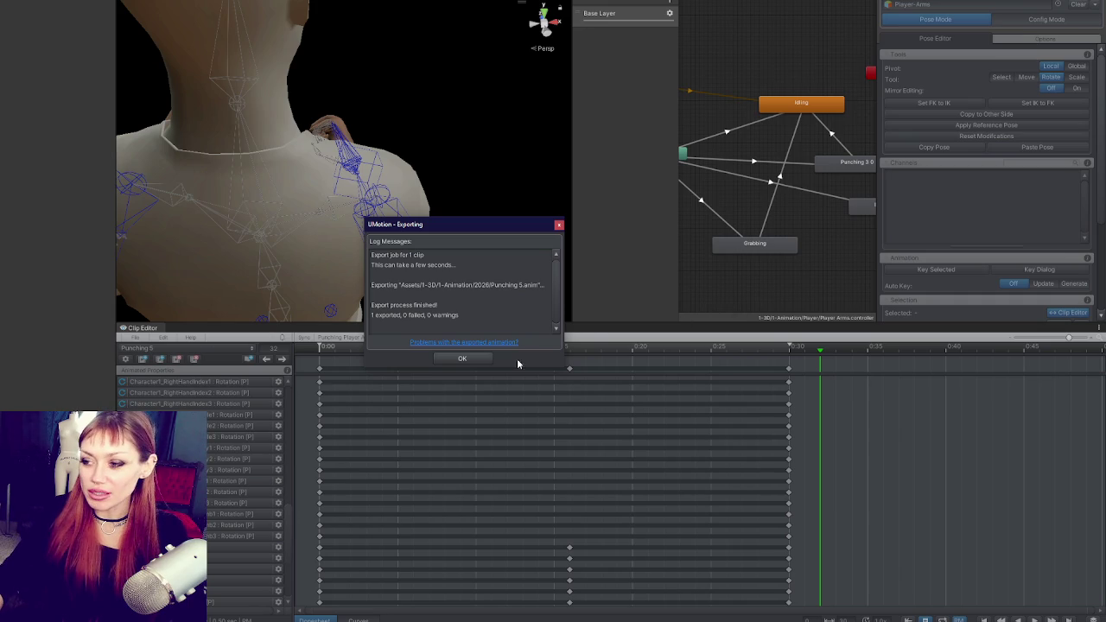
left_click(482, 359)
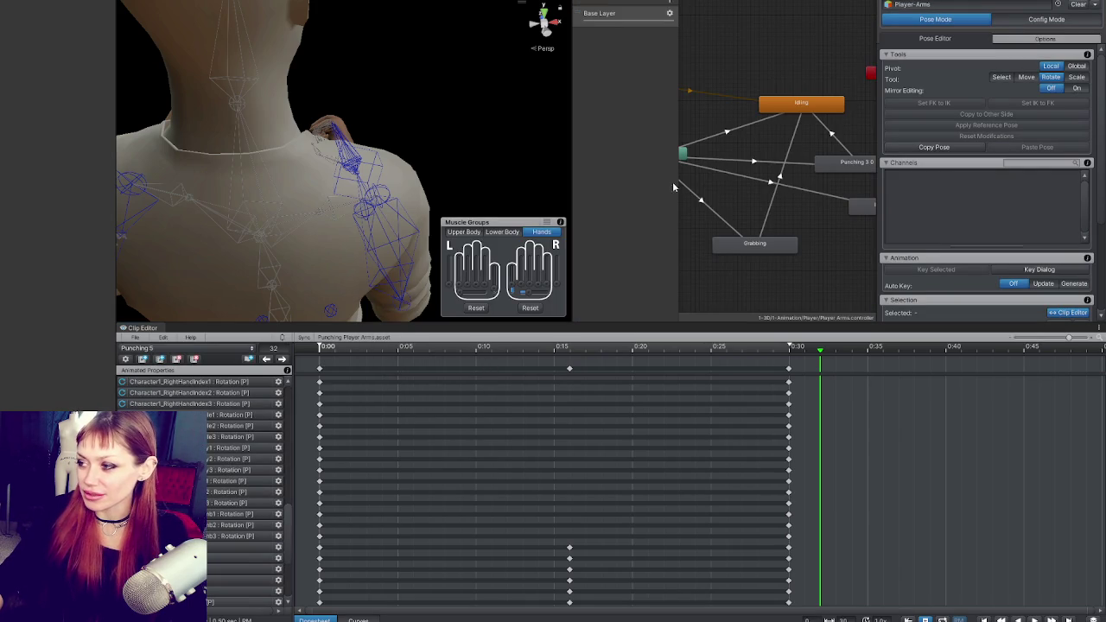
left_click(787, 191)
left_click(772, 148)
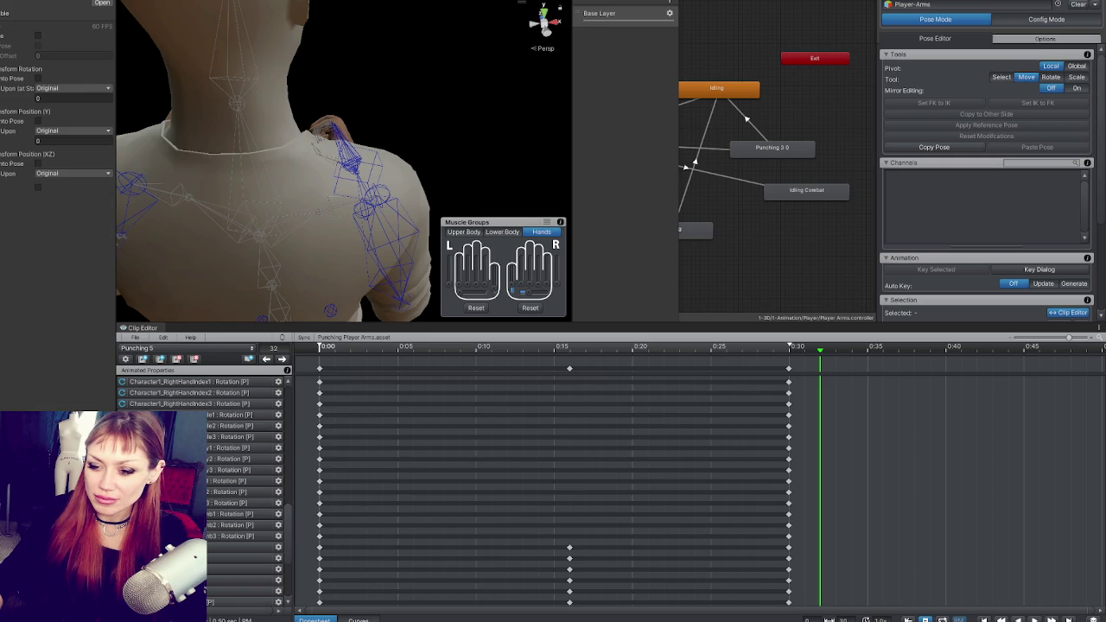
Delete Punching 5.anim, Punching Arms.anim and Punching FK.anim, confirming the prompt.
key("Delete")
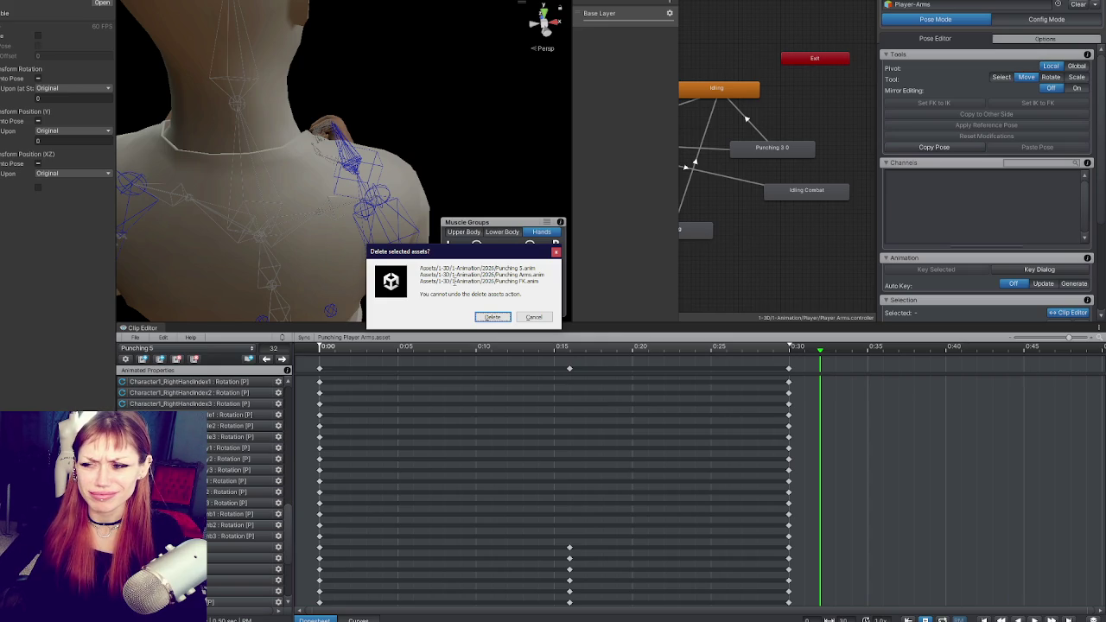
left_click(493, 317)
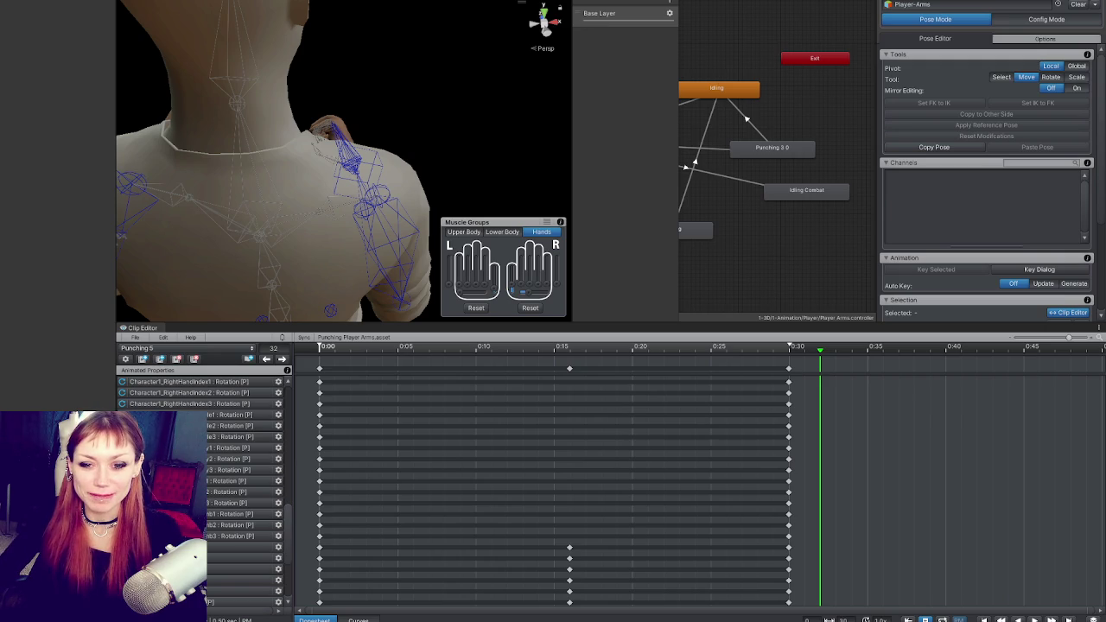
Resize the scene and Clip Editor split, start the game in DEV MODE, and open the pause menu.
mouse_move(337, 324)
left_mouse_down()
mouse_move(346, 549)
mouse_move(359, 373)
mouse_move(363, 429)
left_mouse_up()
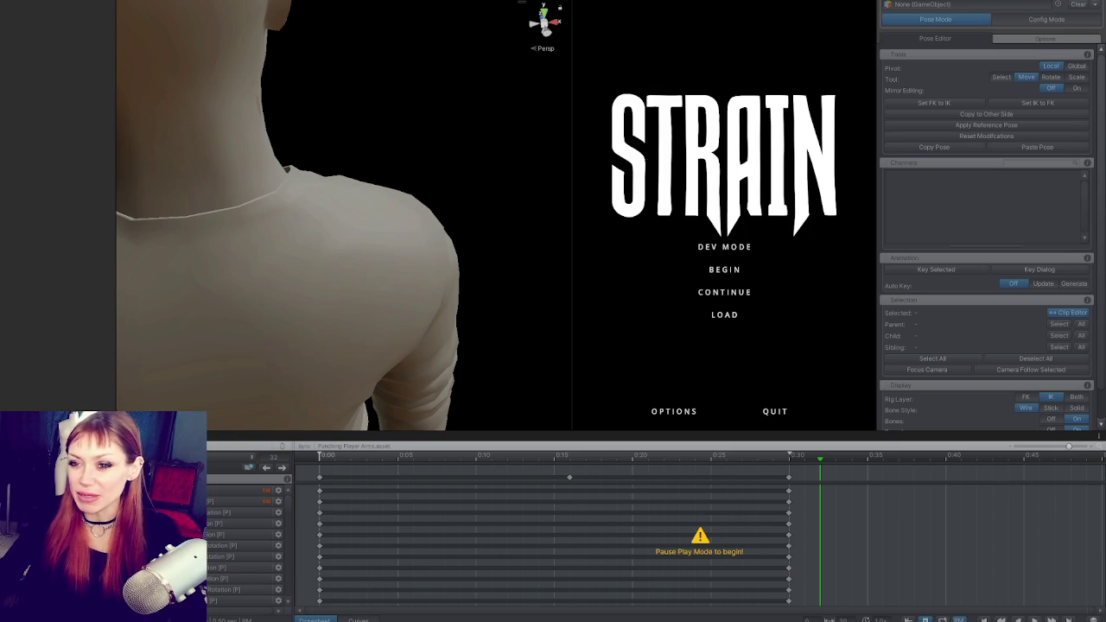
left_click(722, 248)
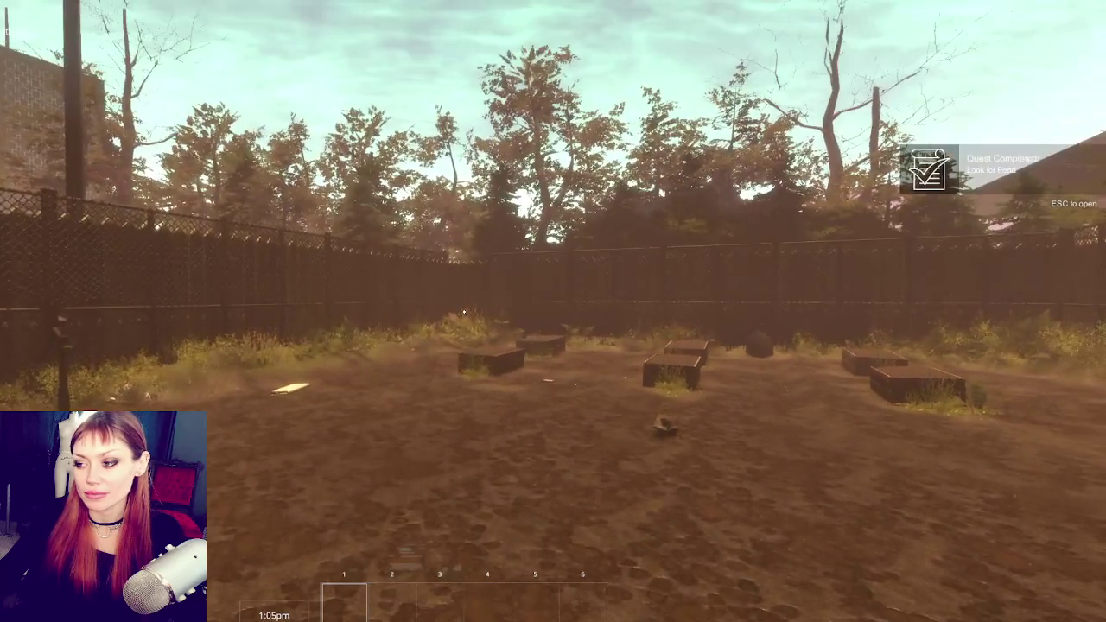
key("Escape")
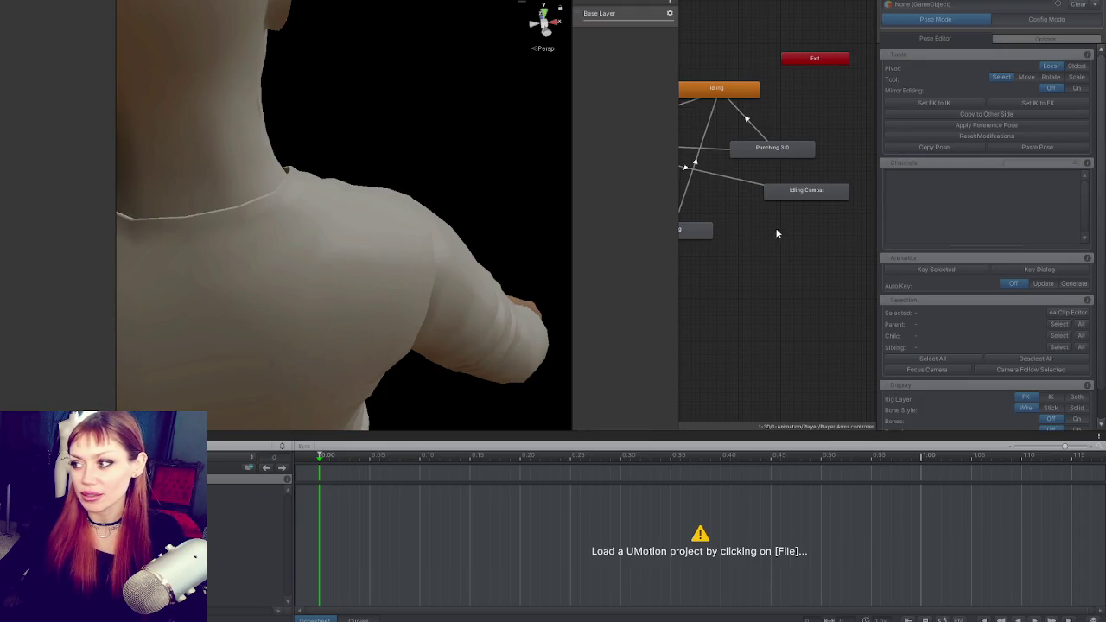
Reopen the Punching Player Arms project and assign Player-Arms as the animated object.
left_click(768, 148)
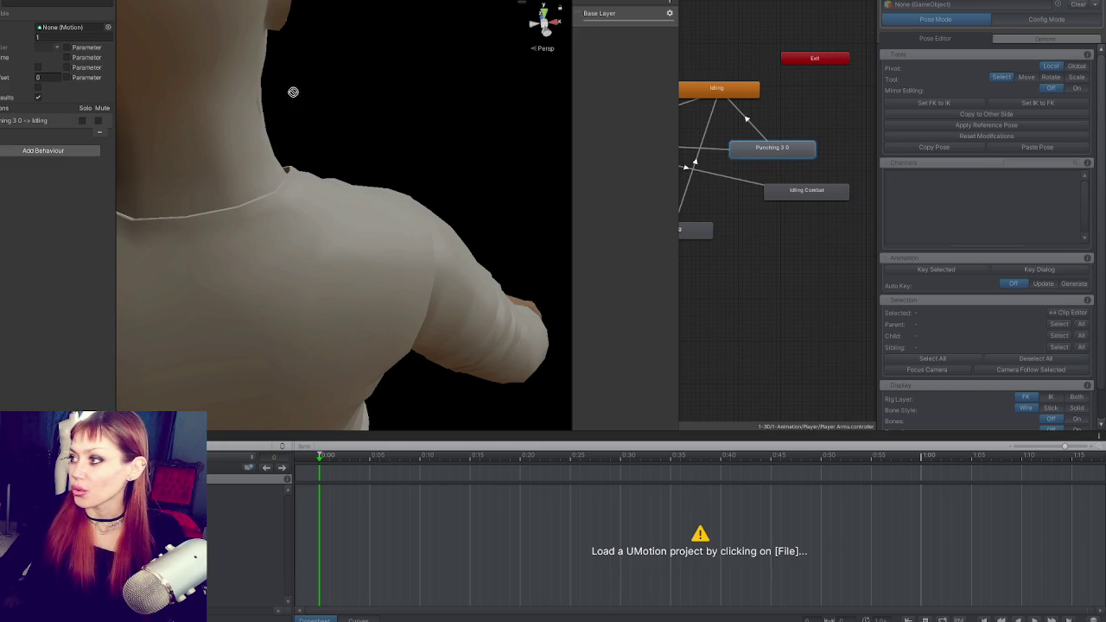
left_click(346, 259)
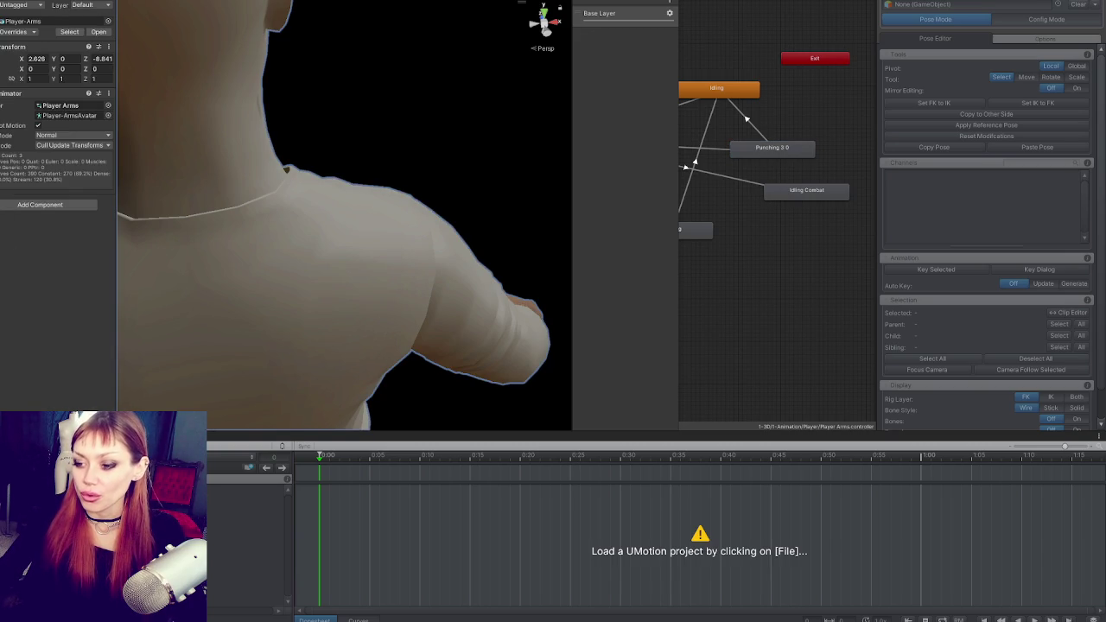
left_click(17, 446)
mouse_move(251, 493)
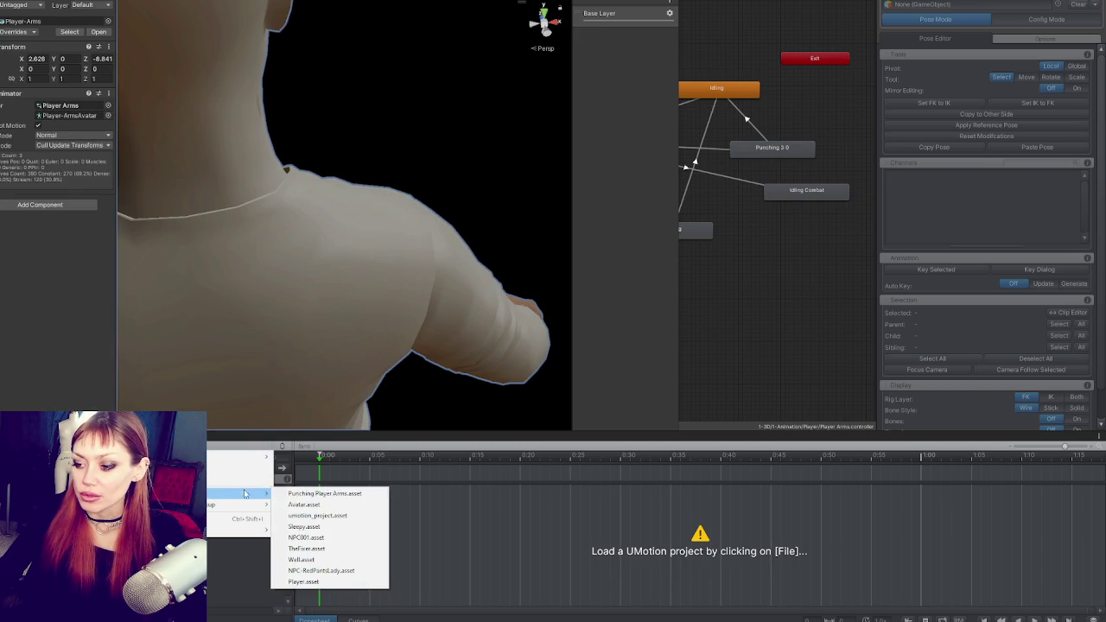
left_click(329, 493)
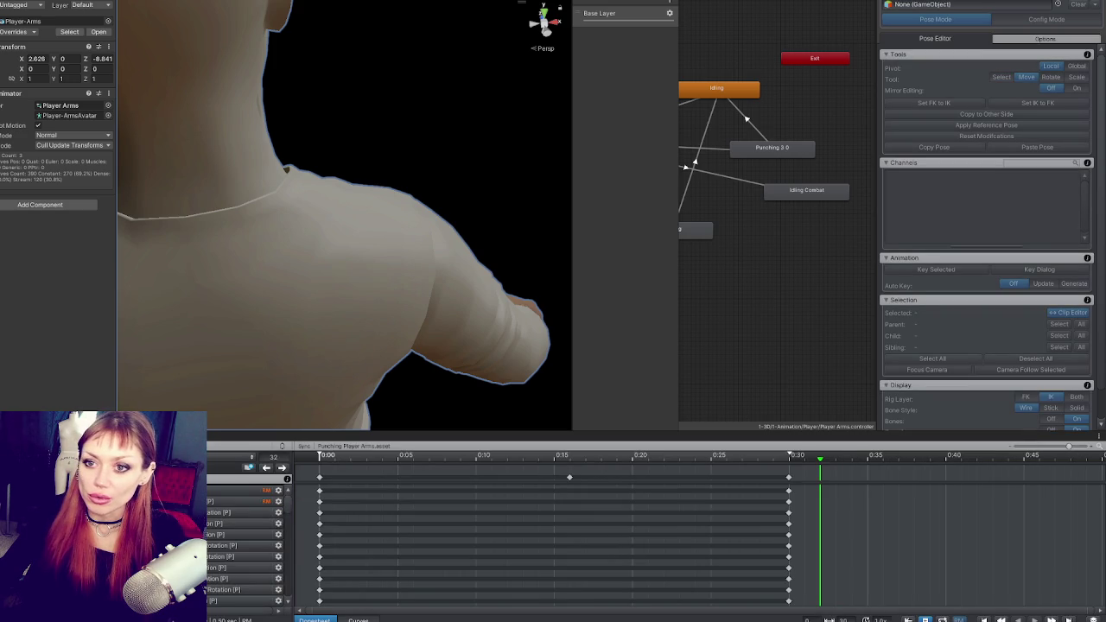
left_click(921, 10)
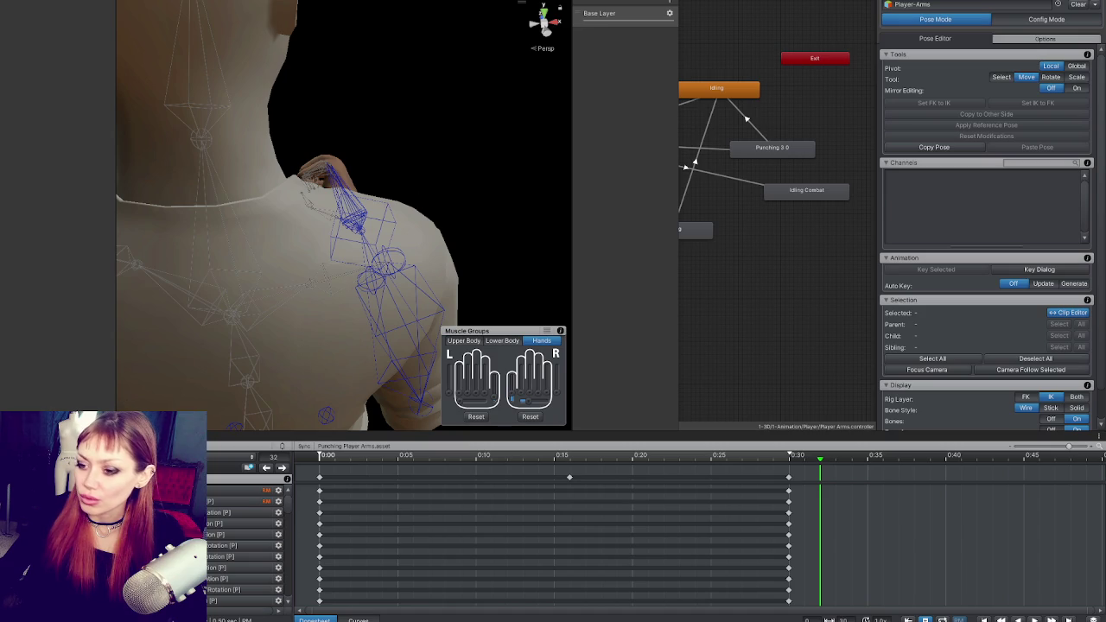
Re-export Punching 5.anim and tick Bake Into Pose for Root Transform Position (XZ).
left_click(251, 456)
mouse_move(255, 529)
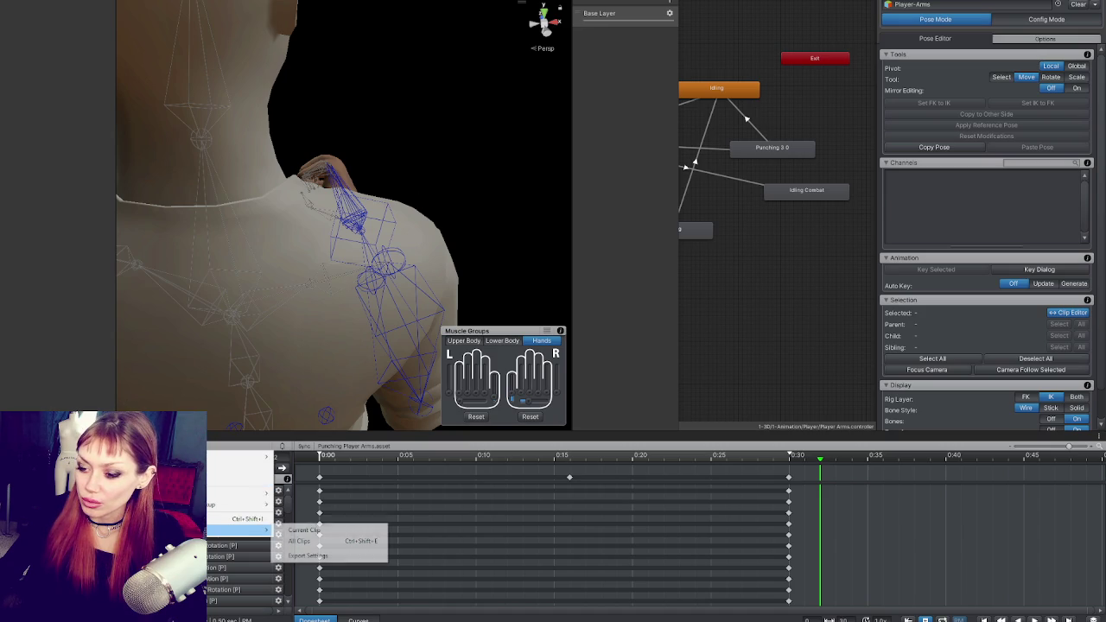
left_click(304, 530)
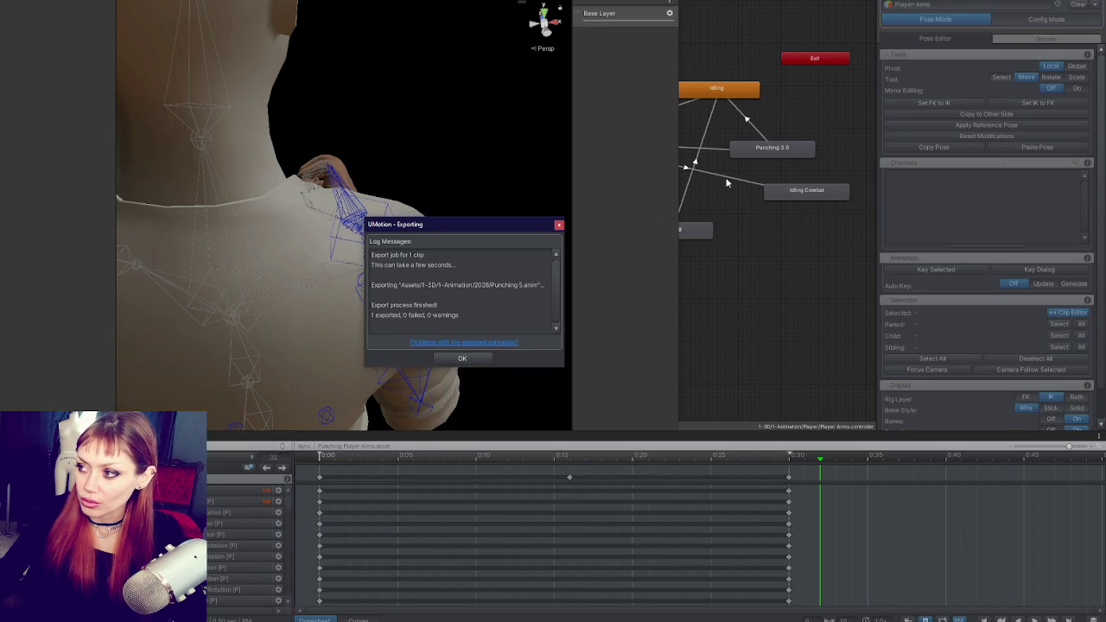
left_click(463, 357)
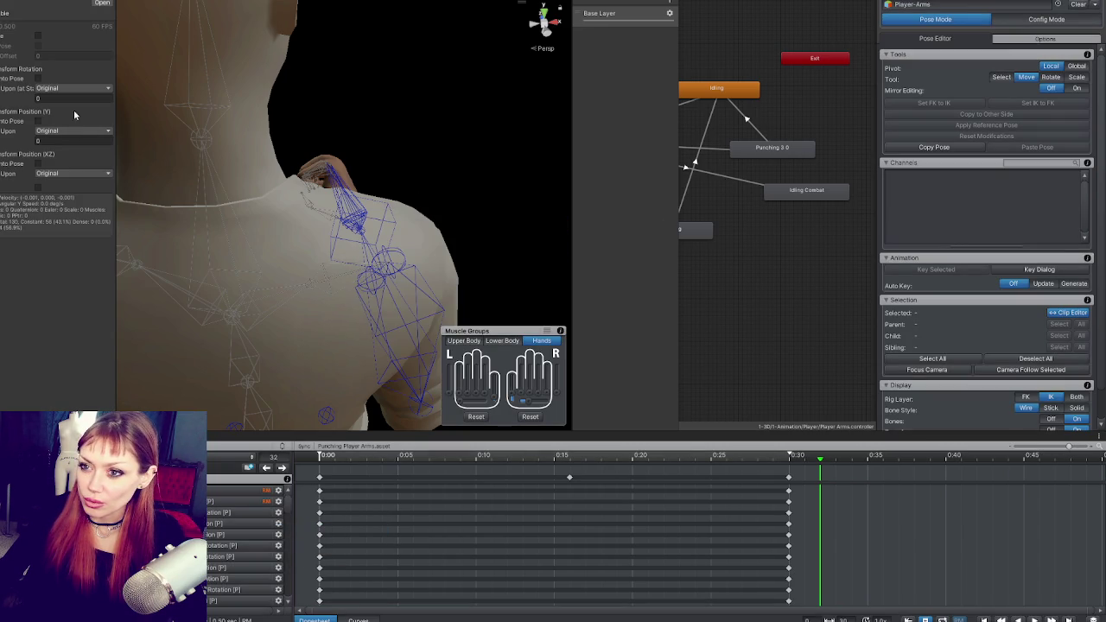
left_click(38, 164)
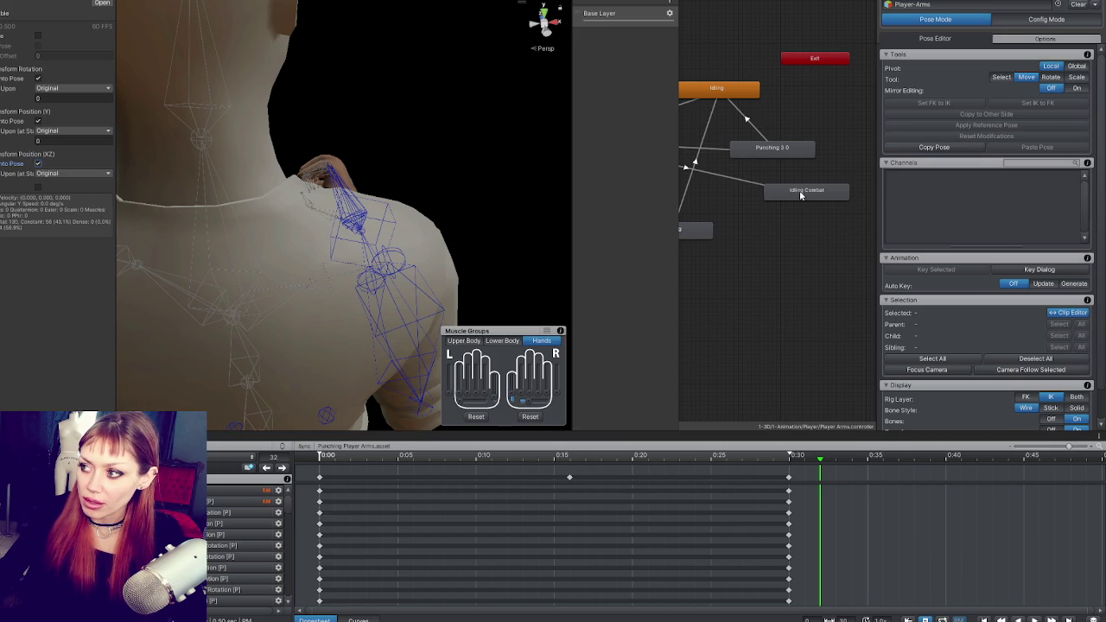
Verify Punching 3.0 uses Punching 5, inspect the Grabbing state, and play-test in a maximized view.
left_click(786, 148)
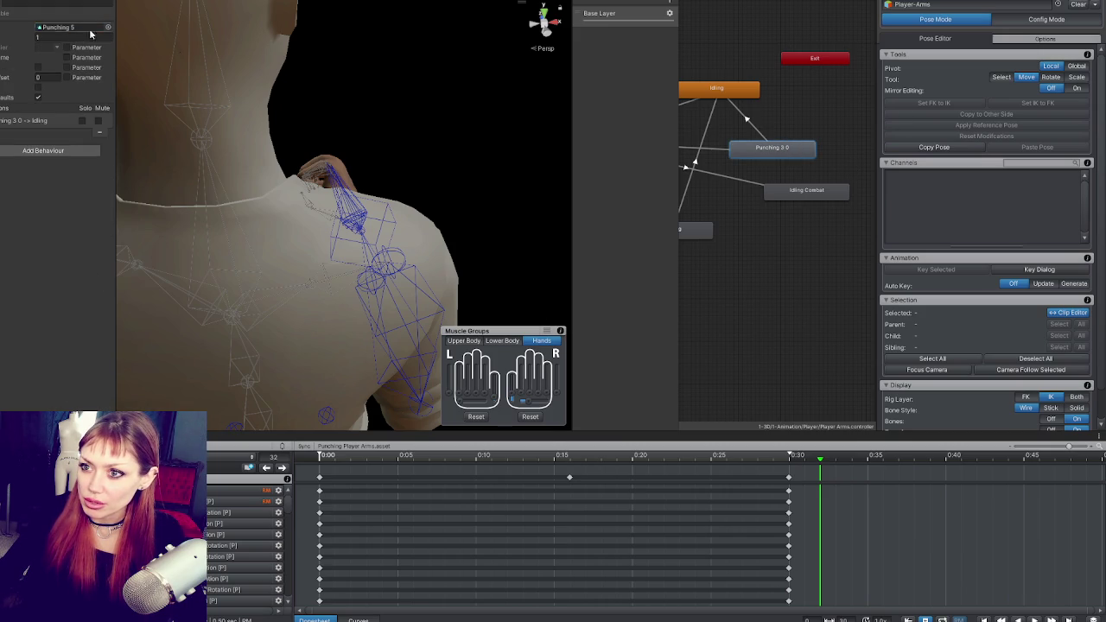
left_click(702, 224)
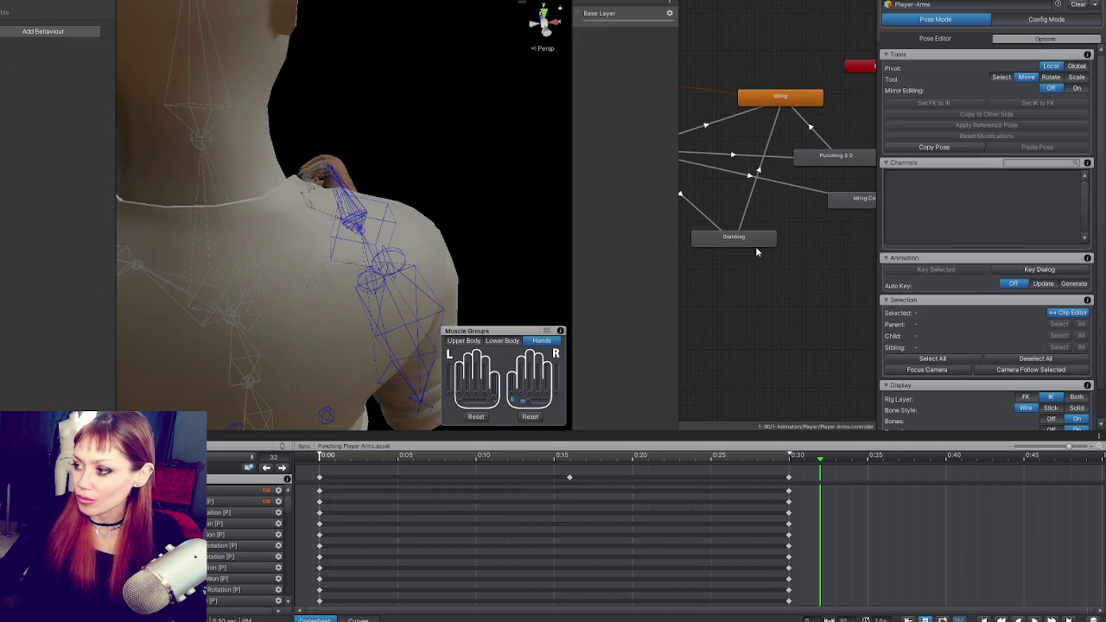
left_click(760, 243)
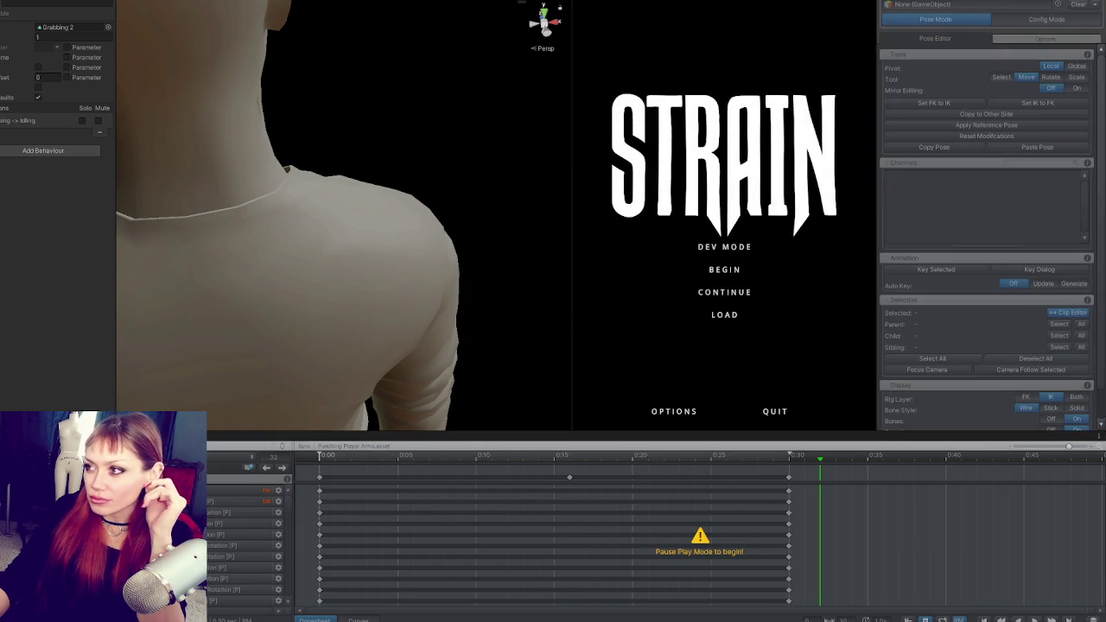
key("shift+space")
Start the game in dev mode and throw several test punches, including at the fence post.
left_click(481, 361)
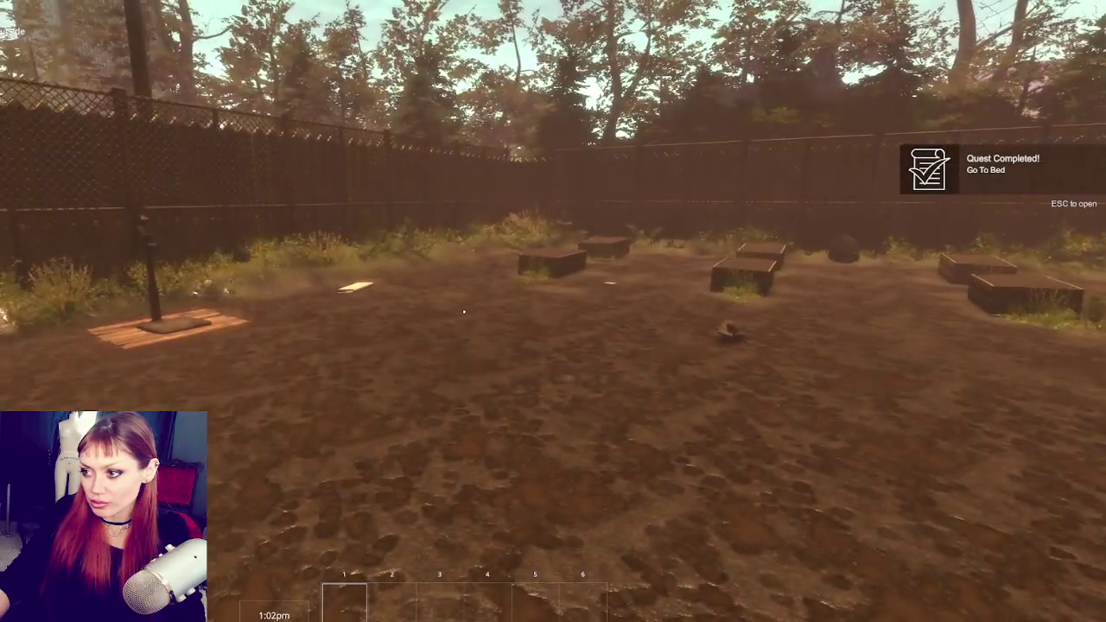
left_click(464, 311)
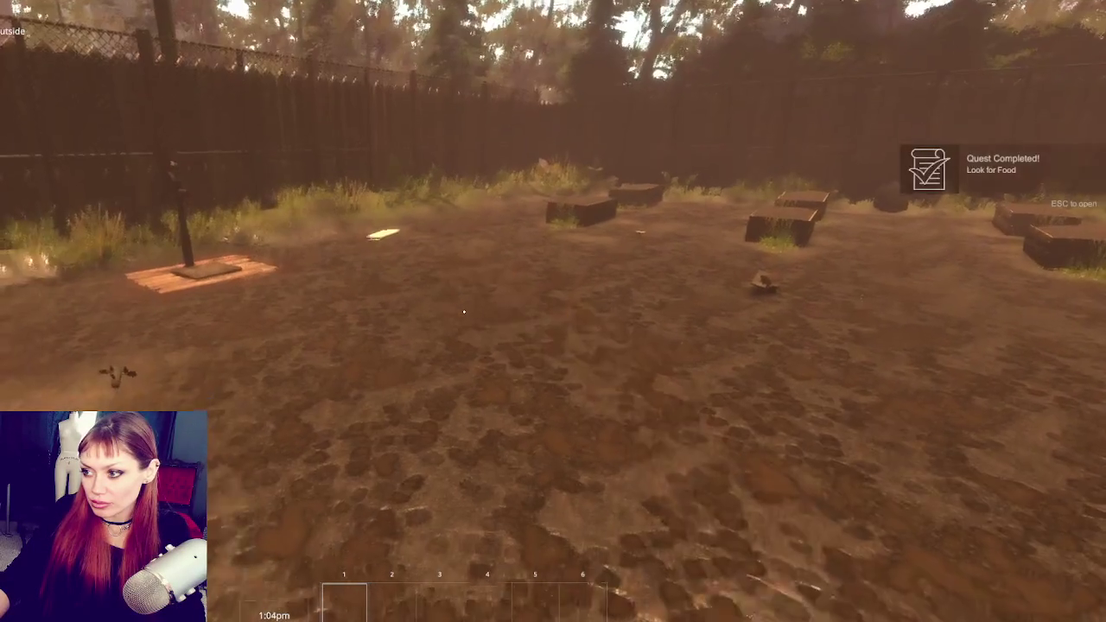
left_click(464, 311)
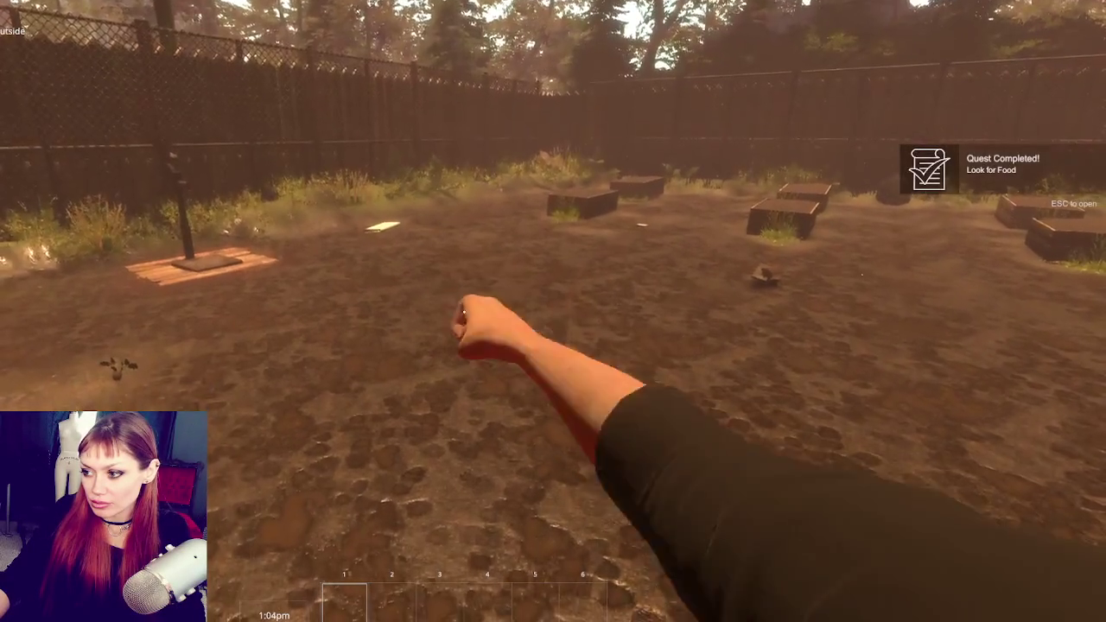
left_click(464, 311)
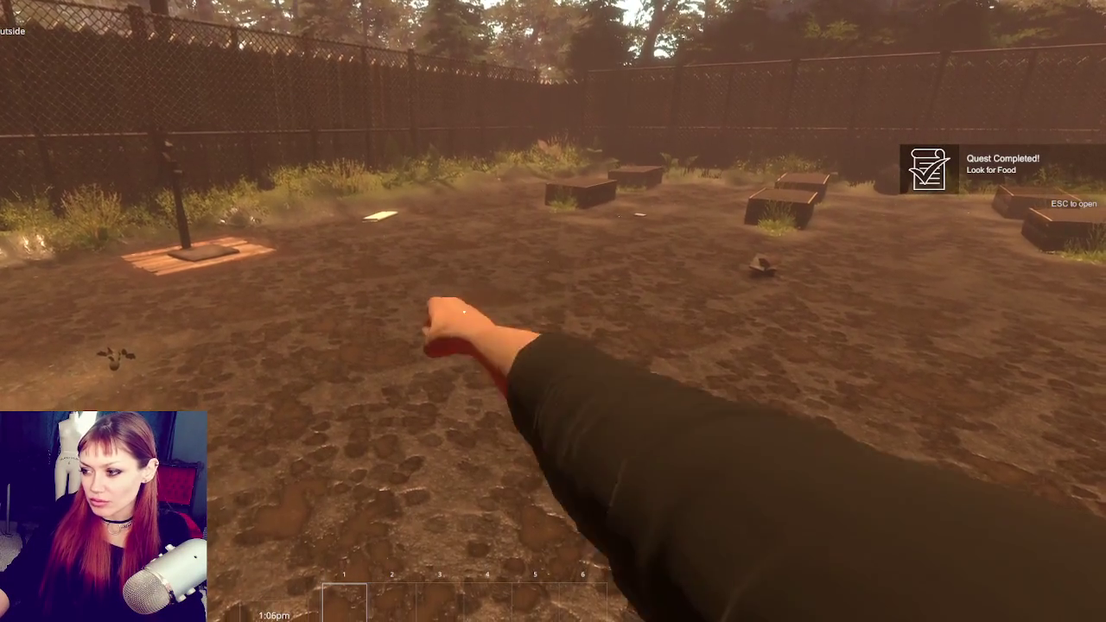
left_click(464, 311)
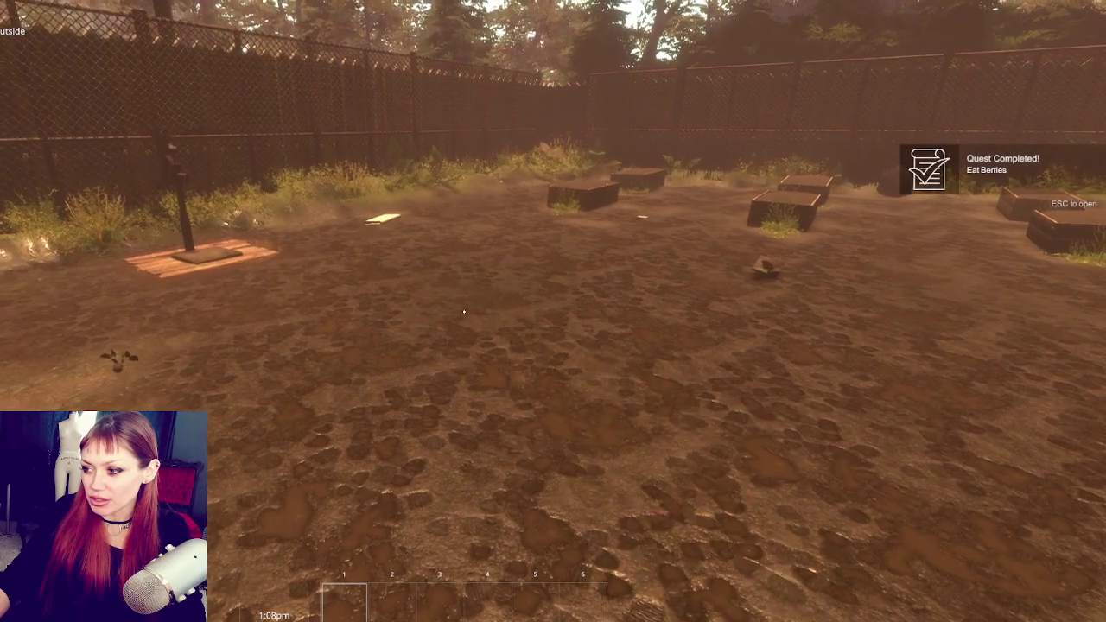
left_click(464, 311)
left_click(464, 311)
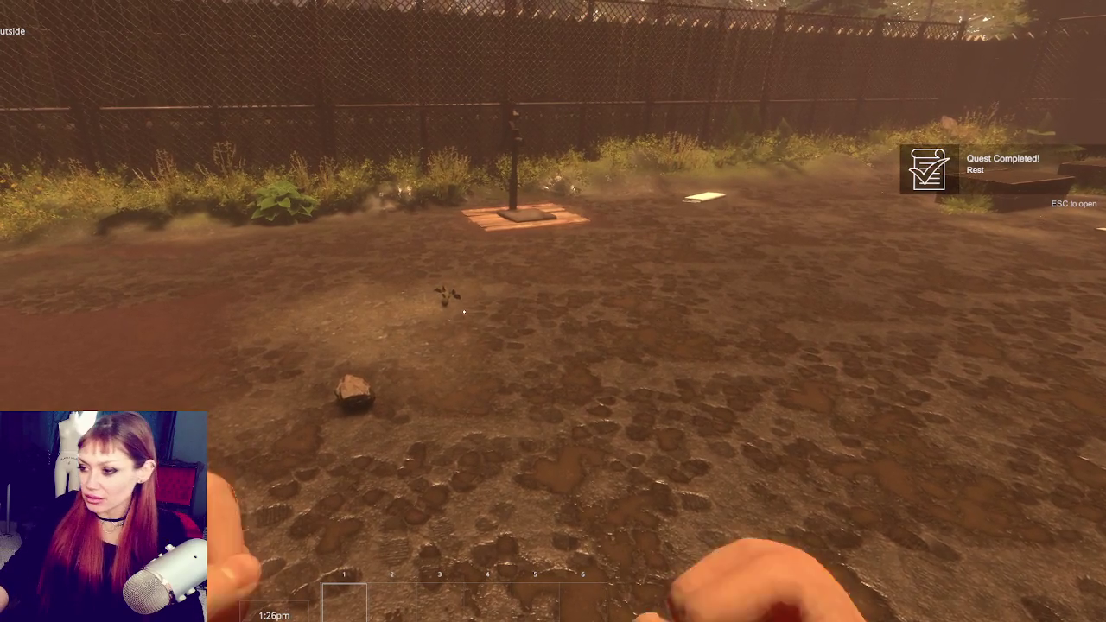
left_click(464, 312)
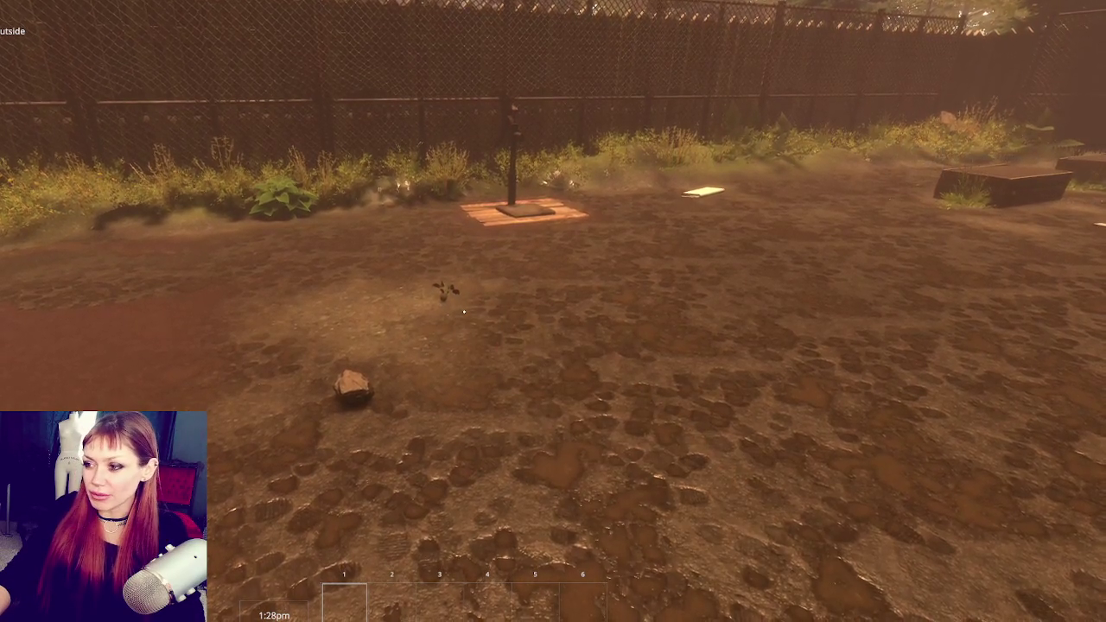
left_click(464, 312)
Pick up the stone, sapling, kettle and booklet, then open the pause menu.
key("e")
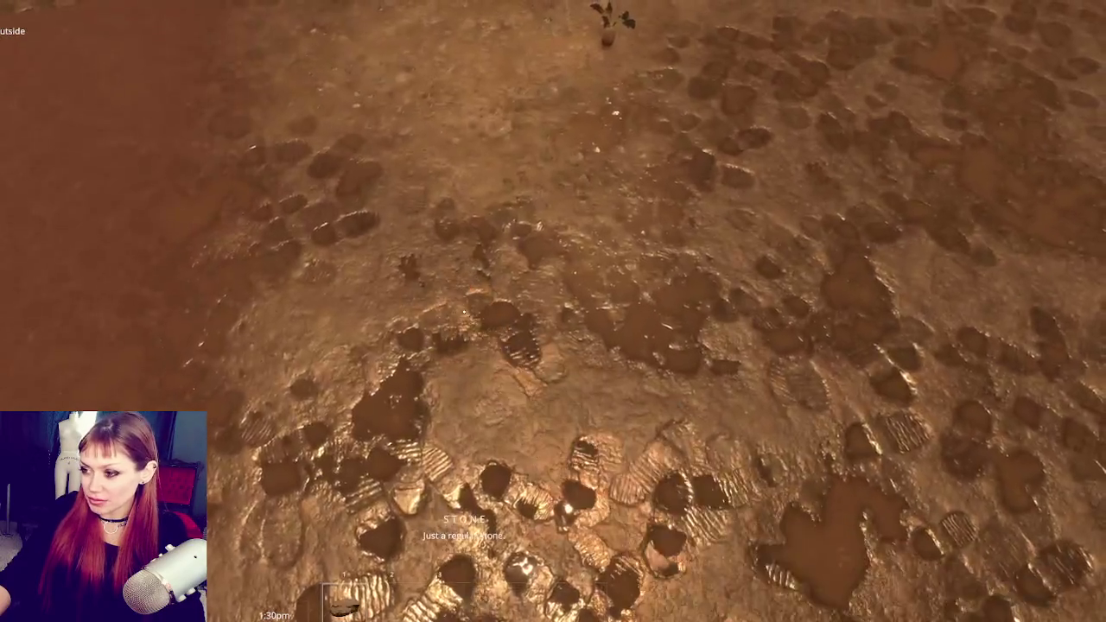
key("w")
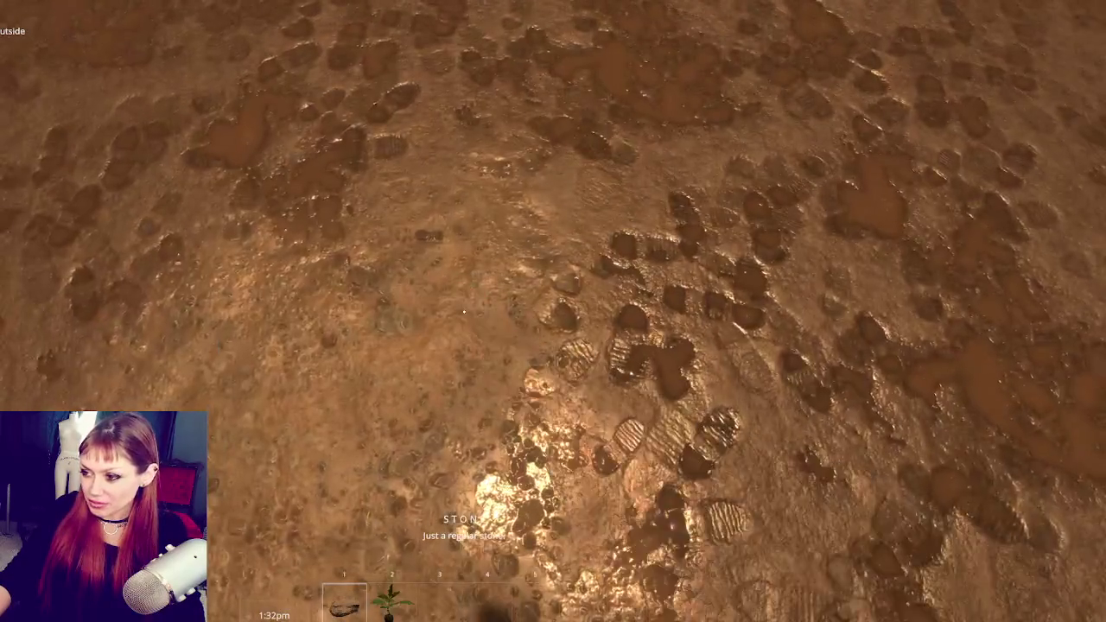
key("w")
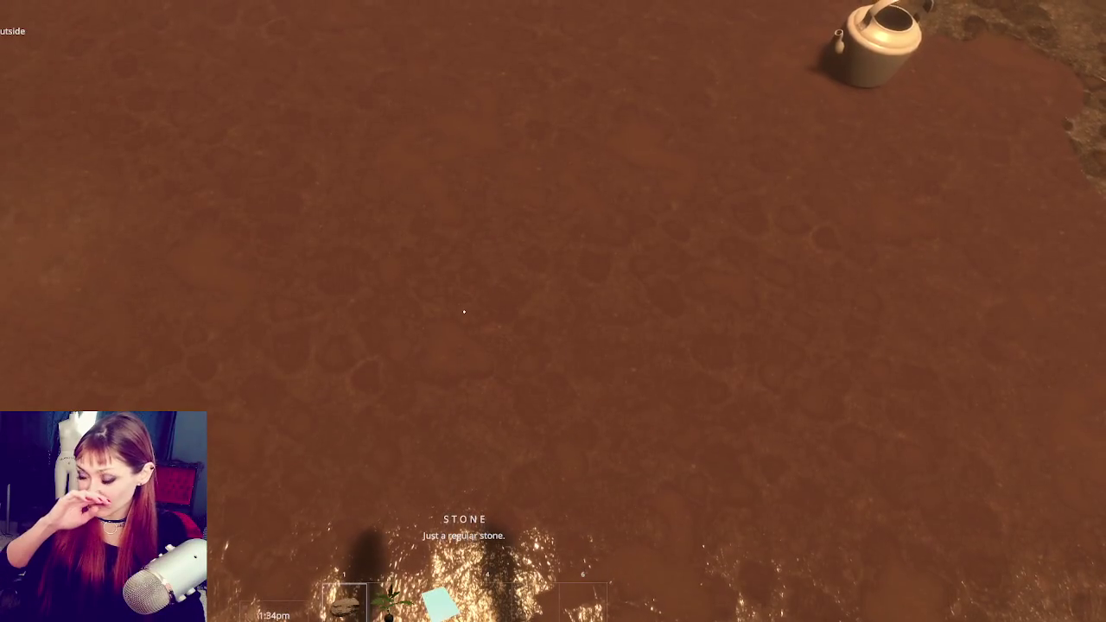
mouse_move(464, 311)
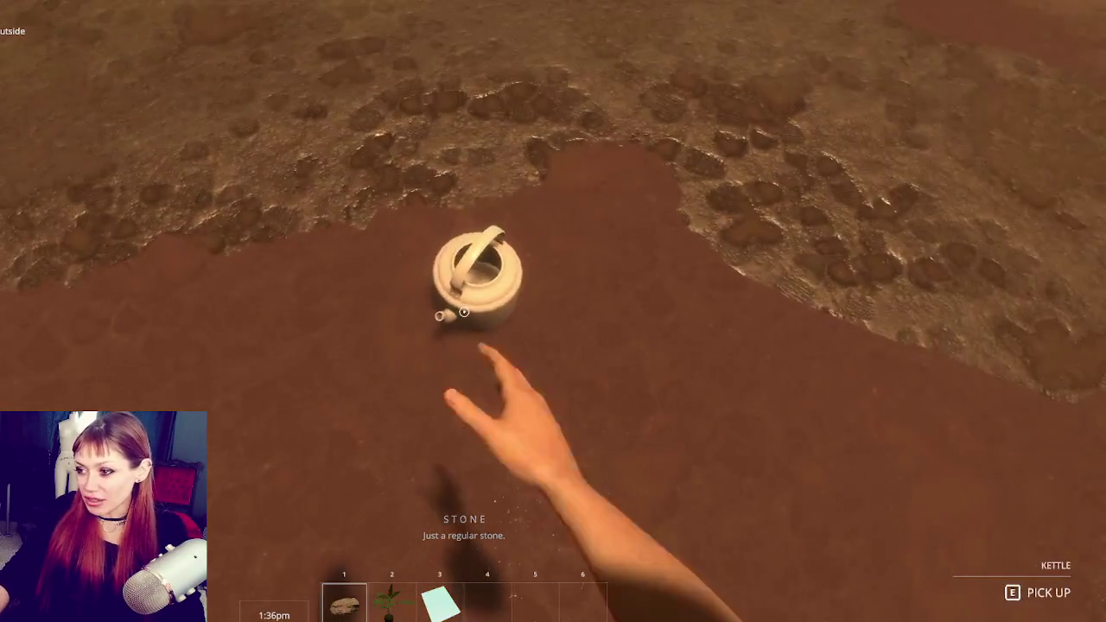
key("e")
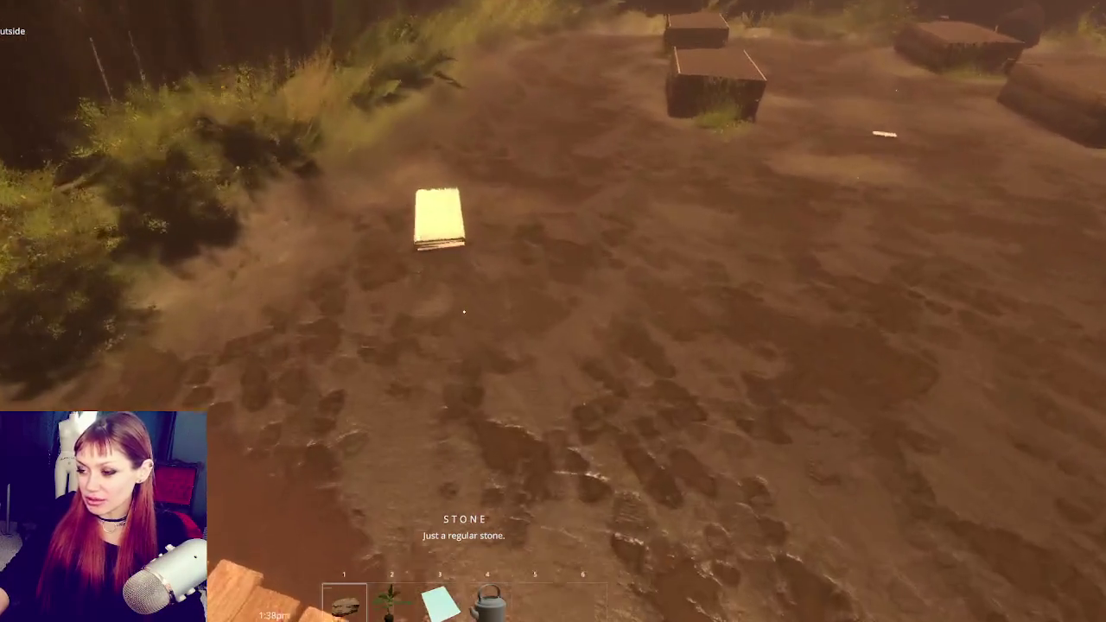
key("e")
key("Escape")
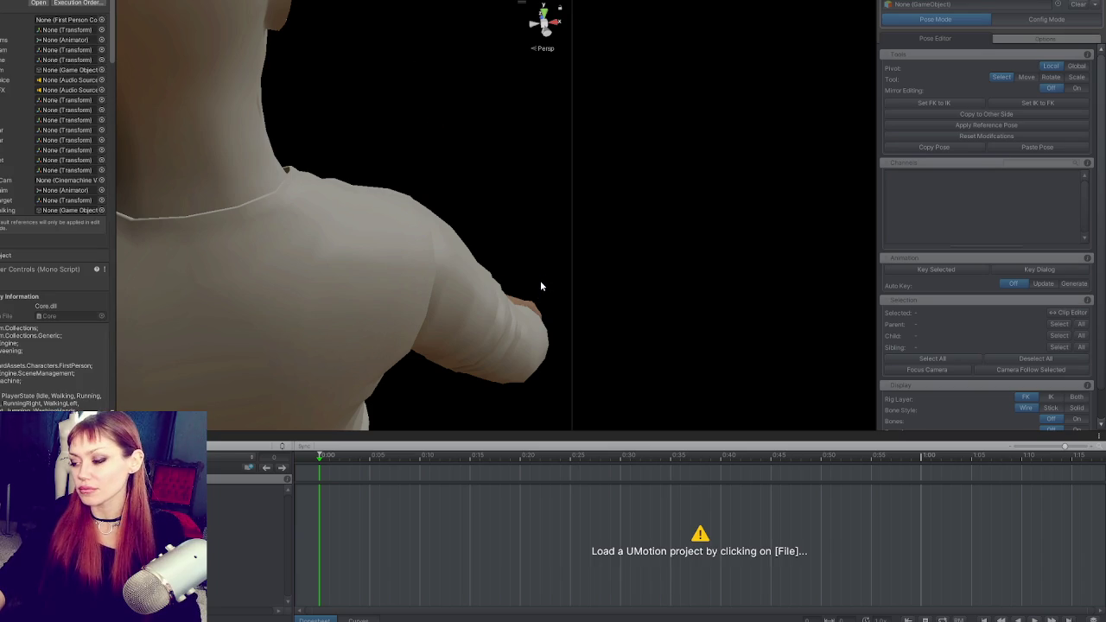
Search PlayerControls.cs for 'punch' and step through every match.
scroll(526, 253, "down", 13)
scroll(525, 253, "down", 20)
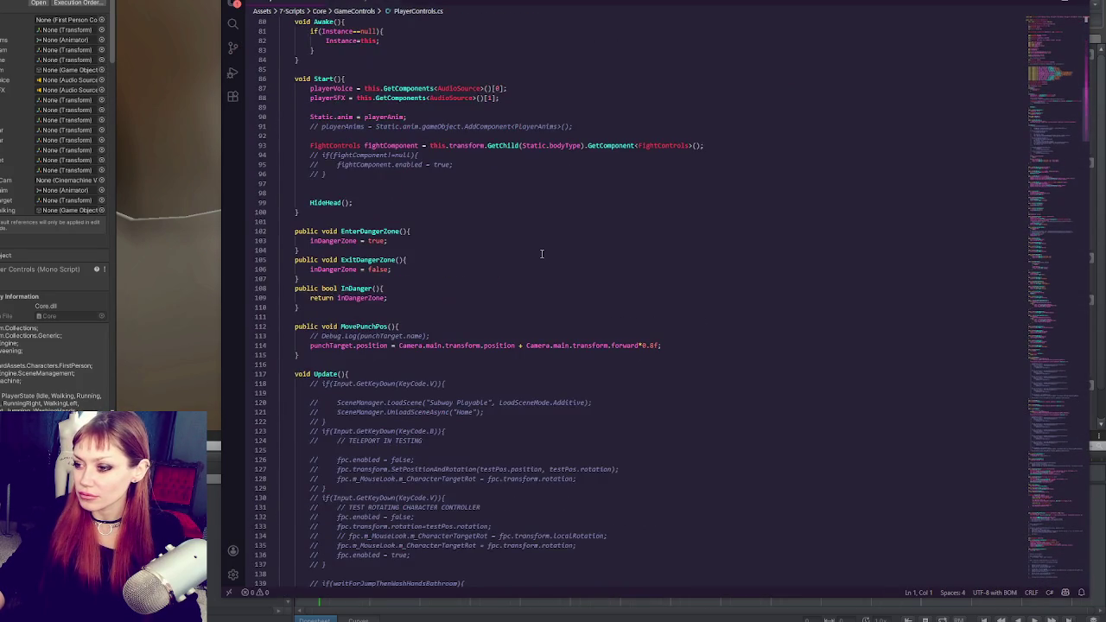
scroll(475, 256, "down", 18)
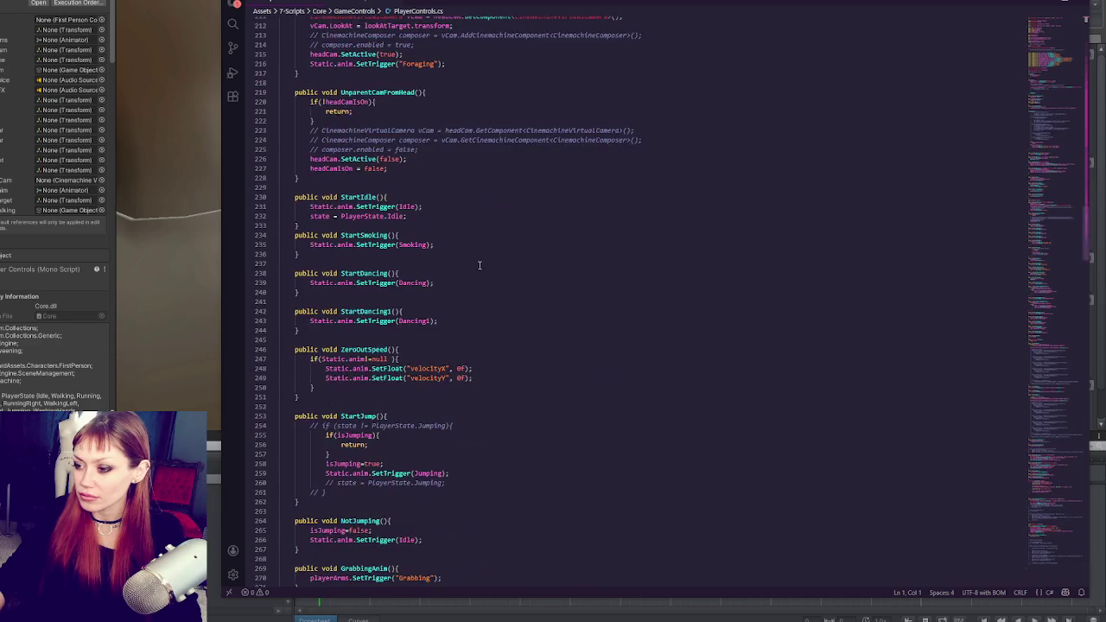
scroll(477, 265, "down", 20)
left_click(482, 258)
key("ctrl+f")
type("punch")
left_click(982, 25)
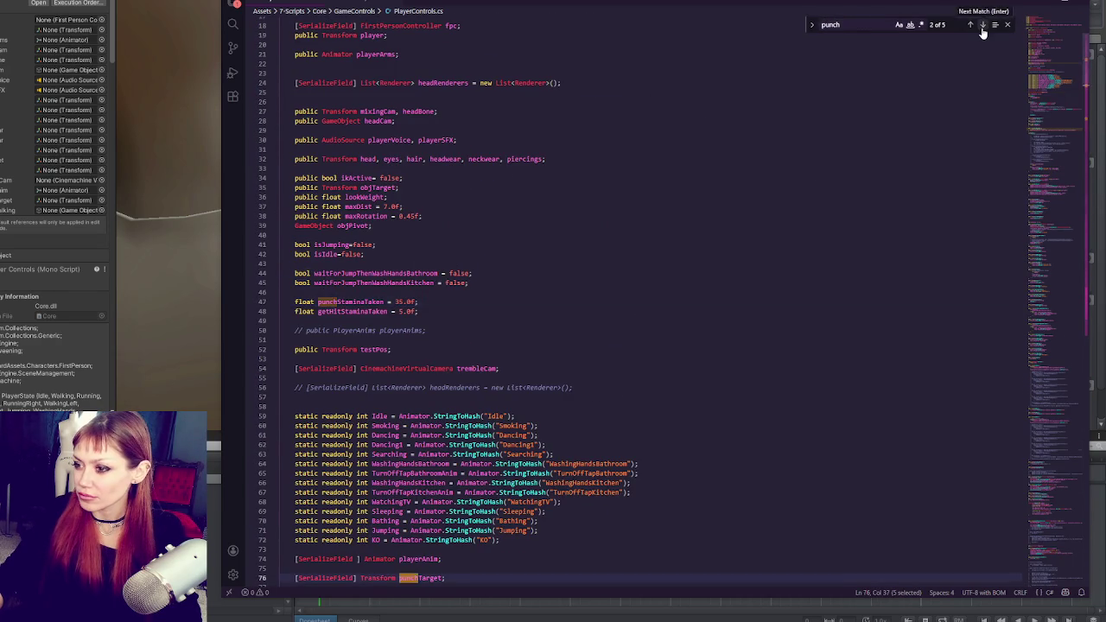
left_click(983, 25)
left_click(983, 25)
left_click(983, 25)
left_click(983, 25)
left_click(982, 25)
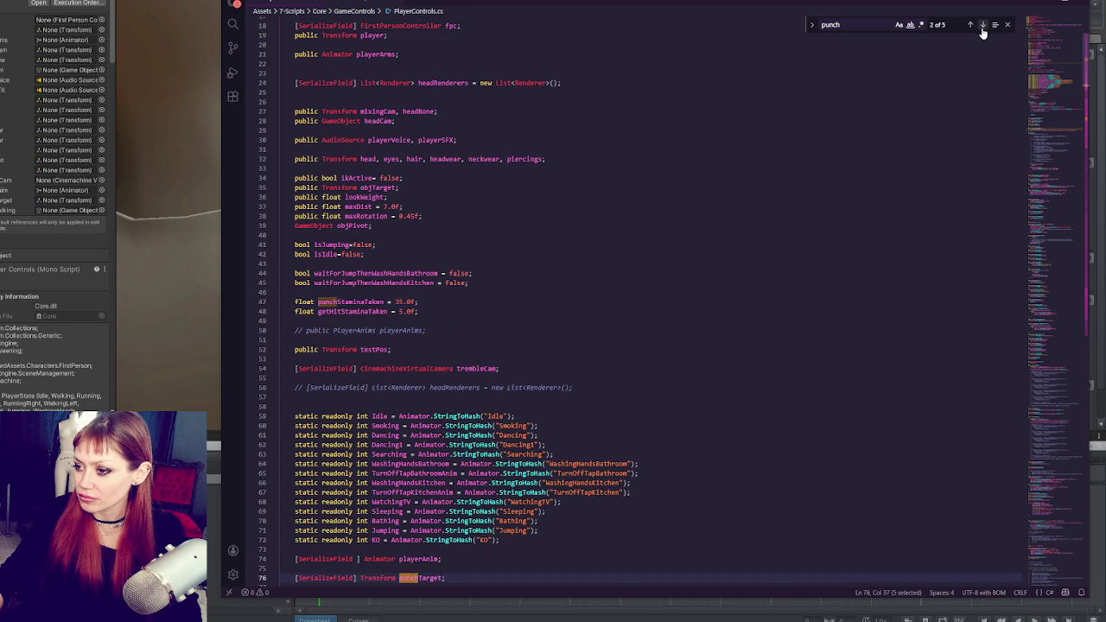
left_click(982, 25)
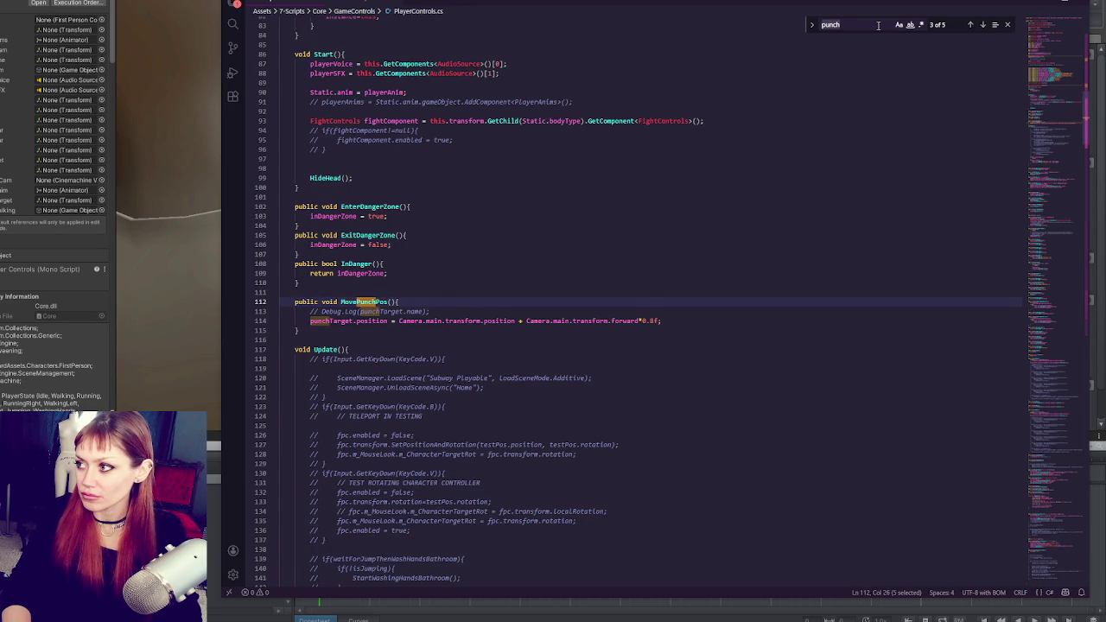
Search the script for 'anim.' references, stepping down to the ZeroOutSpeed match.
key("Up")
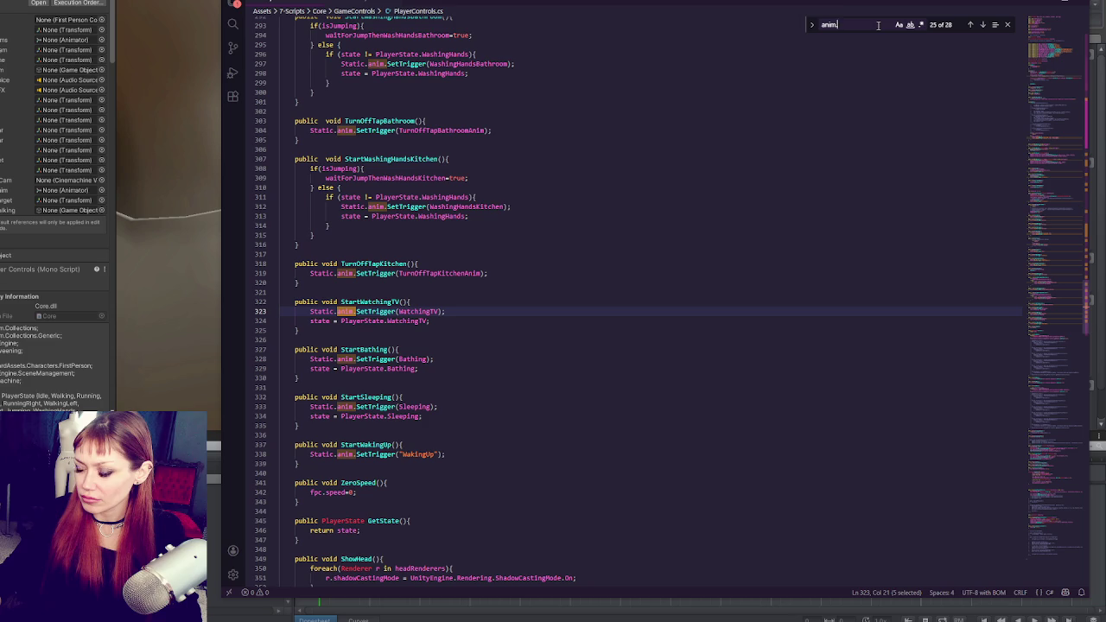
left_click(983, 25)
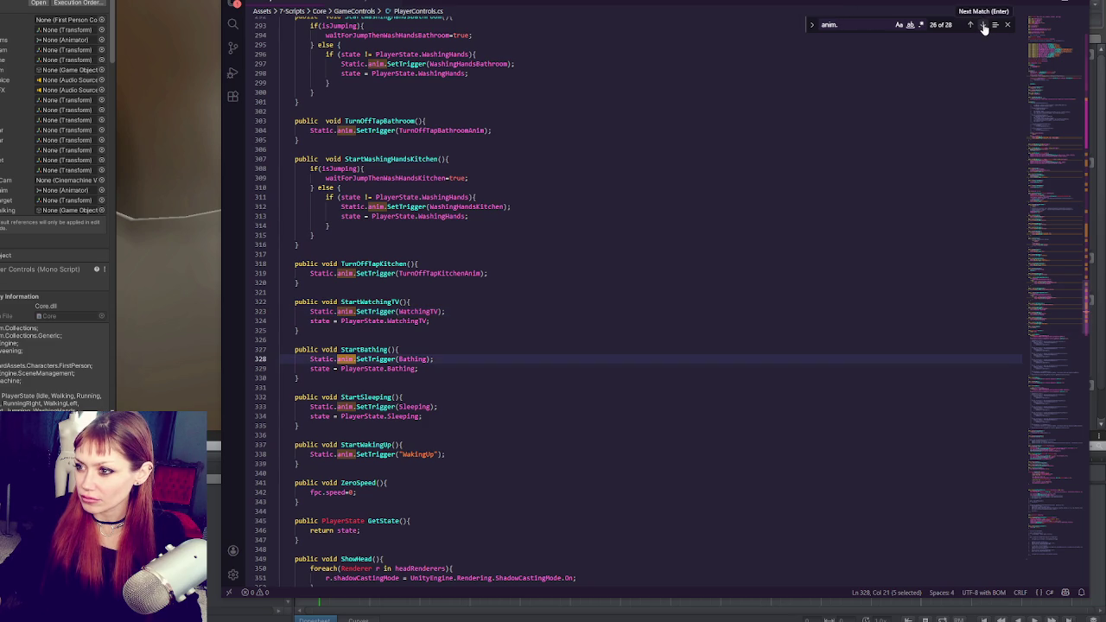
left_click(983, 25)
left_click(983, 25)
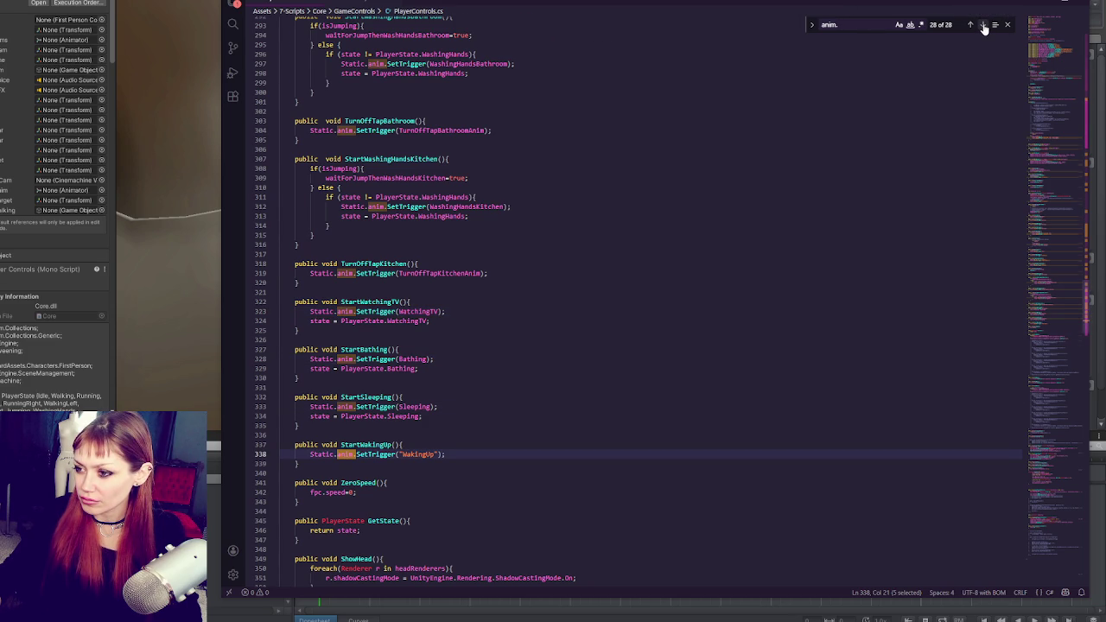
left_click(982, 25)
left_click(982, 25)
left_click(983, 25)
left_click(982, 25)
left_click(982, 25)
left_click(983, 25)
left_click(982, 25)
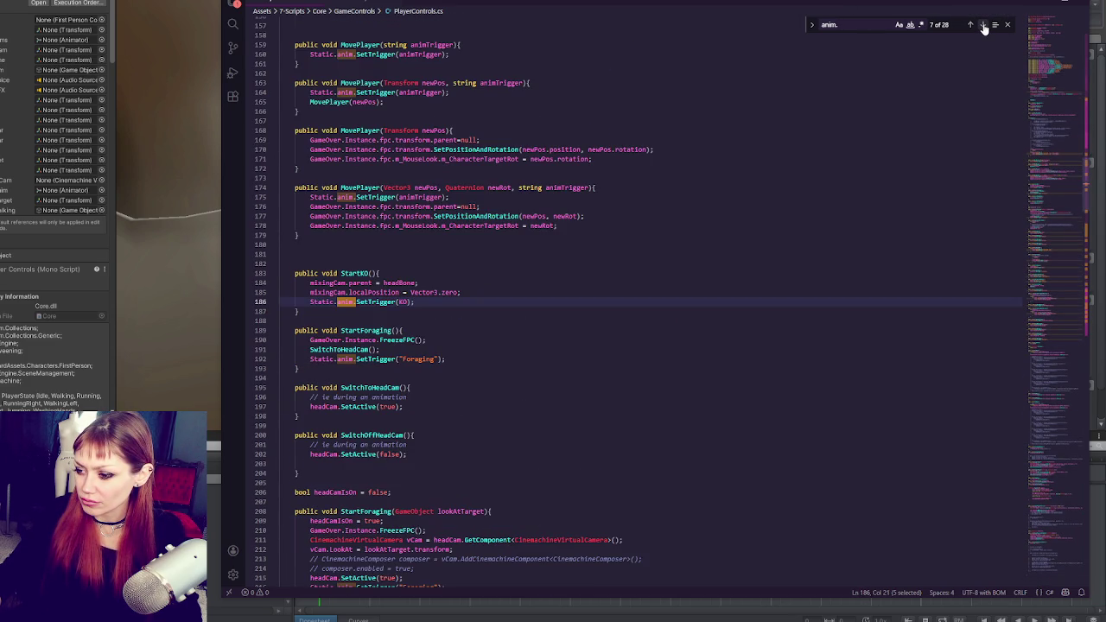
left_click(982, 25)
left_click(982, 25)
left_click(982, 25)
left_click(983, 25)
left_click(982, 25)
left_click(983, 25)
left_click(983, 25)
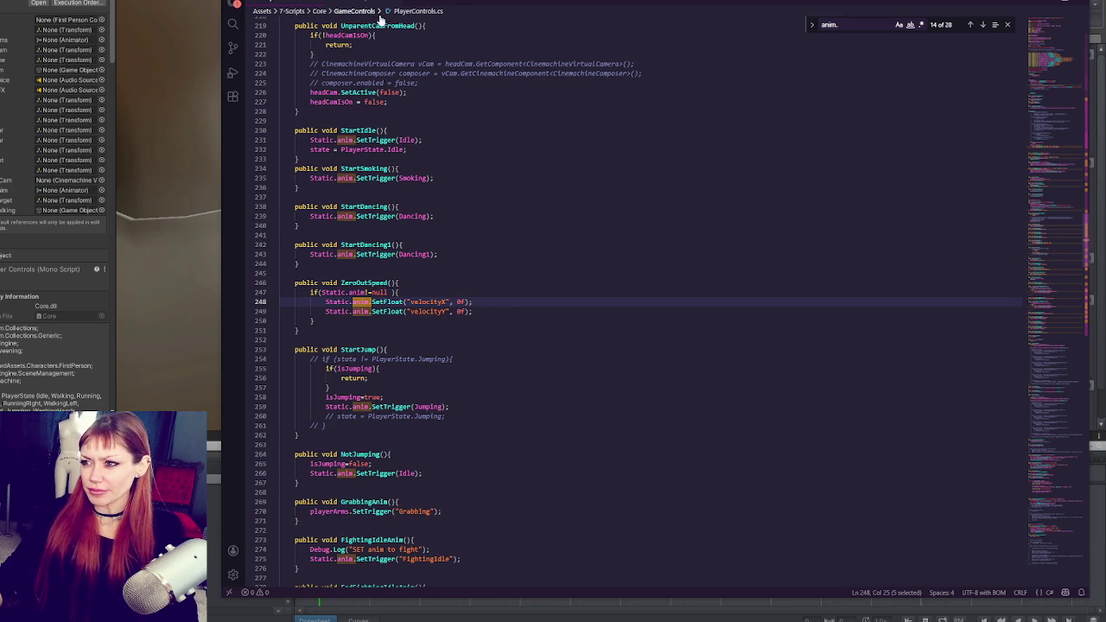
Check InventorySlots.cs around line 734, then open ItemUsable.cs from Unity.
key("ctrl+Tab")
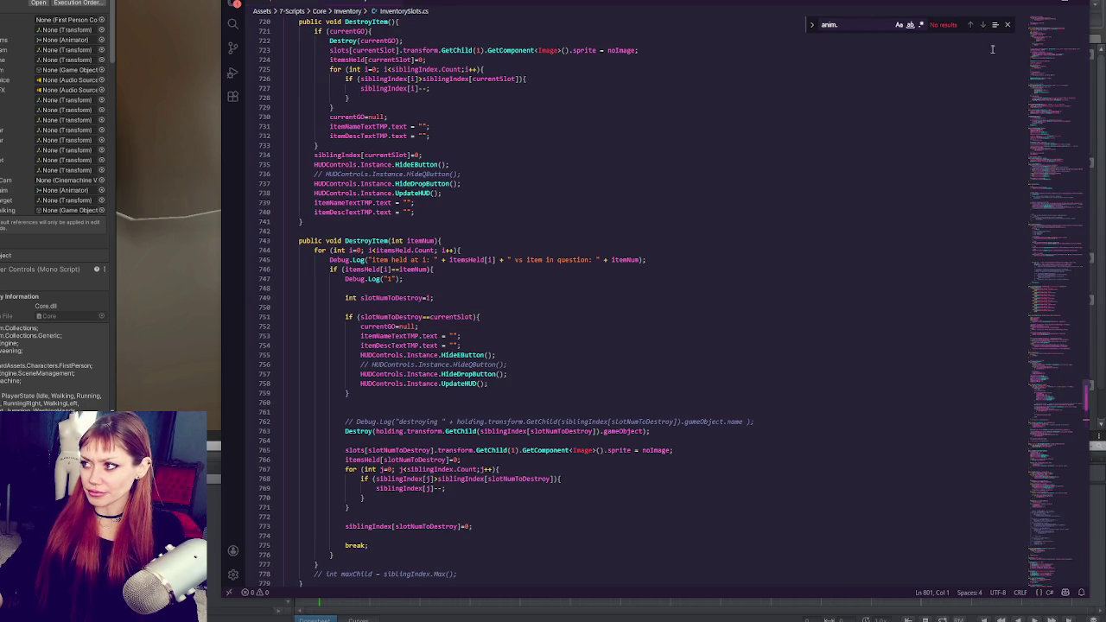
left_click(482, 158)
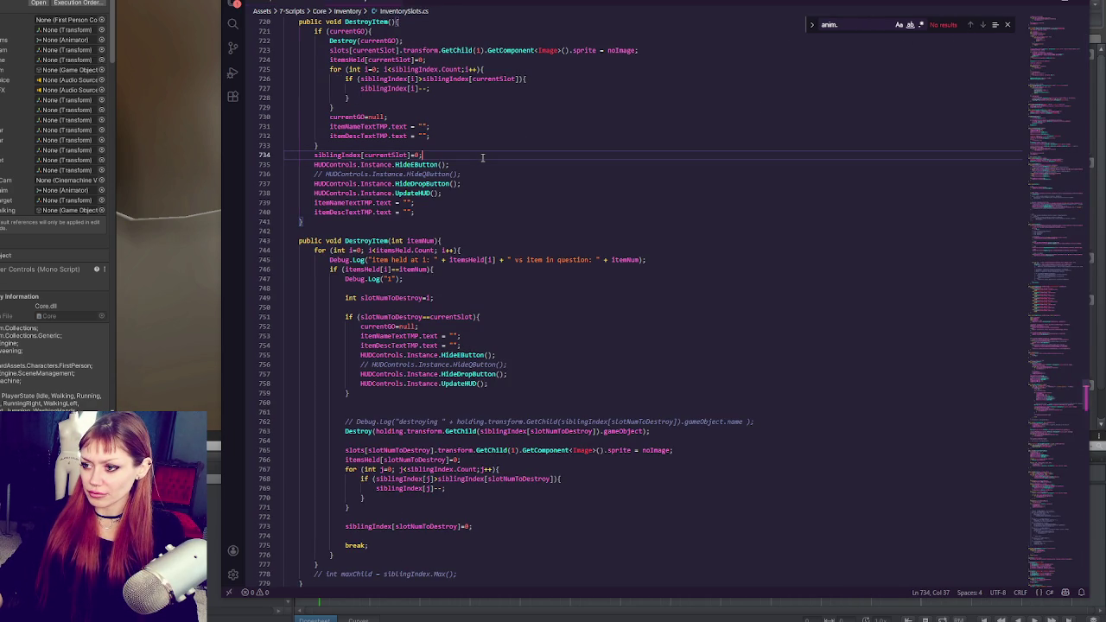
scroll(518, 139, "up", 12)
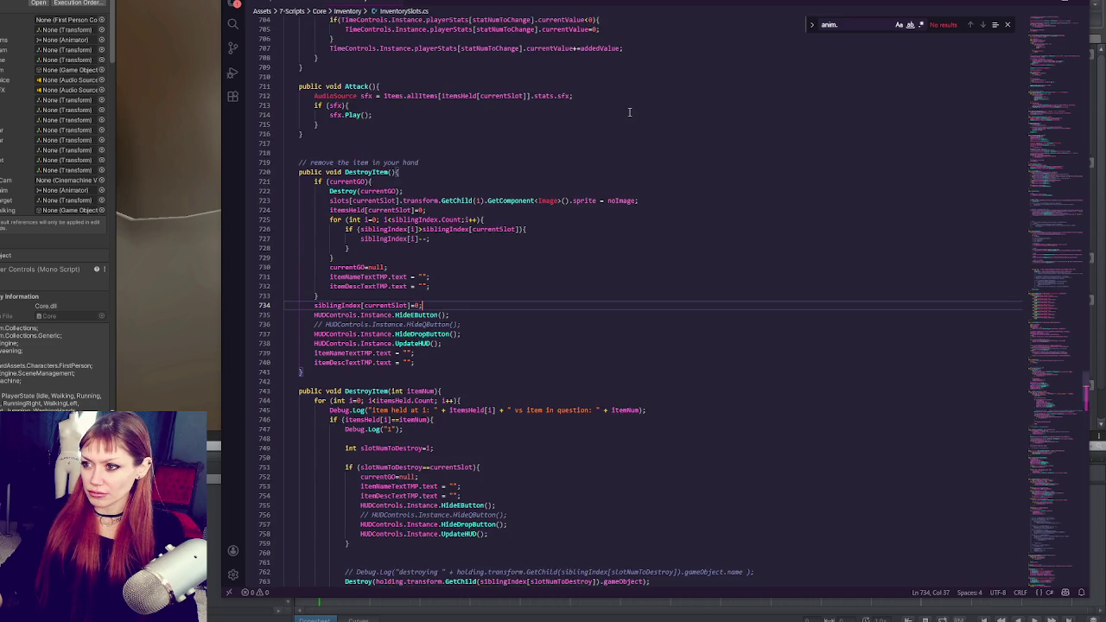
scroll(633, 109, "up", 4)
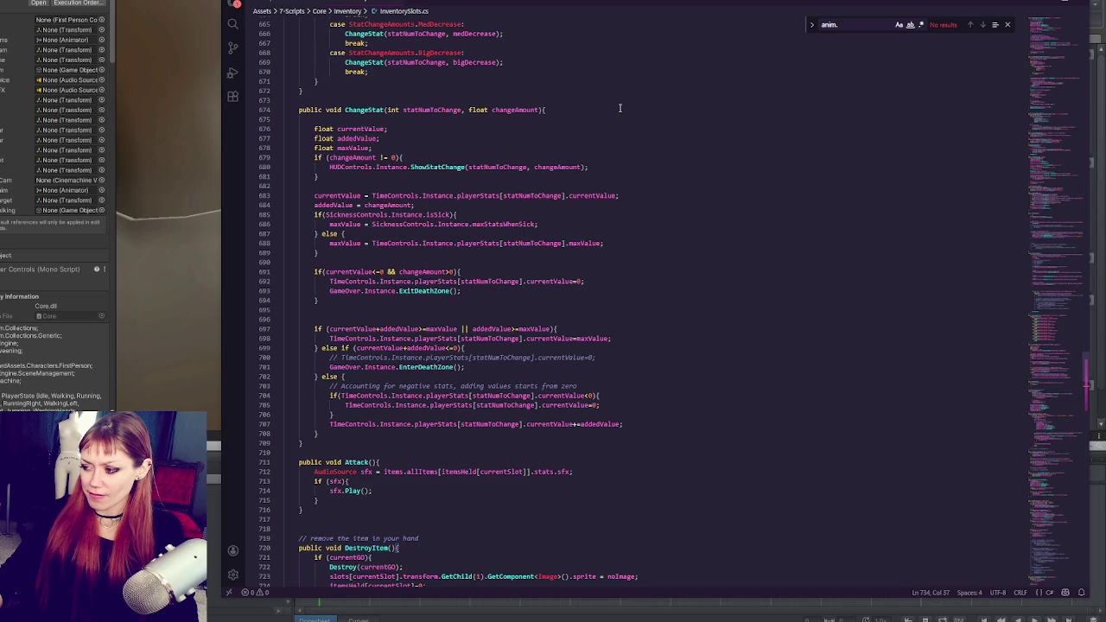
key("alt+Tab")
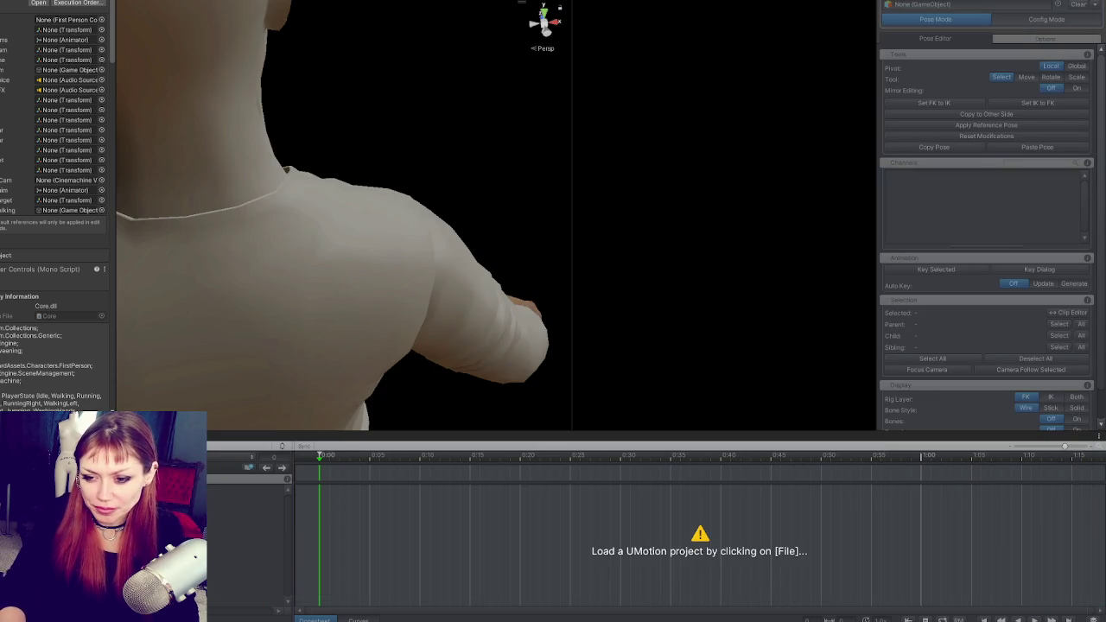
key("alt+Tab")
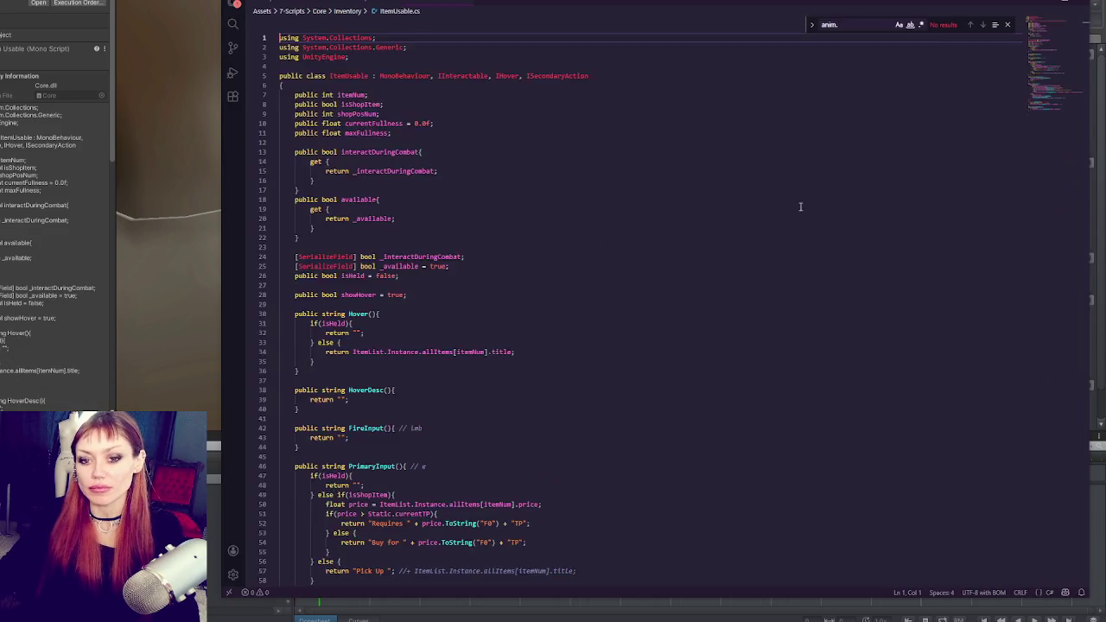
Trace the GrabbingAnim call to its definition and Grabbing trigger, then return to ItemUsable.
scroll(471, 263, "down", 15)
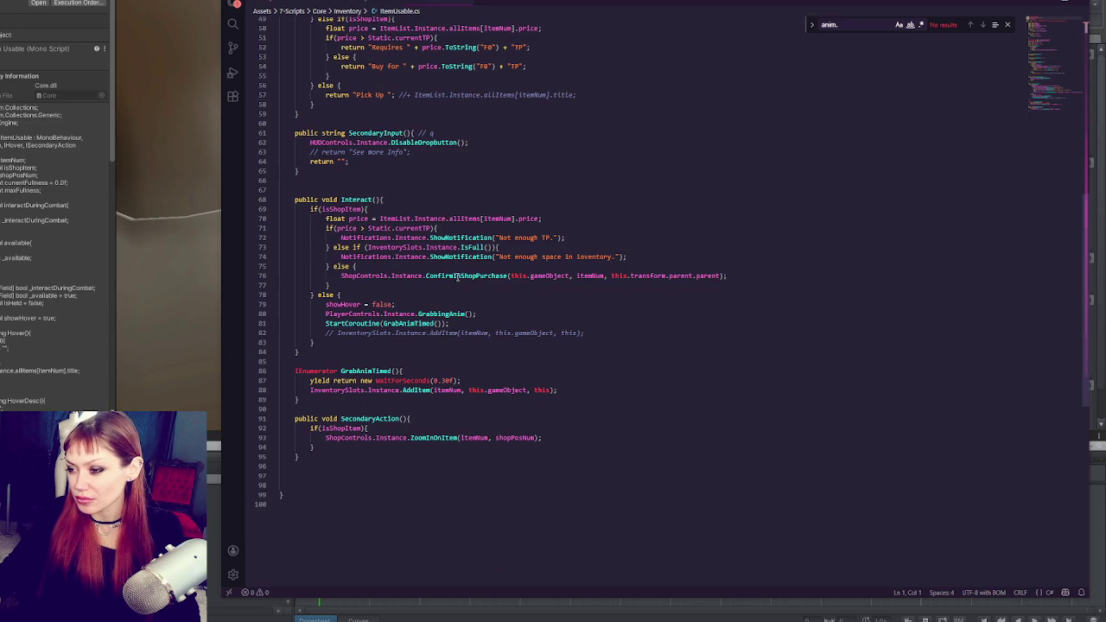
double_click(448, 314)
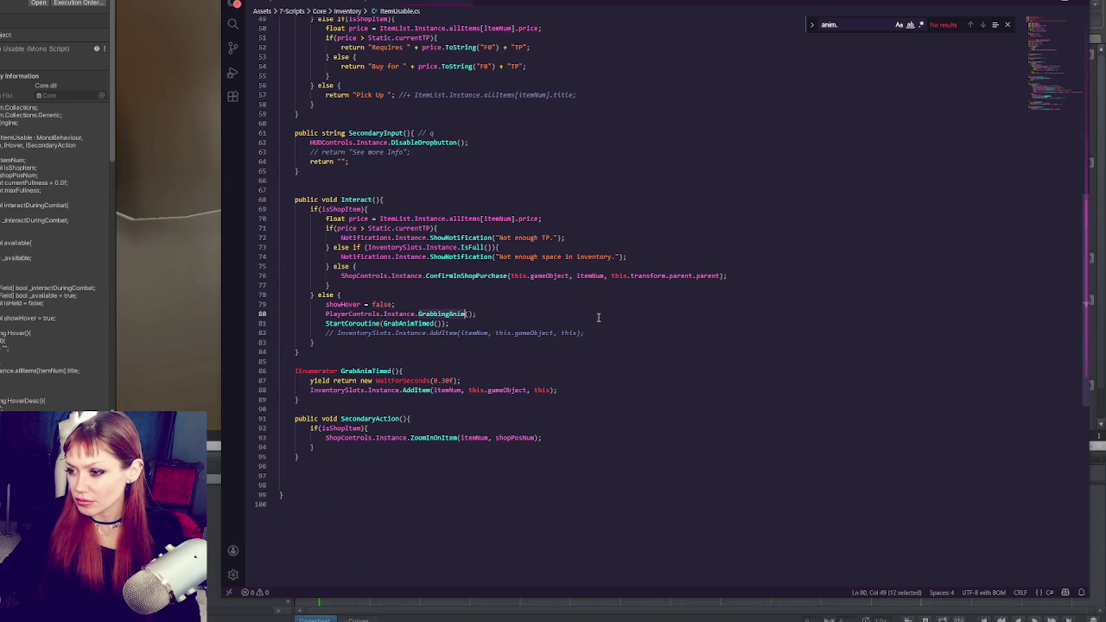
key("F12")
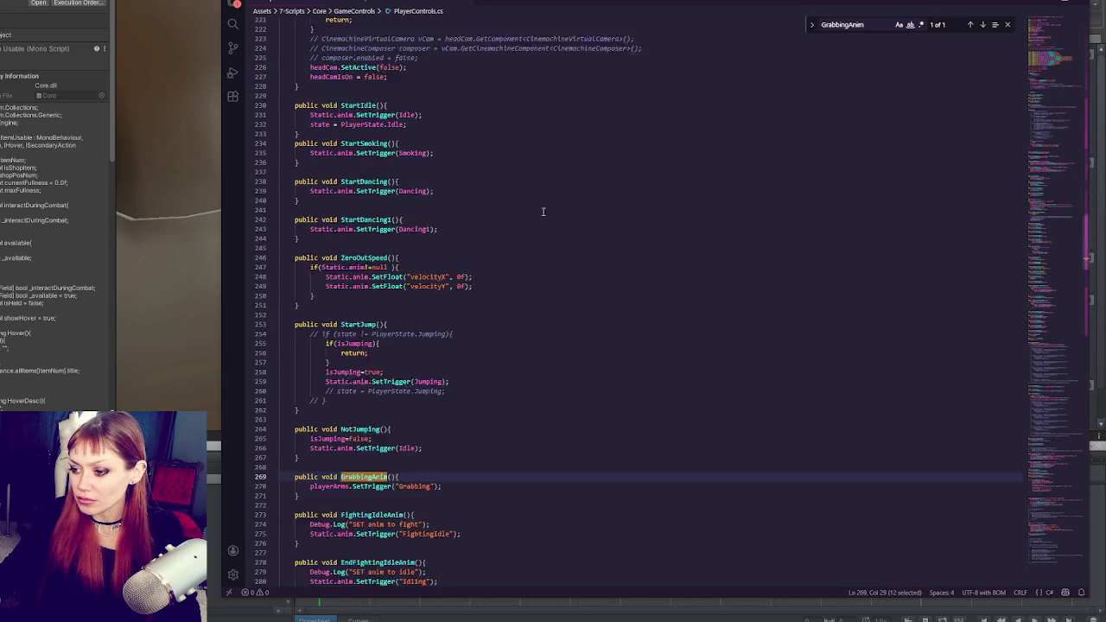
double_click(420, 360)
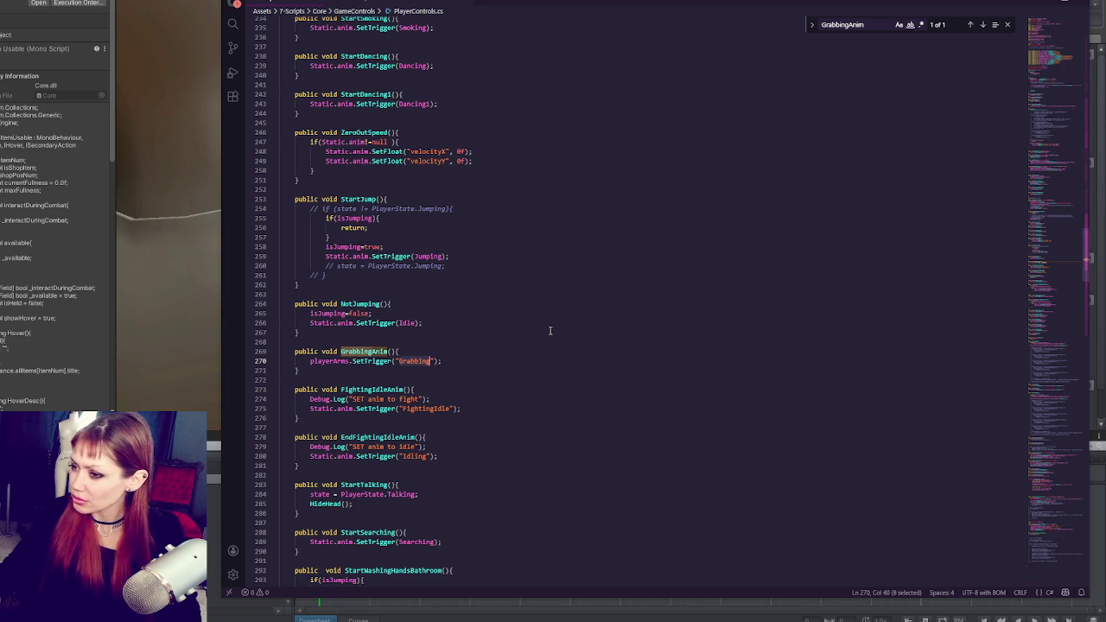
scroll(550, 330, "down", 15)
scroll(485, 422, "up", 15)
key("alt+Left")
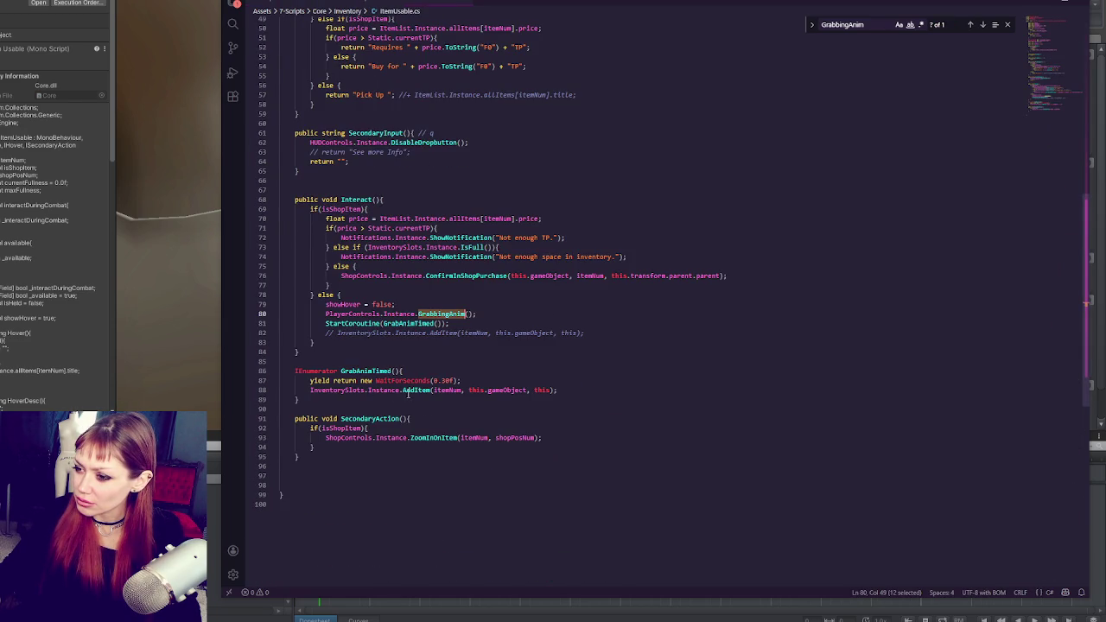
Change the GrabAnimTimed delay from 0.3f to 0.4f, save, and return to Unity.
left_click(446, 380)
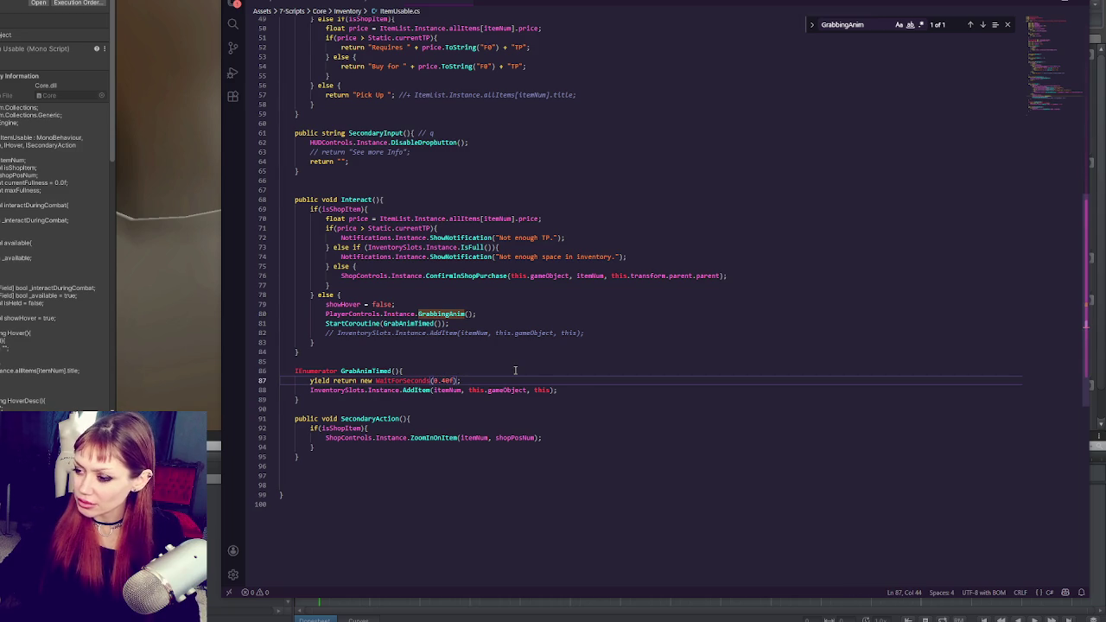
key("BackSpace")
type("4")
key("ctrl+s")
key("alt+Tab")
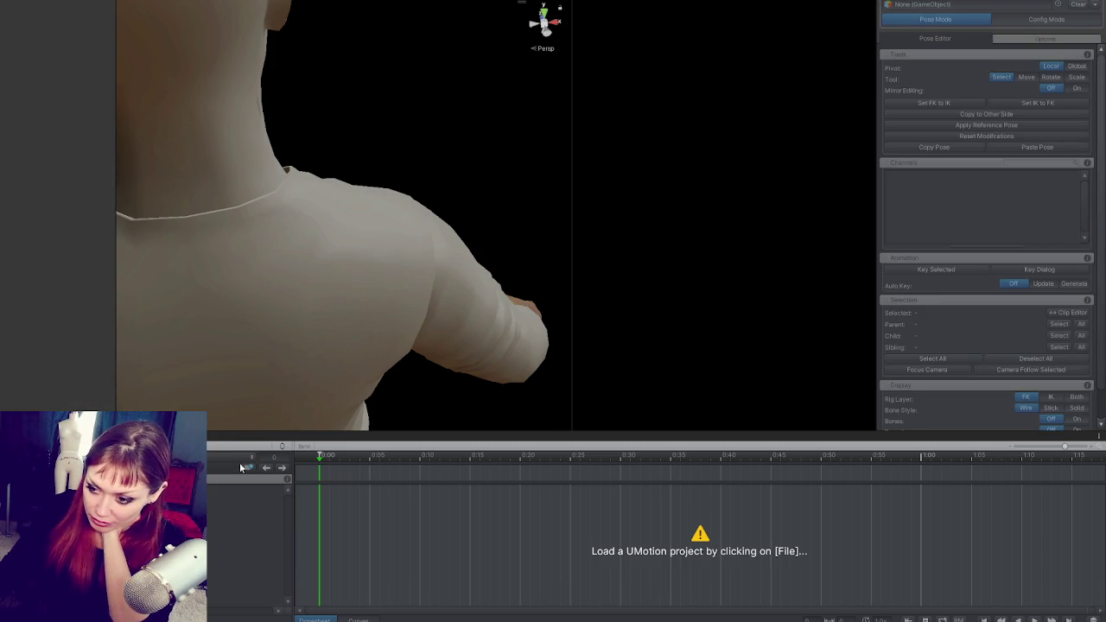
Load the Punching Player Arms project from the recent projects list.
left_click(182, 446)
mouse_move(242, 503)
left_click(319, 493)
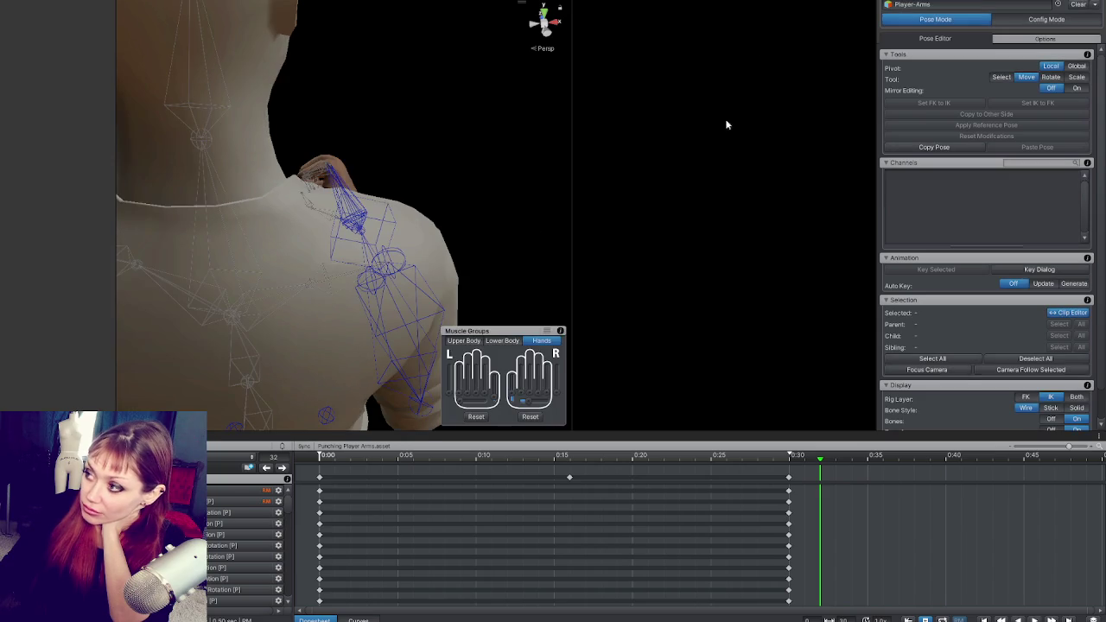
Return the playhead to 0:00, view the raised fists from the side, and scrub to 0:03.
left_click_drag(368, 458, 308, 463)
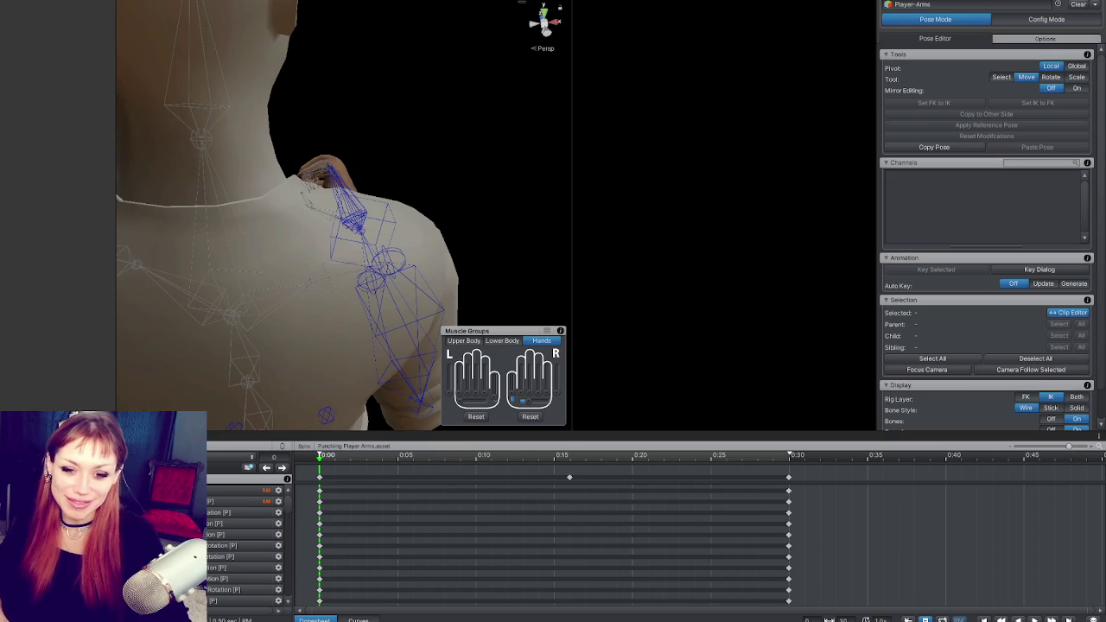
mouse_move(393, 255)
left_mouse_down()
mouse_move(415, 242)
mouse_move(197, 210)
mouse_move(285, 180)
mouse_move(217, 190)
mouse_move(291, 192)
mouse_move(104, 222)
mouse_move(353, 178)
mouse_move(336, 198)
mouse_move(363, 259)
left_mouse_up()
mouse_move(346, 458)
left_mouse_down()
mouse_move(691, 467)
mouse_move(285, 491)
mouse_move(558, 469)
left_mouse_up()
At the 0:15 punch key, reposition the right elbow pole target IK_Pole_Elbow_R.
left_click(432, 57)
mouse_move(416, 31)
left_mouse_down()
mouse_move(414, 139)
mouse_move(420, 111)
left_mouse_up()
key("e")
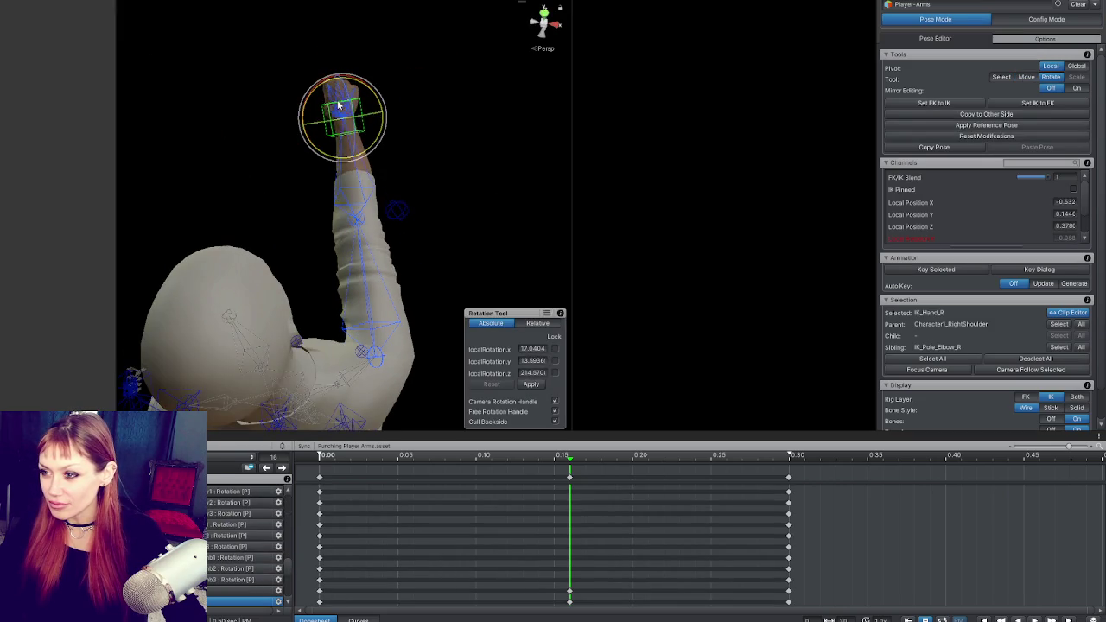
left_click(399, 210)
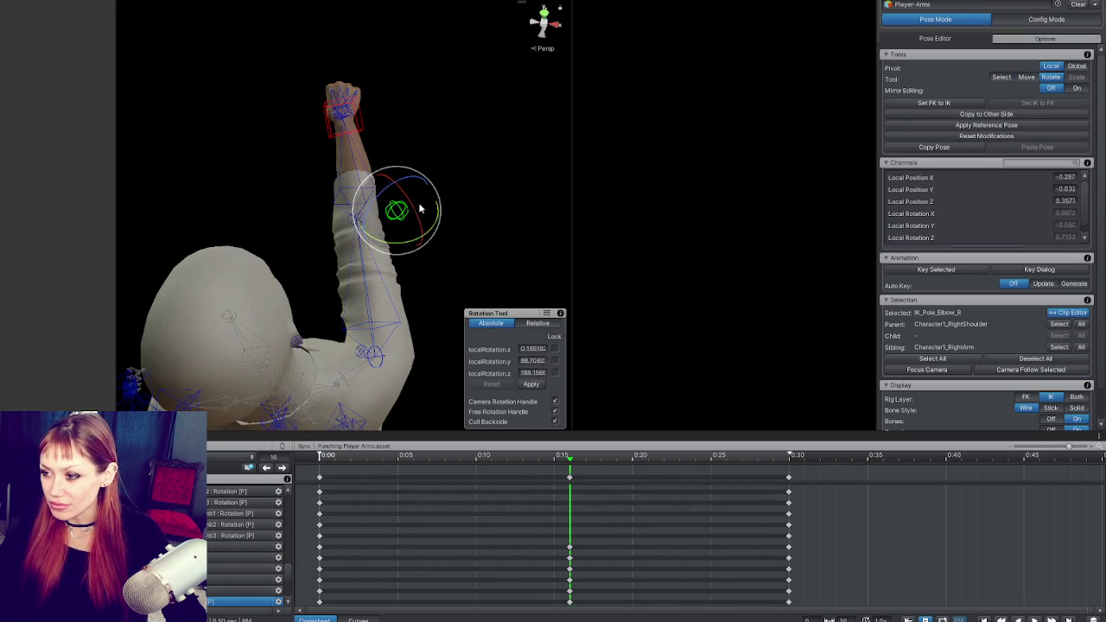
key("w")
mouse_move(398, 214)
left_mouse_down()
mouse_move(407, 204)
mouse_move(310, 142)
mouse_move(277, 225)
mouse_move(316, 285)
mouse_move(294, 271)
left_mouse_up()
left_click(335, 304)
left_click(334, 269)
left_click_drag(327, 304, 313, 267)
left_click_drag(368, 218, 595, 299)
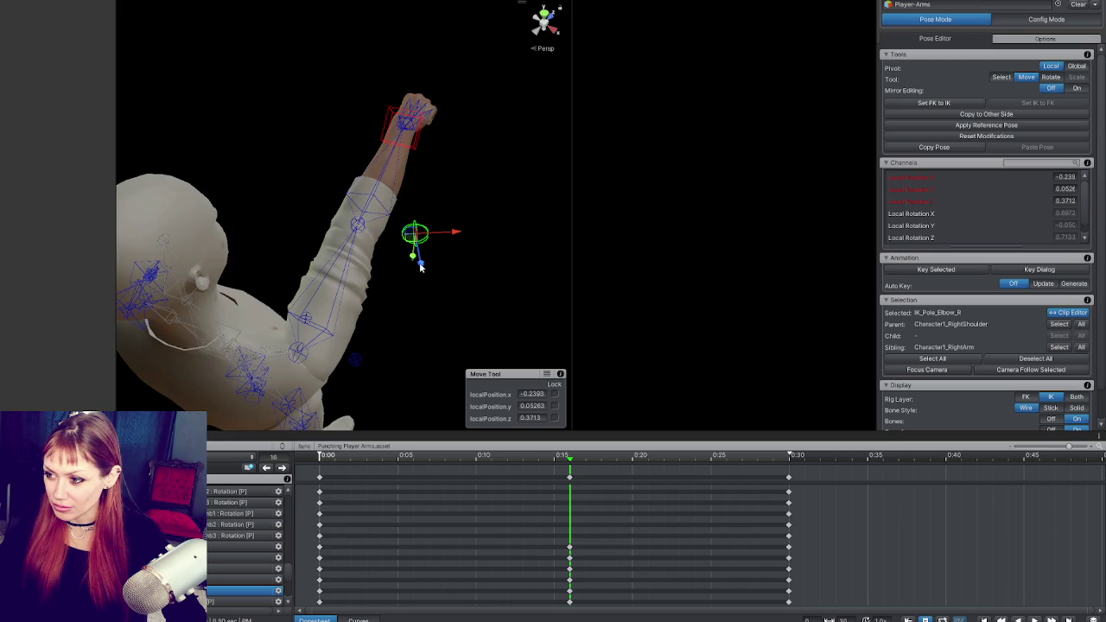
left_click_drag(423, 266, 439, 250)
Rotate the right fist IK_Hand_R at the wrist and compare against the start pose.
left_click(375, 103)
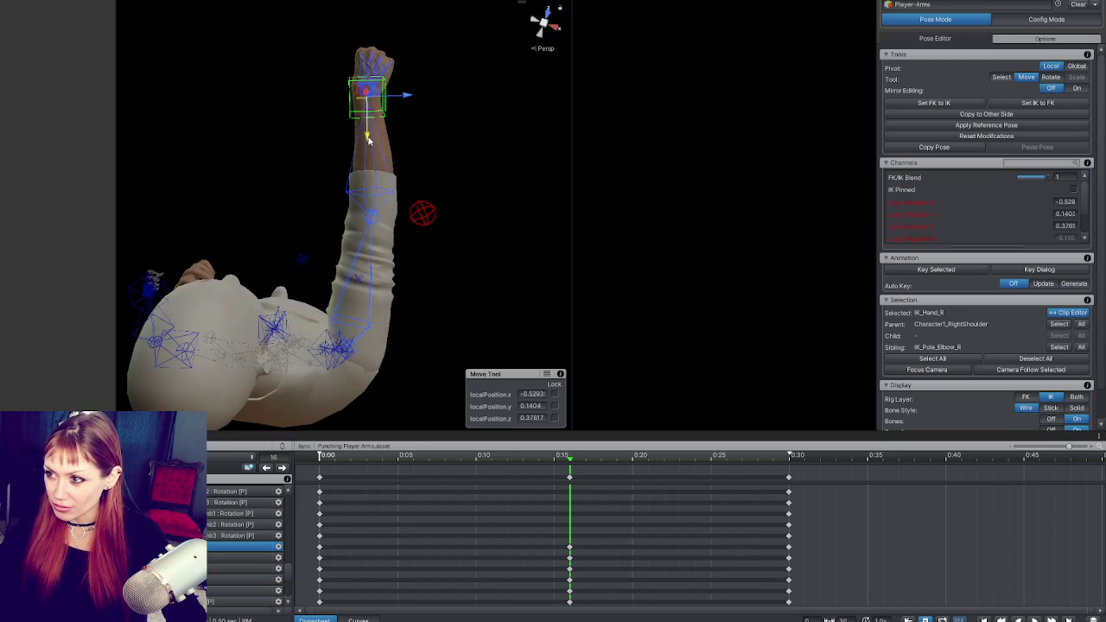
key("e")
mouse_move(397, 130)
left_mouse_down()
mouse_move(304, 94)
mouse_move(391, 151)
mouse_move(365, 131)
mouse_move(187, 149)
mouse_move(253, 281)
left_mouse_up()
mouse_move(296, 319)
left_mouse_down()
mouse_move(311, 319)
mouse_move(291, 259)
mouse_move(35, 315)
left_mouse_up()
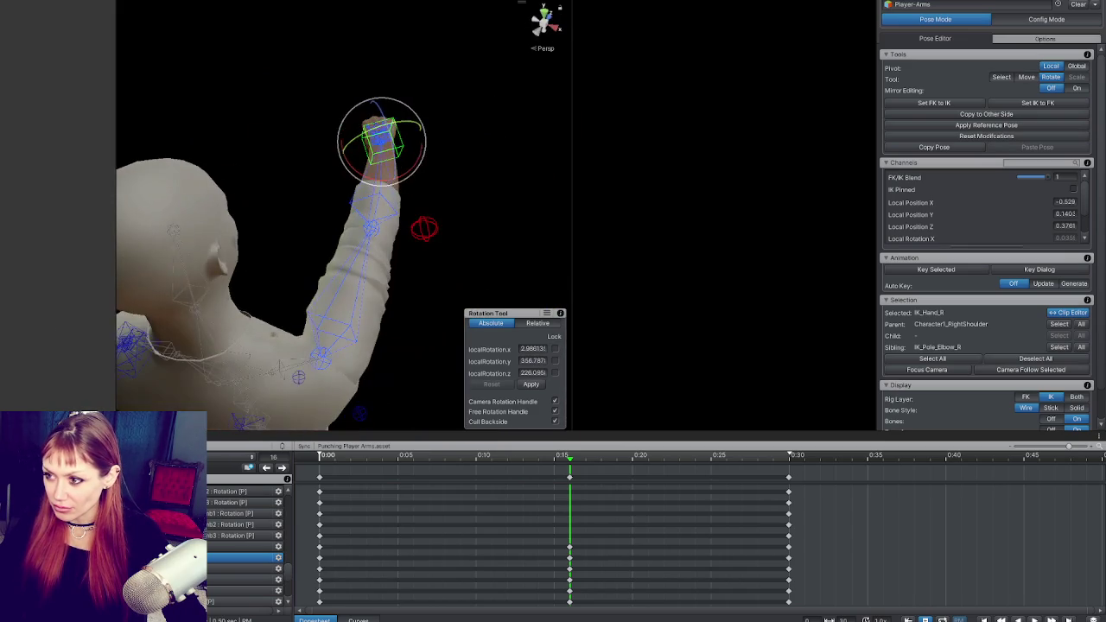
left_click(427, 233)
mouse_move(367, 455)
left_mouse_down()
mouse_move(303, 456)
mouse_move(583, 455)
mouse_move(281, 455)
mouse_move(697, 456)
mouse_move(277, 449)
mouse_move(773, 455)
mouse_move(324, 456)
left_mouse_up()
Back at 0:15, nudge the right hand IK target's position slightly from a front view.
left_click(282, 467)
left_click_drag(402, 193, 360, 289)
mouse_move(309, 148)
left_mouse_down()
mouse_move(643, 108)
mouse_move(373, 257)
mouse_move(367, 328)
left_mouse_up()
left_click(363, 332)
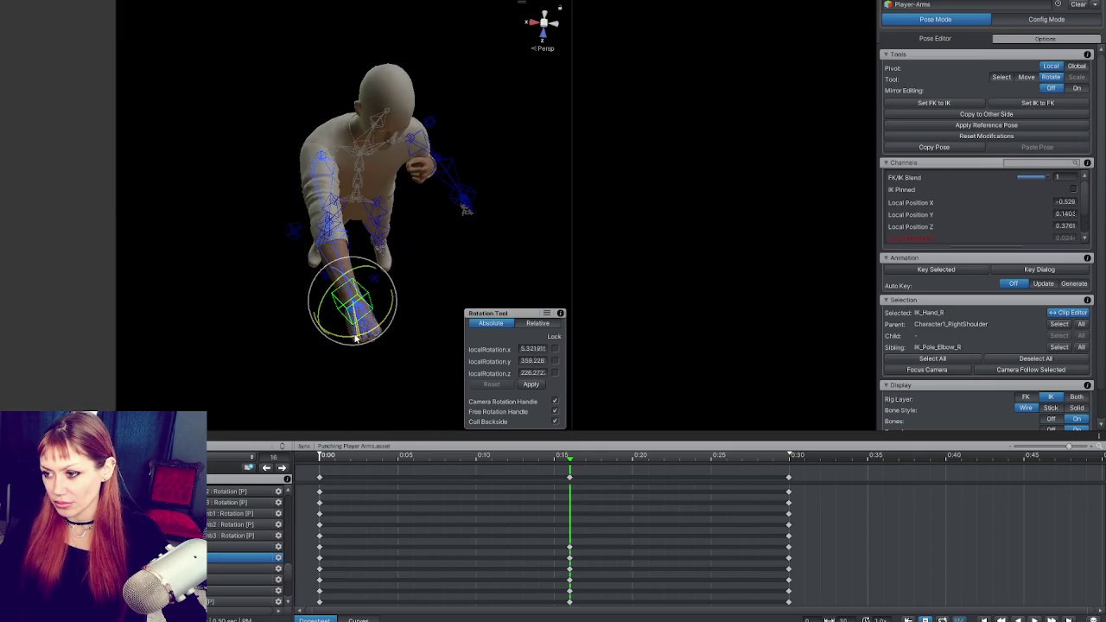
key("w")
left_click_drag(354, 313, 372, 332)
key("e")
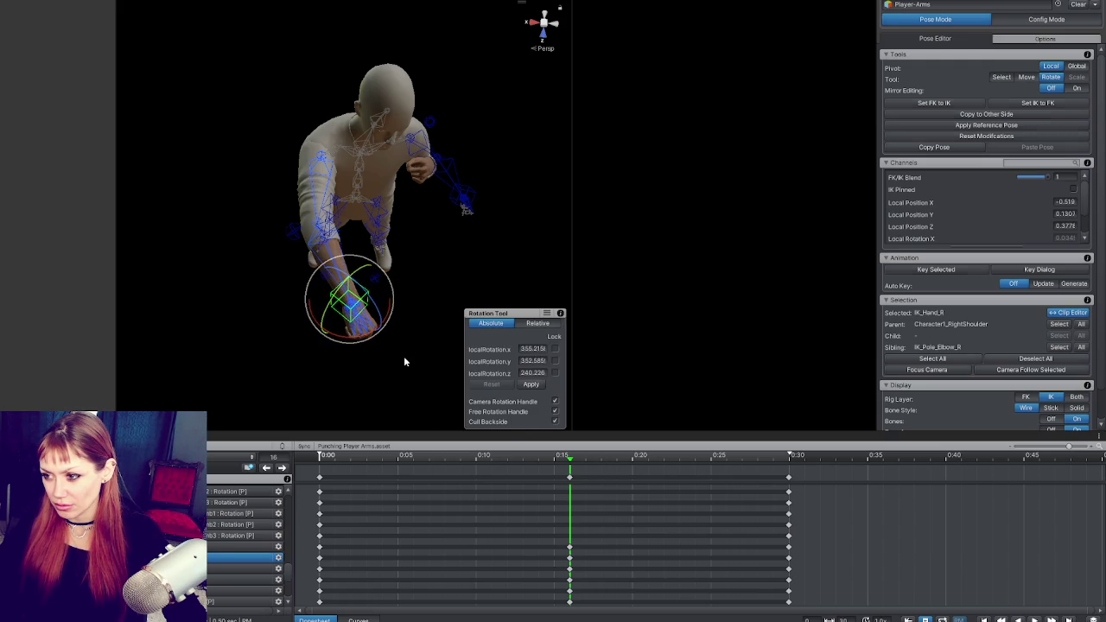
left_click(404, 359)
mouse_move(418, 467)
left_mouse_down()
mouse_move(371, 474)
mouse_move(519, 474)
mouse_move(426, 472)
left_mouse_up()
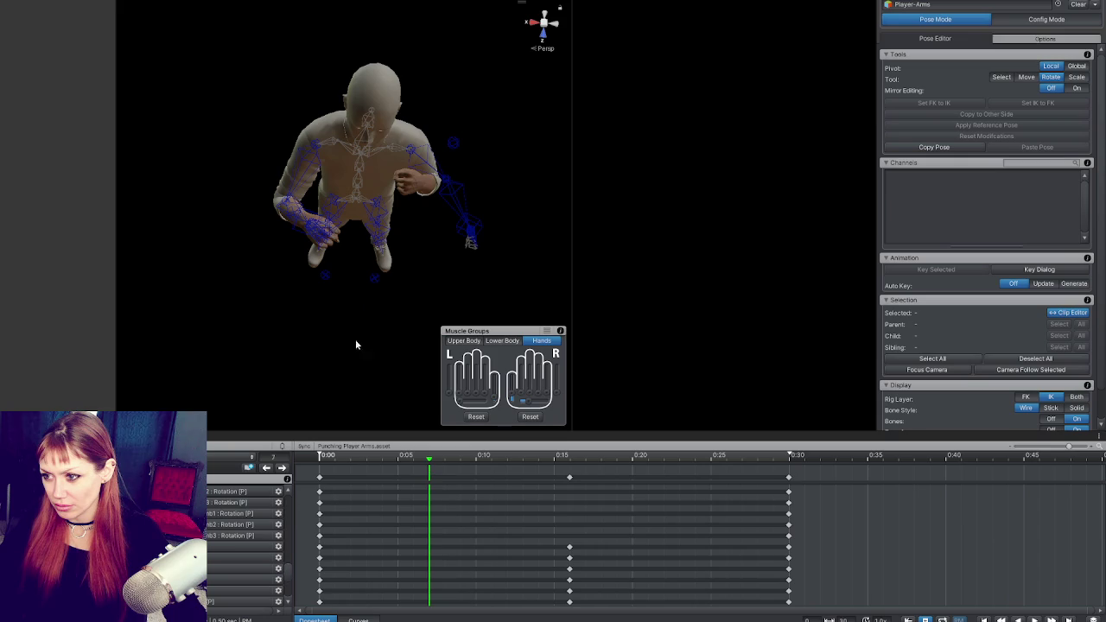
Pull the right elbow pole into the wind-up position near 0:07 and key it.
mouse_move(278, 245)
left_mouse_down()
mouse_move(361, 301)
mouse_move(386, 355)
mouse_move(410, 332)
mouse_move(372, 337)
mouse_move(317, 373)
mouse_move(298, 350)
mouse_move(277, 368)
mouse_move(273, 399)
mouse_move(363, 325)
mouse_move(371, 403)
left_mouse_up()
left_click(377, 298)
key("w")
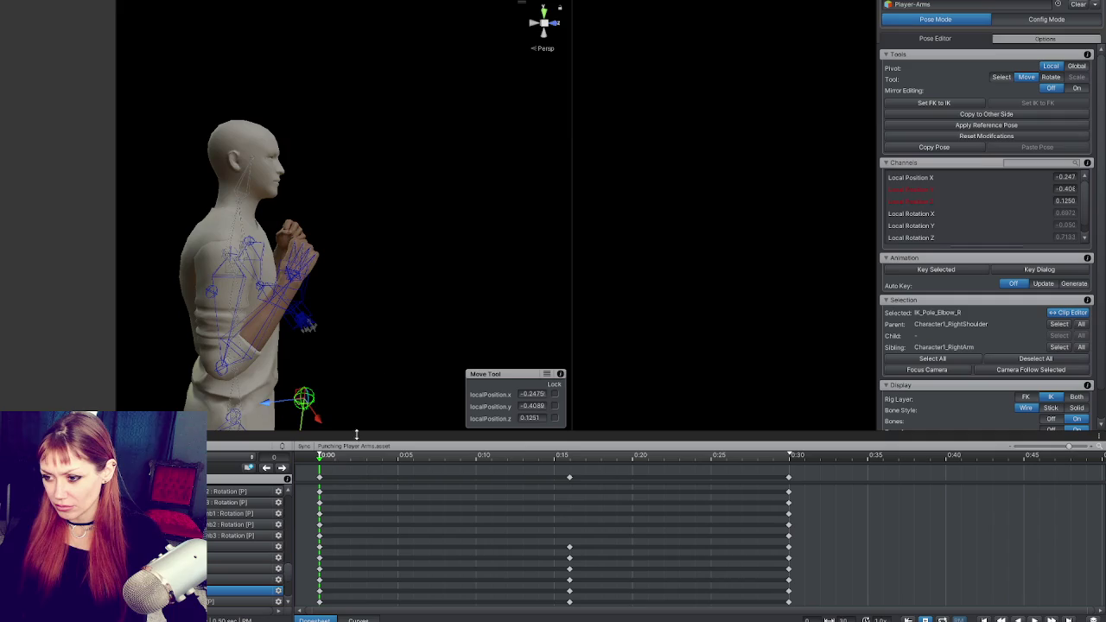
mouse_move(324, 456)
left_mouse_down()
mouse_move(468, 458)
mouse_move(430, 457)
left_mouse_up()
left_click(338, 347)
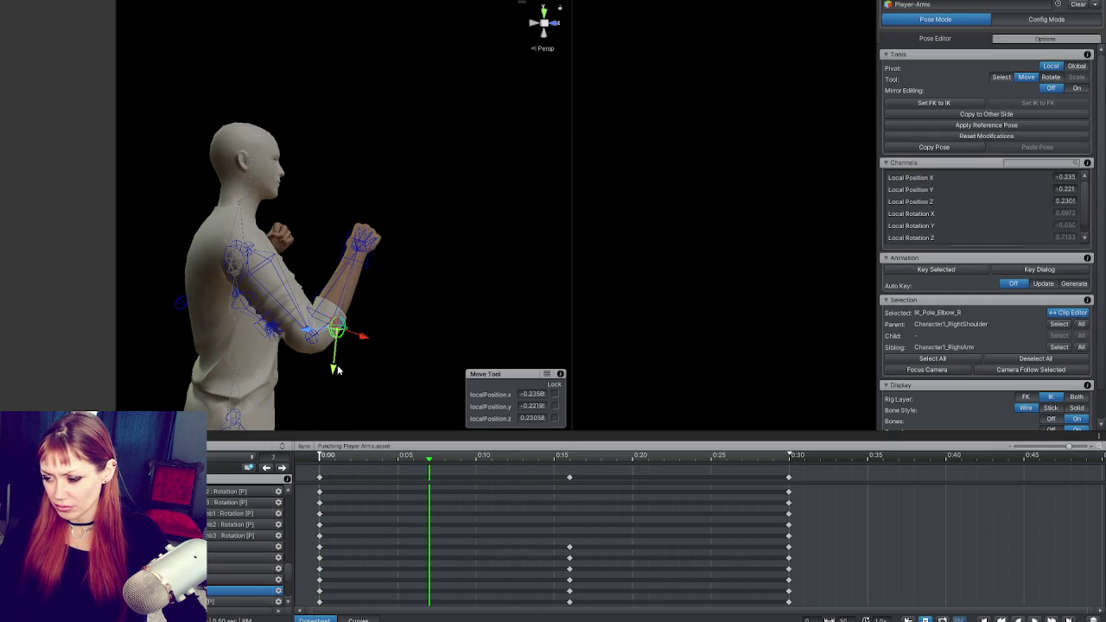
left_click_drag(335, 388, 146, 373)
left_click_drag(241, 326, 248, 342)
key("k")
Rotate the right fist for the wind-up to roughly 35.1, 304.9, 358.6.
left_click(324, 259)
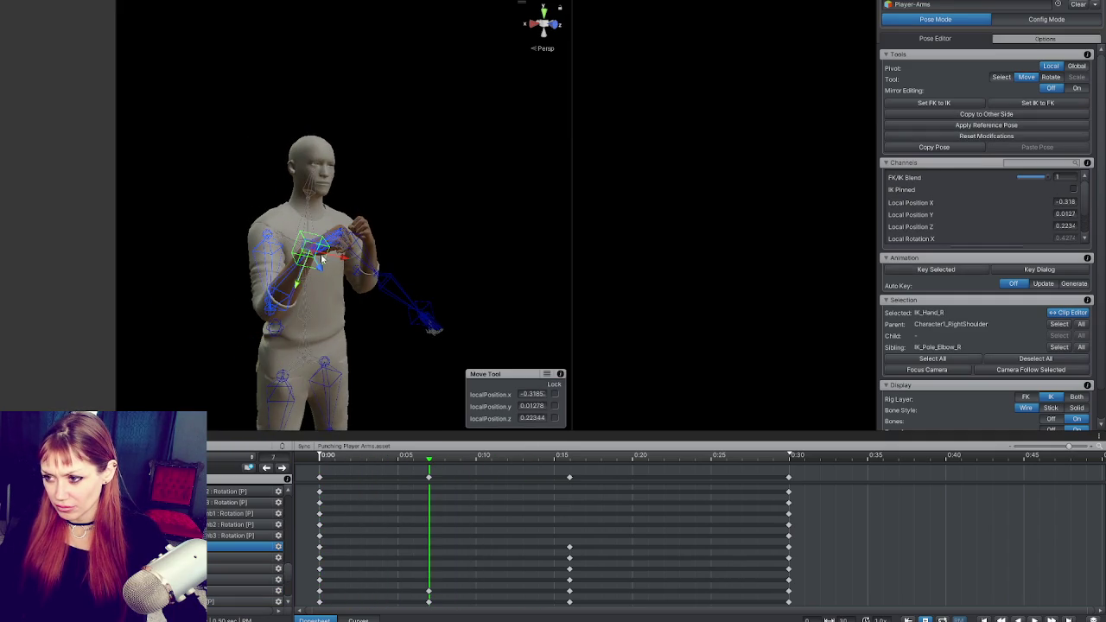
key("e")
mouse_move(322, 268)
left_mouse_down()
mouse_move(348, 299)
mouse_move(319, 302)
left_mouse_up()
left_click(432, 328)
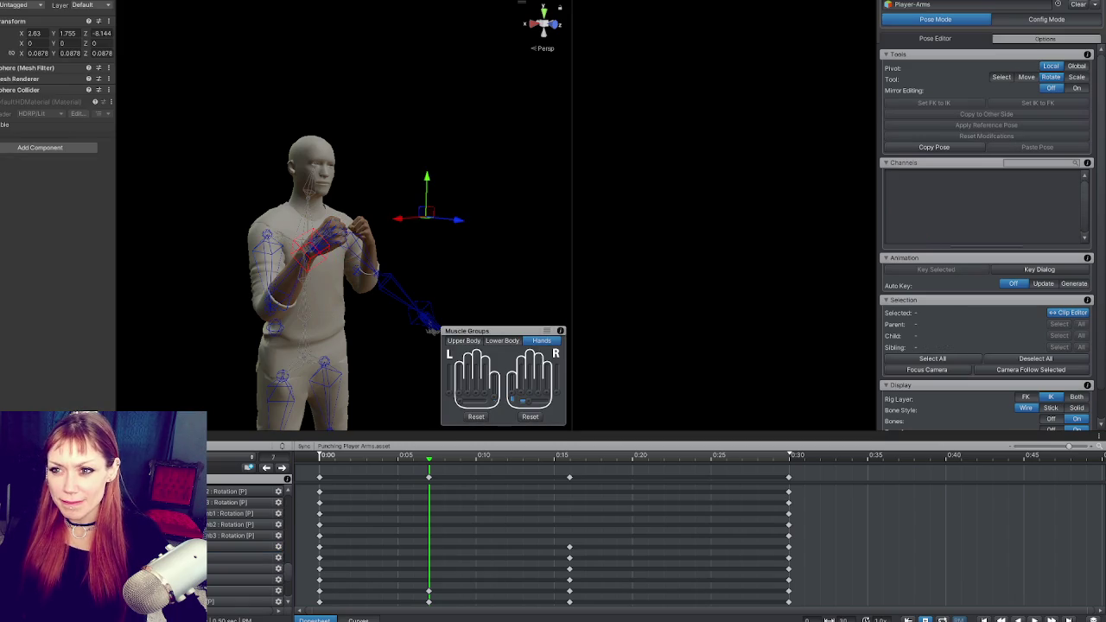
left_click(311, 246)
mouse_move(311, 246)
left_mouse_down()
mouse_move(408, 250)
mouse_move(313, 247)
mouse_move(368, 301)
mouse_move(377, 243)
mouse_move(414, 252)
mouse_move(371, 249)
mouse_move(386, 281)
mouse_move(219, 263)
left_mouse_up()
key("e")
Adjust the right fist's rotation and position in the 0:07 wind-up.
mouse_move(380, 250)
left_mouse_down()
mouse_move(392, 244)
mouse_move(384, 290)
mouse_move(265, 250)
mouse_move(81, 264)
mouse_move(115, 274)
left_mouse_up()
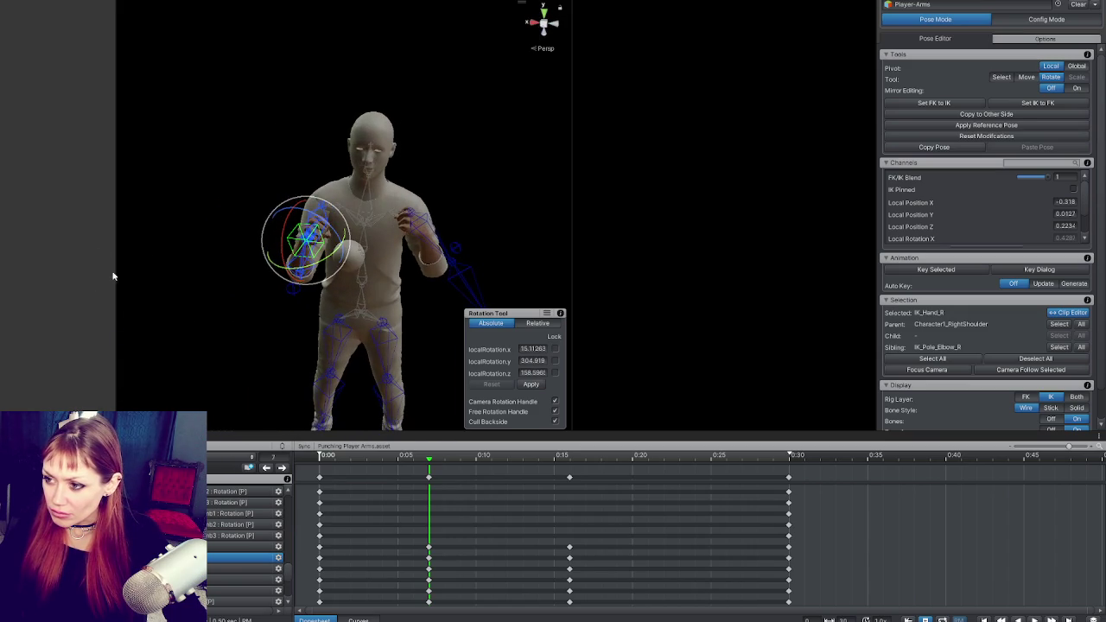
left_click(318, 244)
left_click(319, 241)
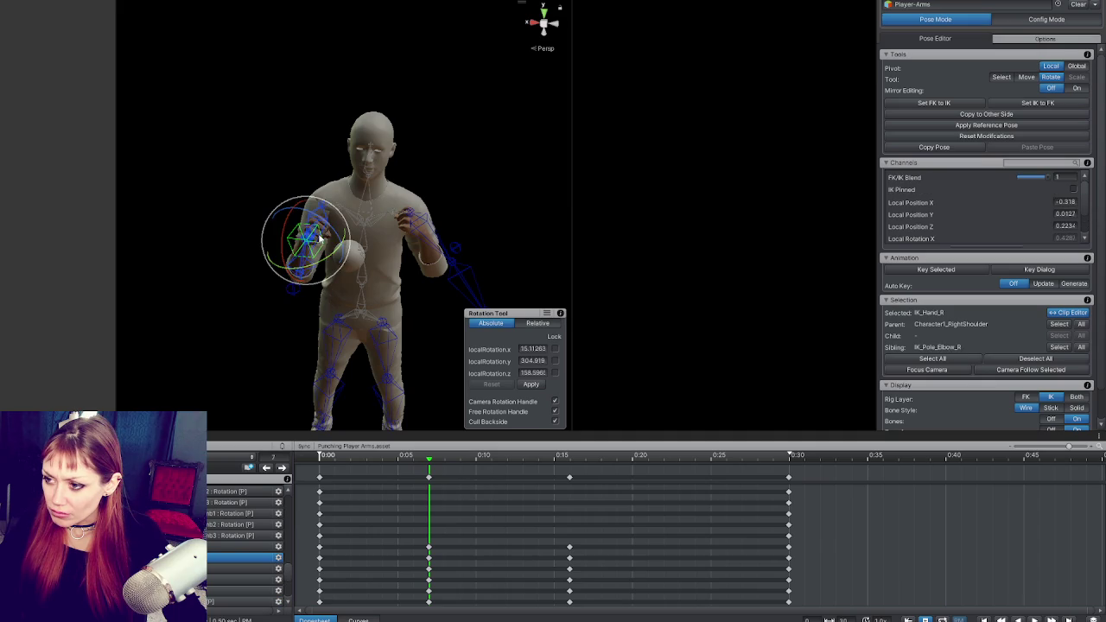
key("w")
left_click_drag(331, 244, 354, 246)
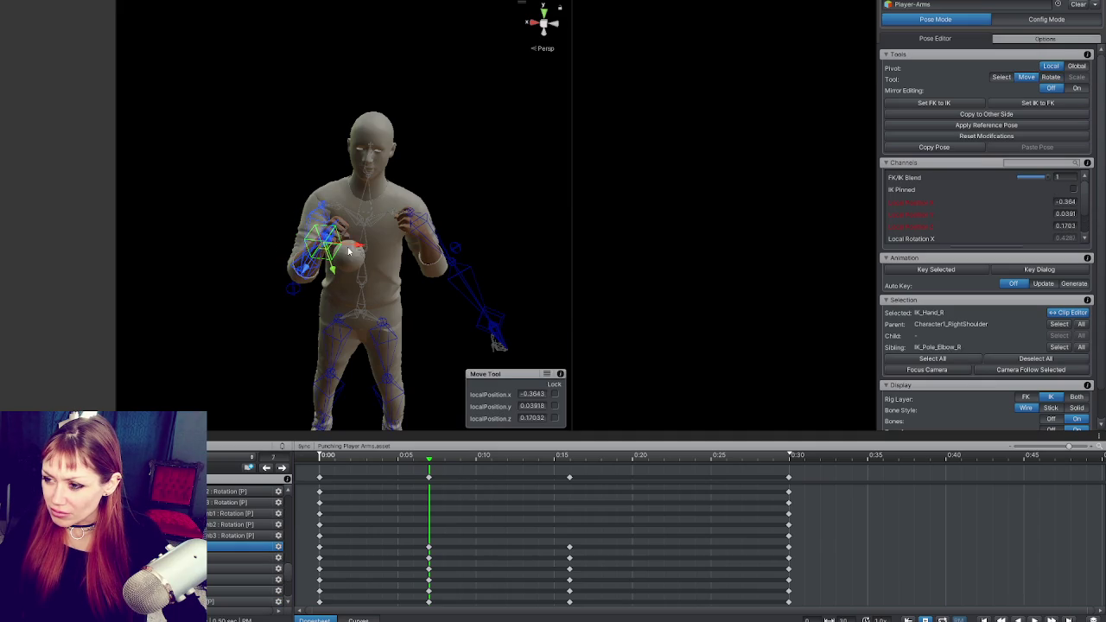
key("e")
Pull the right elbow pole target back slightly, viewed from the side.
left_click_drag(352, 250, 655, 303)
left_click(308, 340)
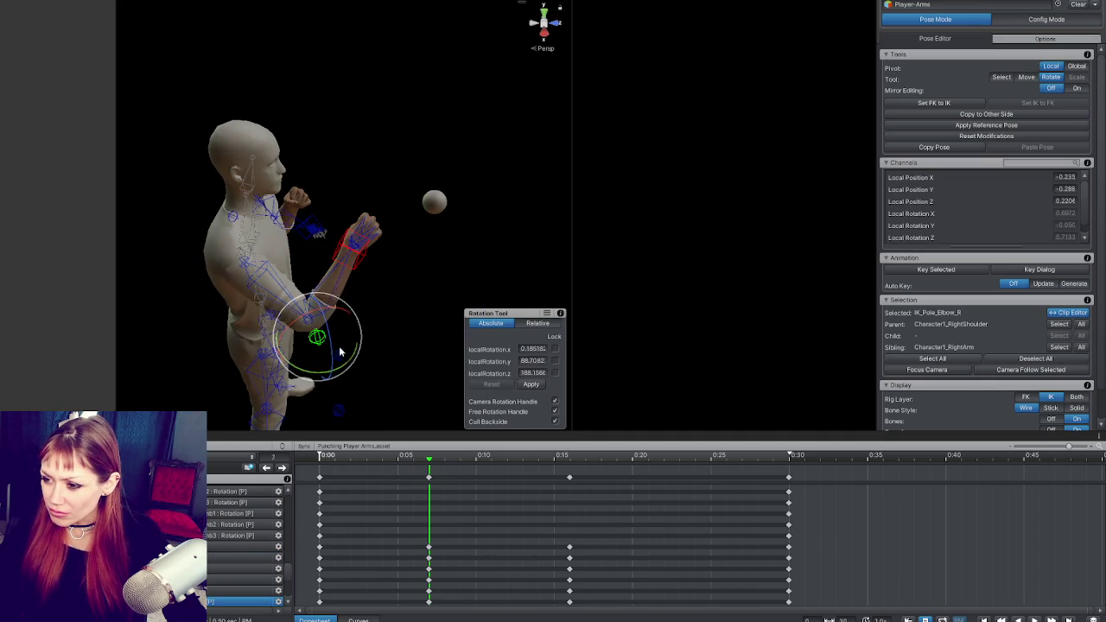
key("w")
mouse_move(294, 344)
left_mouse_down()
mouse_move(285, 348)
mouse_move(562, 286)
left_mouse_up()
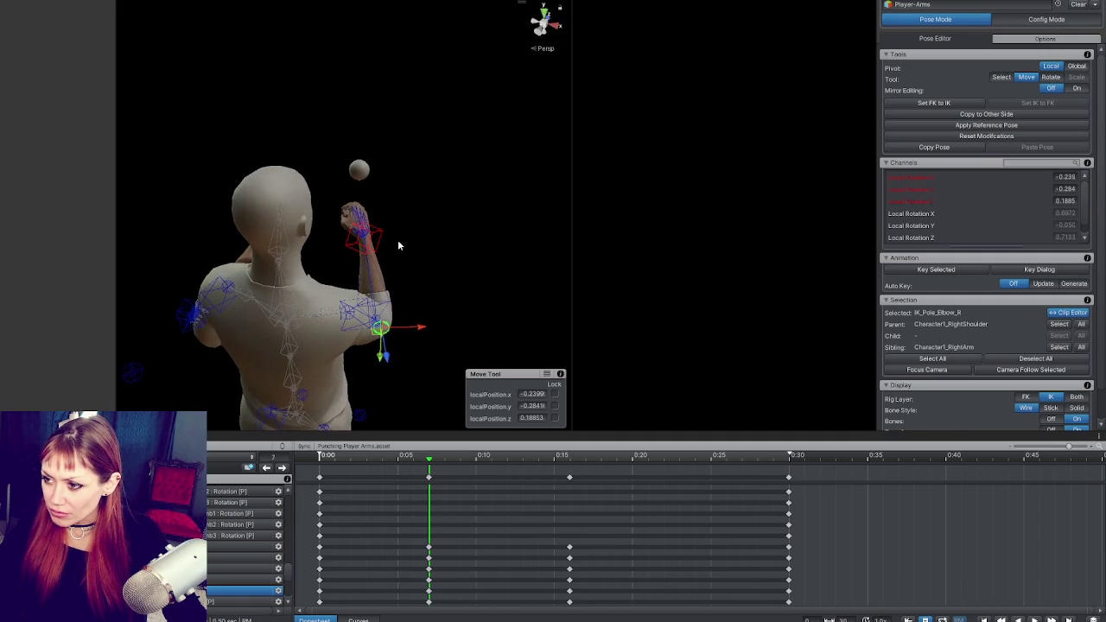
left_click(363, 229)
key("e")
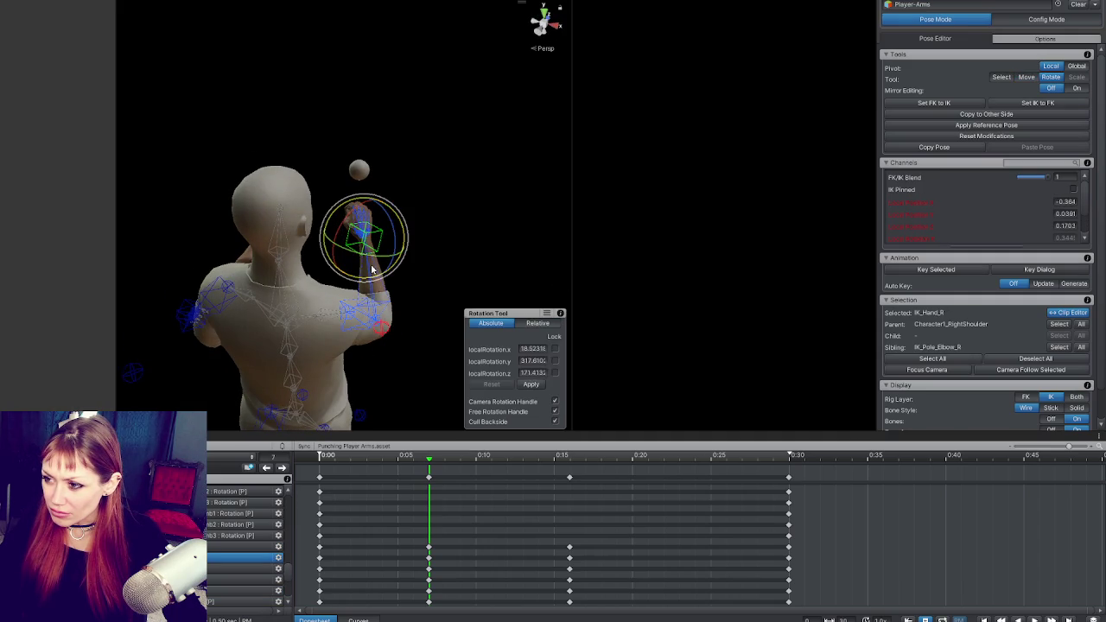
left_click(437, 265)
mouse_move(437, 265)
left_mouse_down()
mouse_move(469, 252)
mouse_move(483, 259)
left_mouse_up()
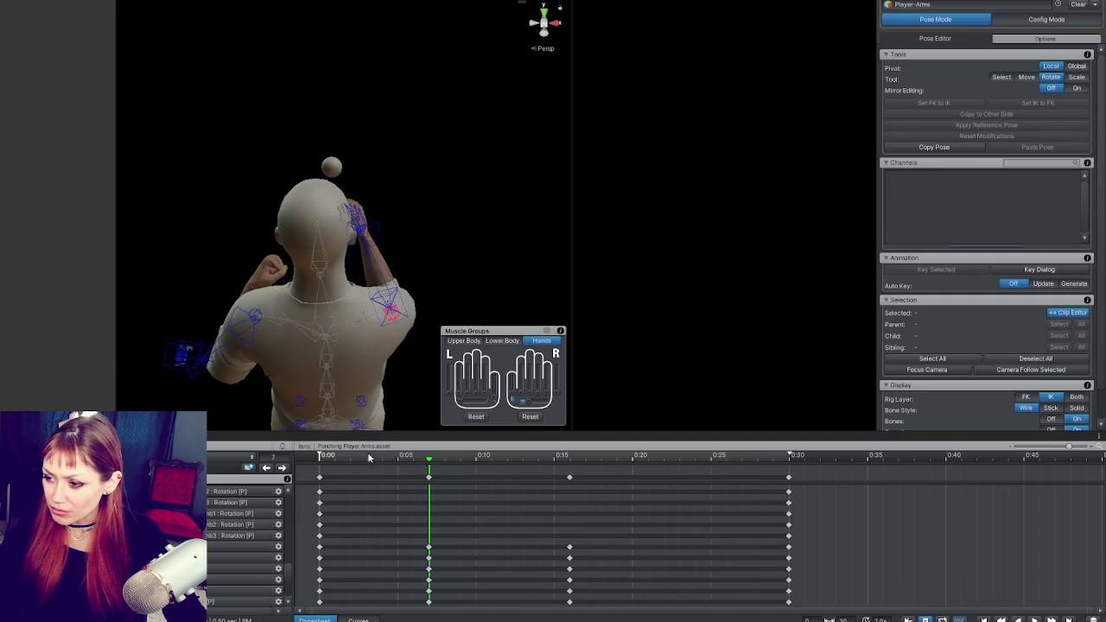
Resolve the unapplied pose changes prompt and play the punch animation back.
left_click(427, 320)
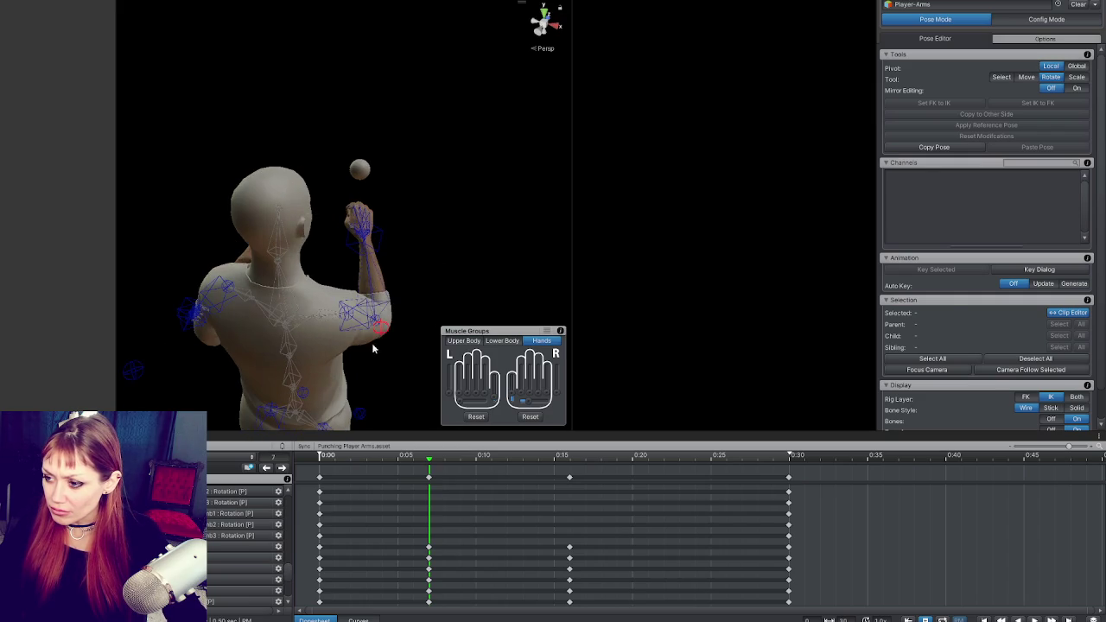
left_click(385, 321)
key("space")
key("space")
key("space")
key("space")
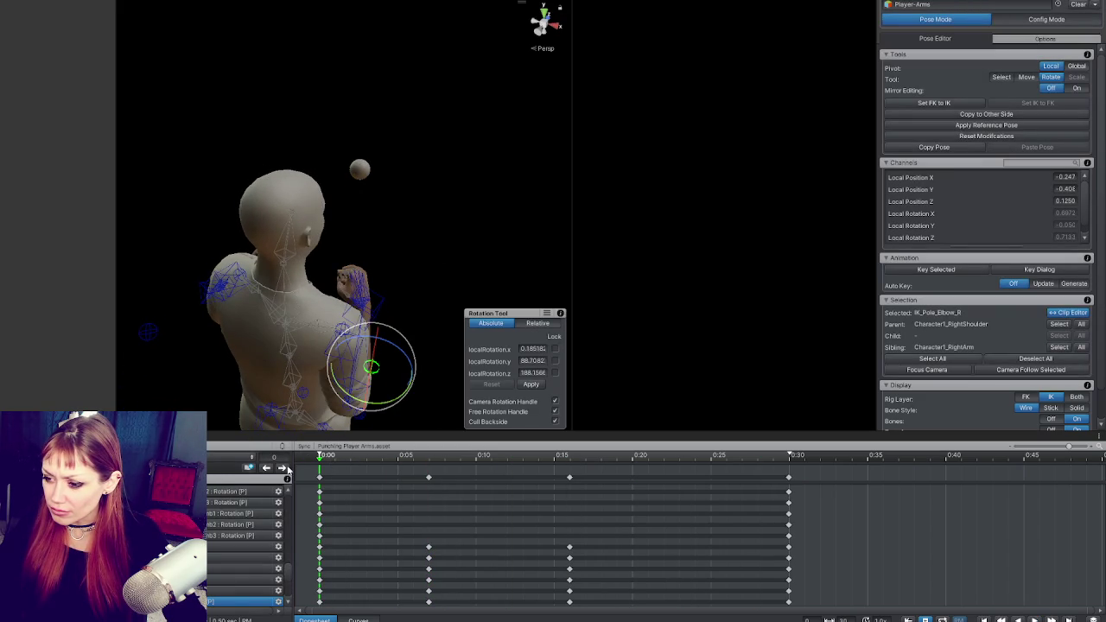
At the 0:15 punch key, lower the right elbow pole target and inspect the hand IK target from the front.
left_click(569, 455)
key("w")
left_click_drag(396, 253, 392, 288)
left_click(490, 218)
mouse_move(490, 219)
left_mouse_down()
mouse_move(424, 220)
mouse_move(397, 197)
mouse_move(380, 250)
mouse_move(393, 221)
mouse_move(444, 261)
mouse_move(331, 272)
mouse_move(346, 276)
mouse_move(338, 345)
mouse_move(351, 423)
left_mouse_up()
left_click(417, 245)
key("e")
left_click(328, 277)
Step from 0:00 through the wind-up key to the frame 16 punch key, then select the sphere near the fist.
key("shift+comma")
key("alt+period")
key("shift+comma")
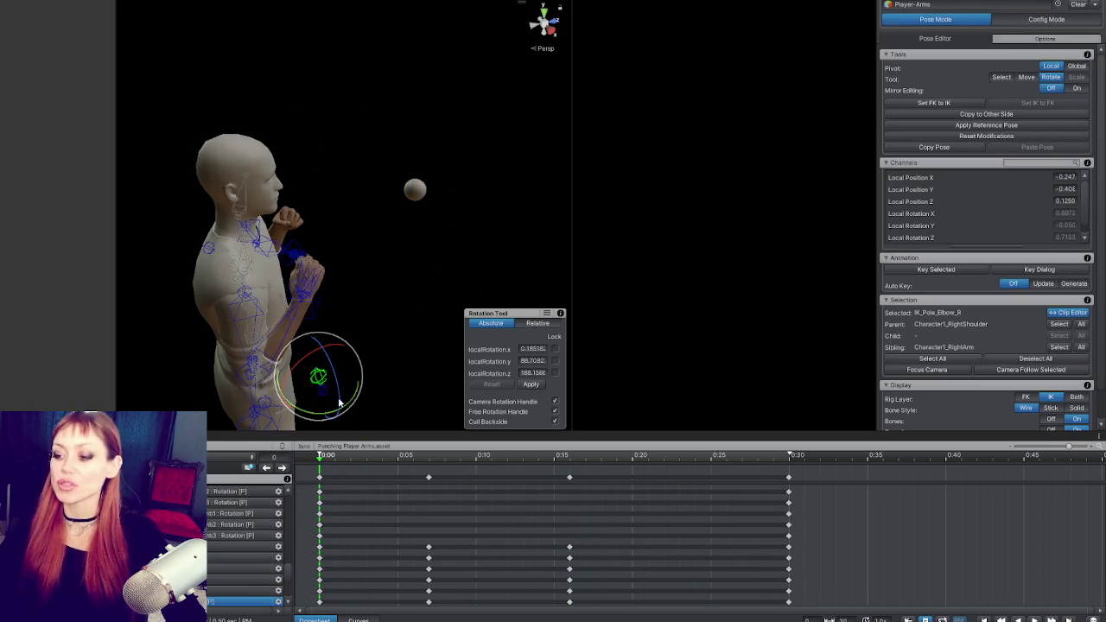
left_click_drag(245, 378, 330, 344)
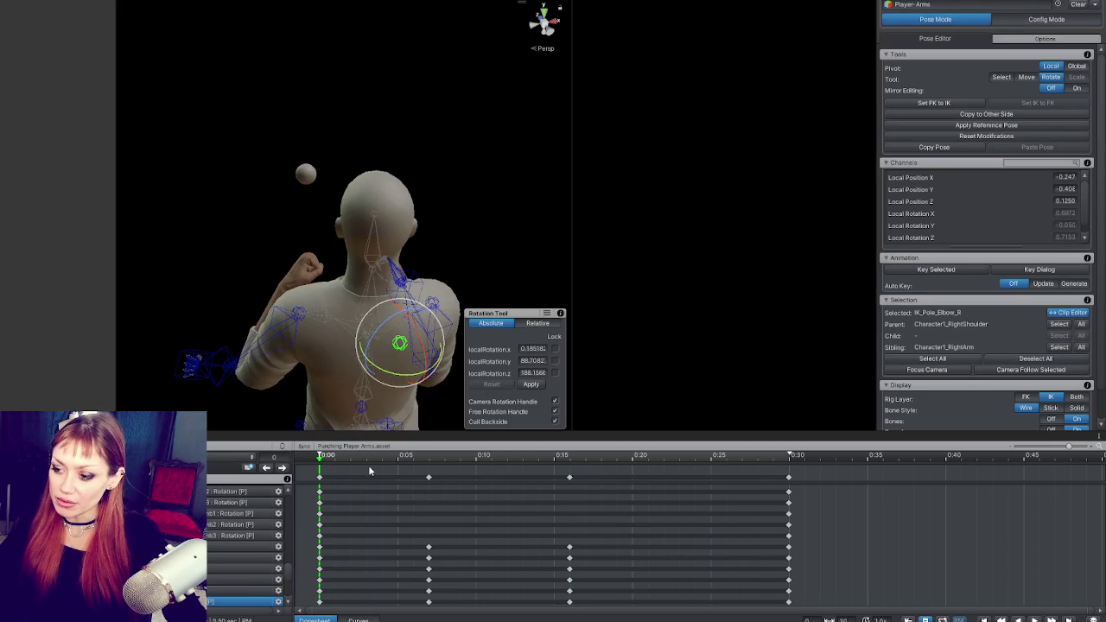
left_click(282, 467)
left_click(283, 467)
left_click(267, 467)
left_click(267, 468)
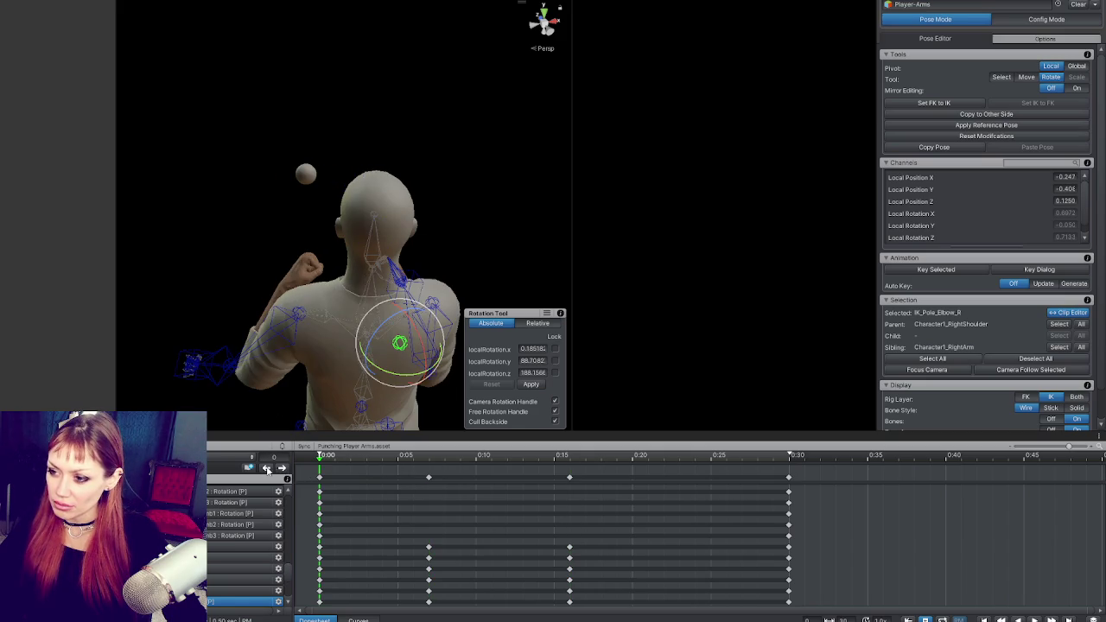
left_click(282, 467)
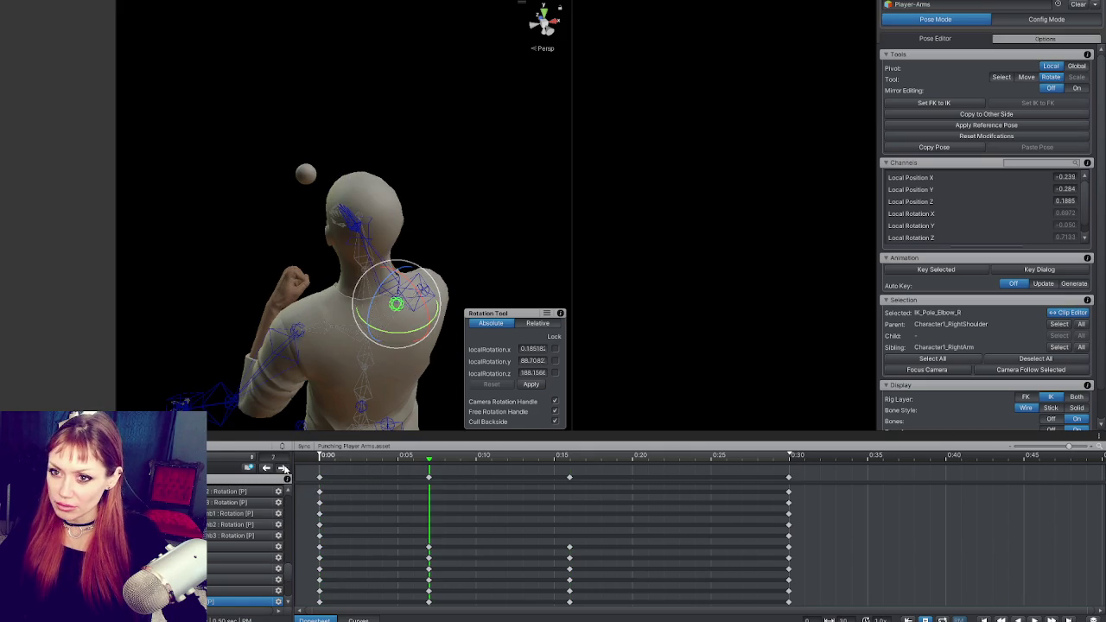
left_click(283, 467)
left_click(298, 175)
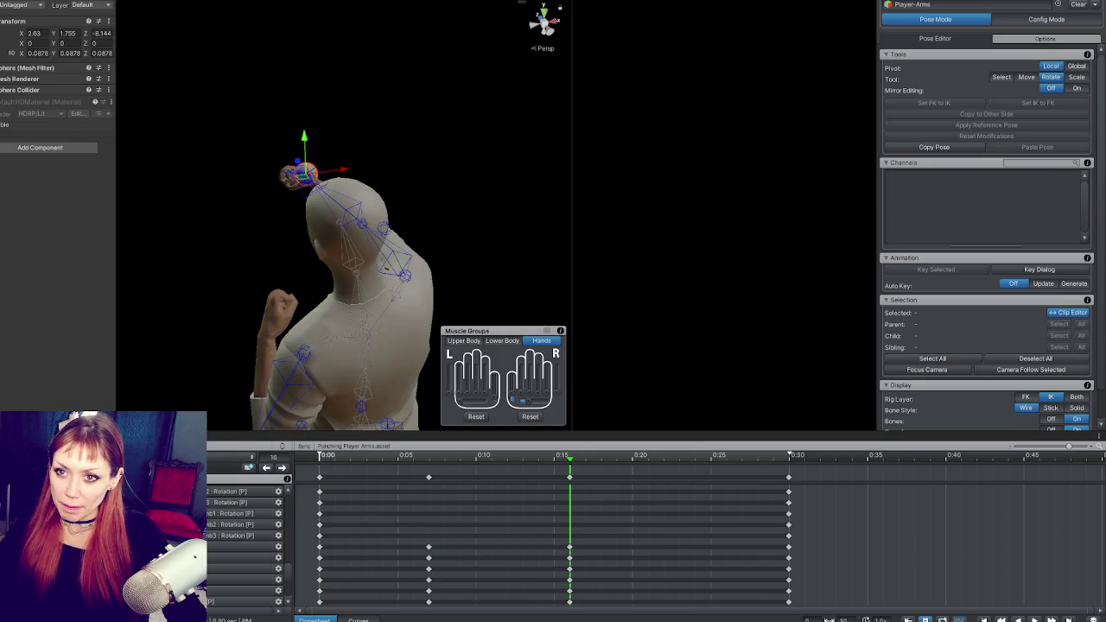
Drag the small sphere in toward the chest, rewind the clip to 0:00, and orbit around to check its placement.
left_click_drag(337, 130, 259, 173)
mouse_move(242, 223)
left_mouse_down()
mouse_move(290, 238)
mouse_move(322, 233)
mouse_move(252, 376)
left_mouse_up()
left_click(319, 456)
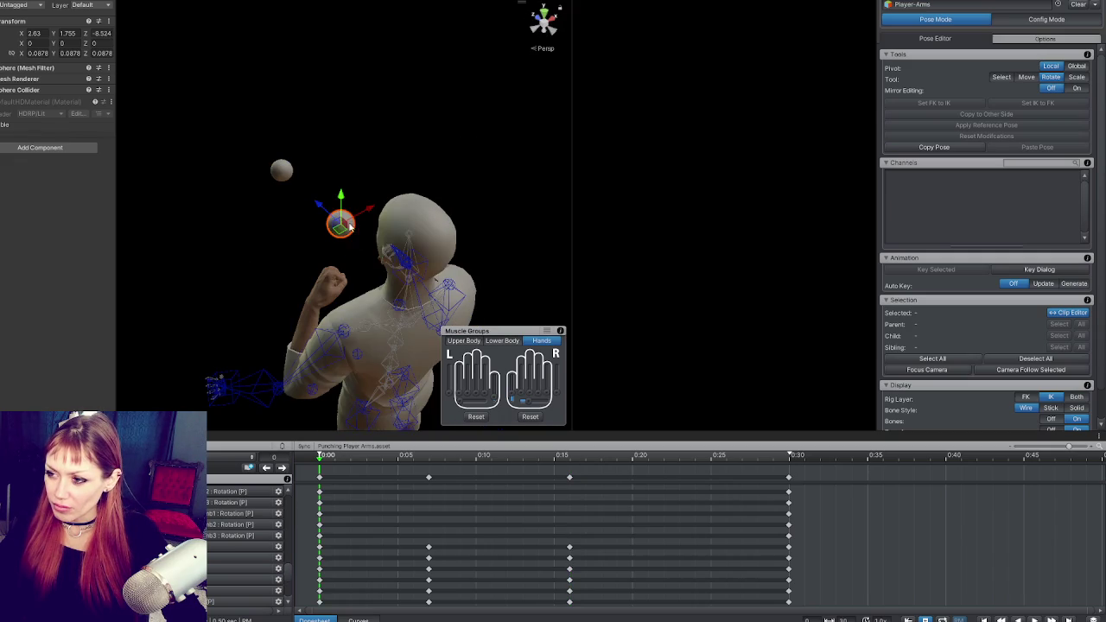
mouse_move(312, 208)
left_mouse_down()
mouse_move(265, 234)
mouse_move(295, 273)
mouse_move(339, 264)
left_mouse_up()
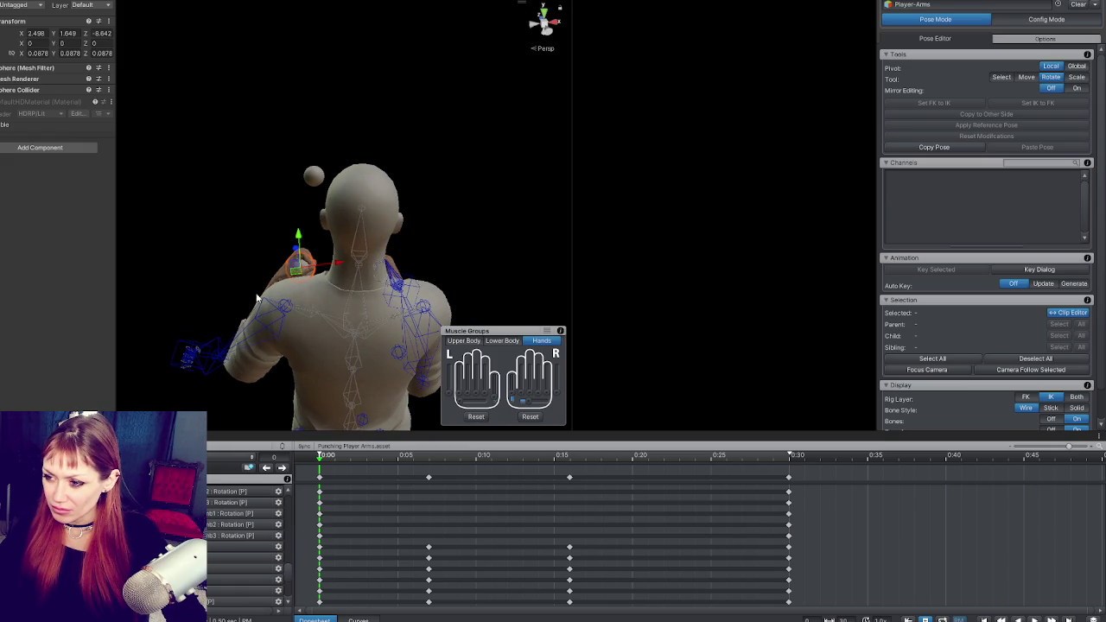
mouse_move(287, 324)
left_mouse_down()
mouse_move(259, 260)
mouse_move(281, 237)
mouse_move(350, 224)
left_mouse_up()
mouse_move(300, 275)
left_mouse_down()
mouse_move(486, 213)
mouse_move(363, 136)
mouse_move(291, 155)
mouse_move(371, 204)
left_mouse_up()
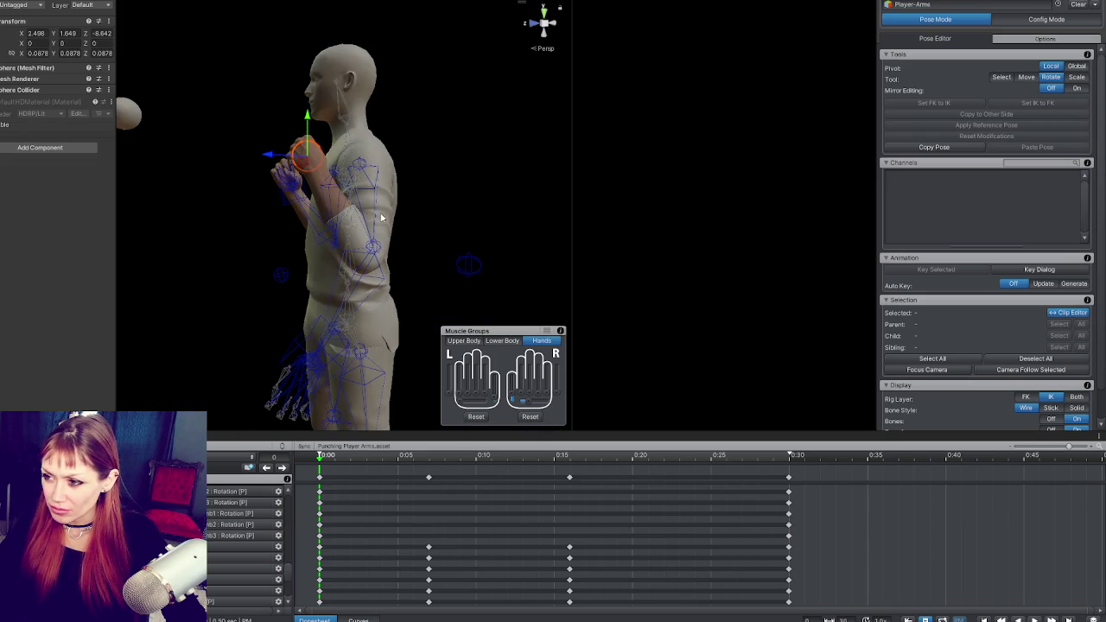
mouse_move(326, 214)
left_mouse_down()
mouse_move(572, 207)
mouse_move(448, 208)
left_mouse_up()
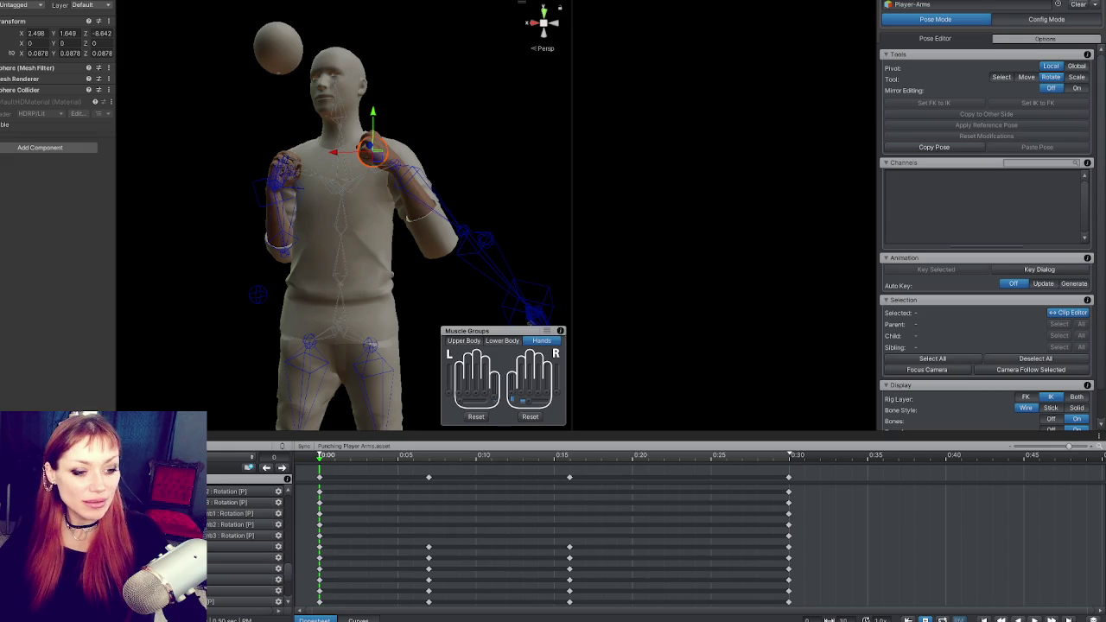
mouse_move(259, 259)
left_mouse_down()
mouse_move(510, 279)
mouse_move(570, 257)
mouse_move(231, 273)
left_mouse_up()
mouse_move(393, 212)
left_mouse_down()
mouse_move(507, 264)
mouse_move(143, 361)
mouse_move(291, 303)
mouse_move(276, 247)
mouse_move(230, 254)
mouse_move(437, 210)
mouse_move(645, 225)
mouse_move(508, 214)
mouse_move(487, 150)
mouse_move(682, 207)
mouse_move(349, 181)
mouse_move(267, 207)
mouse_move(286, 293)
mouse_move(338, 251)
mouse_move(206, 370)
mouse_move(323, 254)
mouse_move(493, 234)
mouse_move(79, 338)
mouse_move(339, 290)
left_mouse_up()
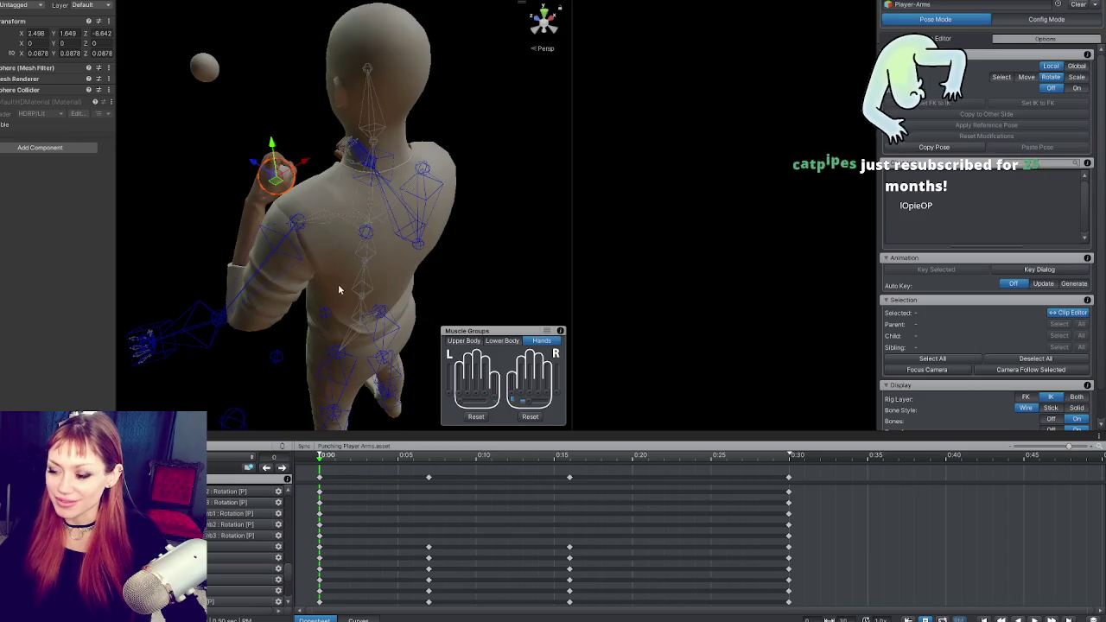
left_click(344, 216)
mouse_move(344, 216)
left_mouse_down()
mouse_move(147, 236)
mouse_move(691, 207)
left_mouse_up()
left_click(423, 229)
mouse_move(424, 229)
left_mouse_down()
mouse_move(370, 214)
mouse_move(437, 208)
mouse_move(367, 212)
left_mouse_up()
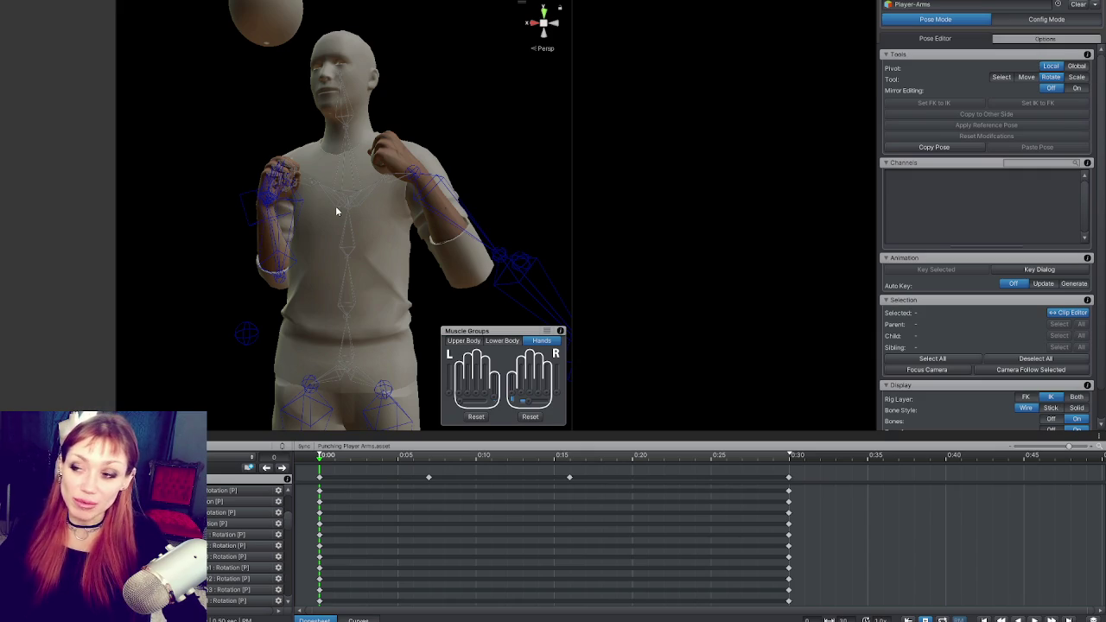
At frame 0:00, rotate Character1_LeftArm down so the forearm rises into a guard.
left_click_drag(334, 185, 142, 186)
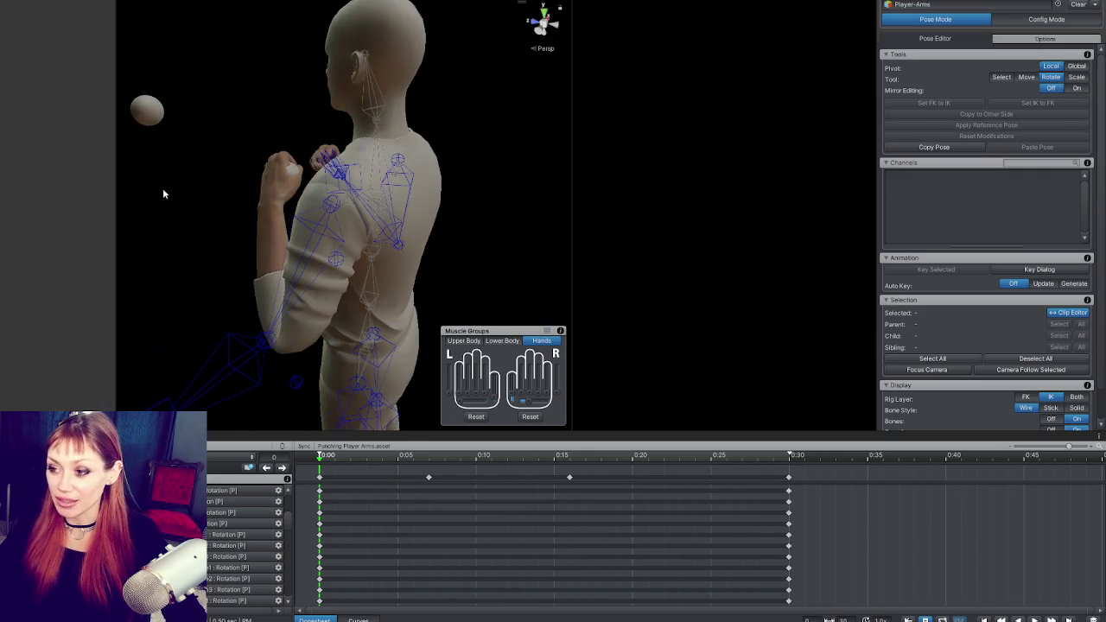
left_click_drag(314, 233, 415, 215)
mouse_move(519, 224)
left_mouse_down()
mouse_move(391, 217)
mouse_move(685, 222)
mouse_move(640, 208)
left_mouse_up()
left_click(390, 217)
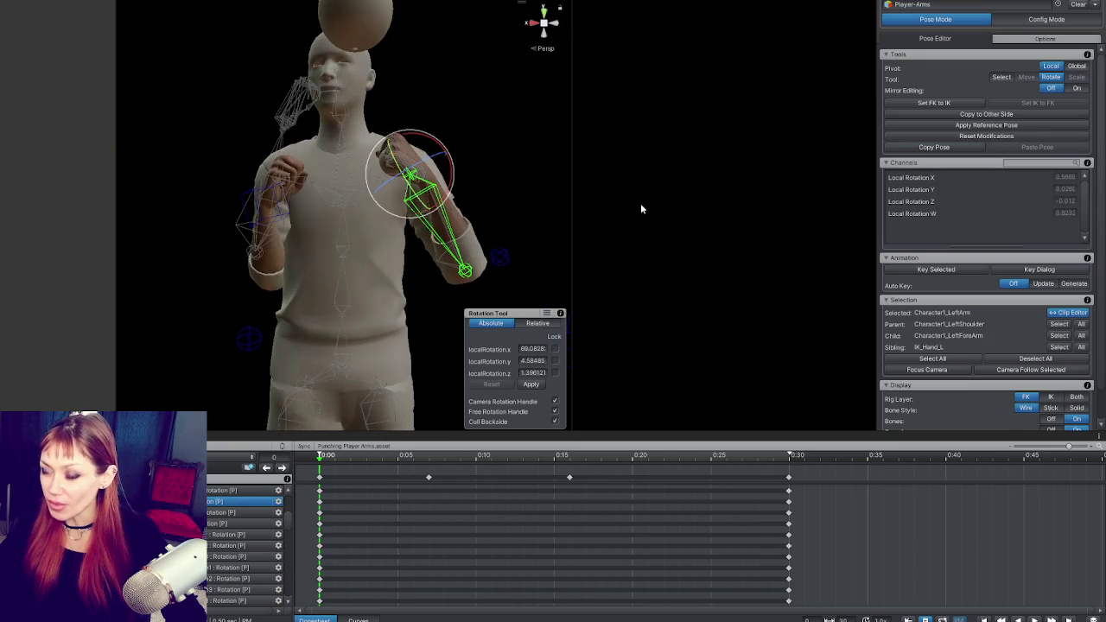
mouse_move(466, 182)
left_mouse_down()
mouse_move(428, 173)
mouse_move(362, 213)
mouse_move(117, 230)
left_mouse_up()
mouse_move(337, 192)
left_mouse_down()
mouse_move(339, 278)
mouse_move(536, 212)
mouse_move(457, 211)
mouse_move(565, 227)
mouse_move(313, 268)
mouse_move(288, 311)
left_mouse_up()
left_click(421, 237)
left_click(334, 237)
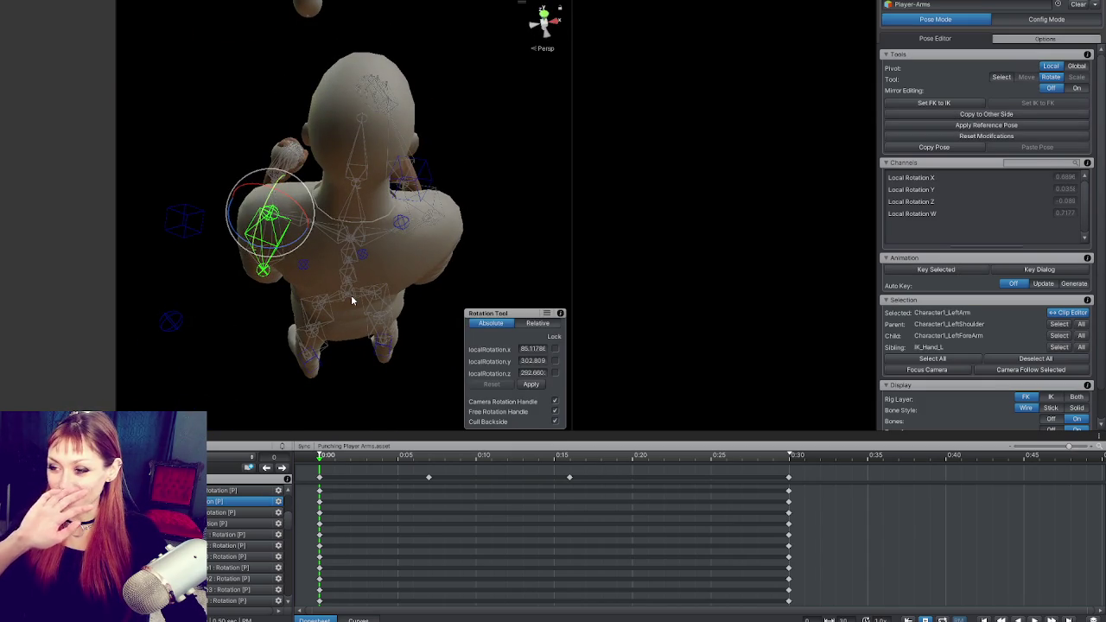
From a side view, rotate the left hand and check the left upper arm and forearm bones.
mouse_move(343, 247)
left_mouse_down()
mouse_move(593, 214)
mouse_move(435, 214)
mouse_move(480, 133)
left_mouse_up()
left_click(299, 203)
mouse_move(361, 241)
left_mouse_down()
mouse_move(372, 231)
mouse_move(206, 288)
mouse_move(230, 251)
mouse_move(372, 236)
left_mouse_up()
left_click(257, 247)
left_click(318, 246)
left_click(368, 248)
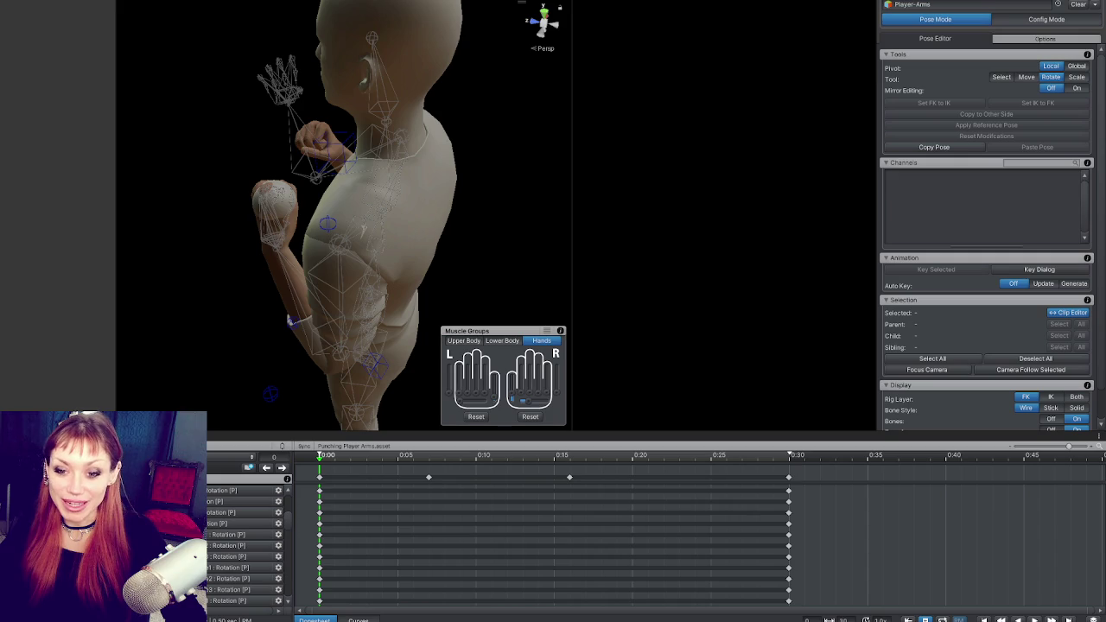
Undo the bad left hand rotation with Ctrl+Z and move the timeline to the 0:15 punch frame.
mouse_move(465, 223)
left_mouse_down()
mouse_move(286, 150)
mouse_move(259, 210)
mouse_move(309, 202)
mouse_move(301, 198)
mouse_move(388, 230)
mouse_move(417, 192)
left_mouse_up()
left_click(325, 250)
mouse_move(325, 250)
left_mouse_down()
mouse_move(409, 258)
mouse_move(371, 247)
mouse_move(376, 276)
mouse_move(398, 229)
mouse_move(309, 259)
mouse_move(190, 228)
mouse_move(131, 301)
mouse_move(247, 169)
mouse_move(426, 184)
left_mouse_up()
key("ctrl+z")
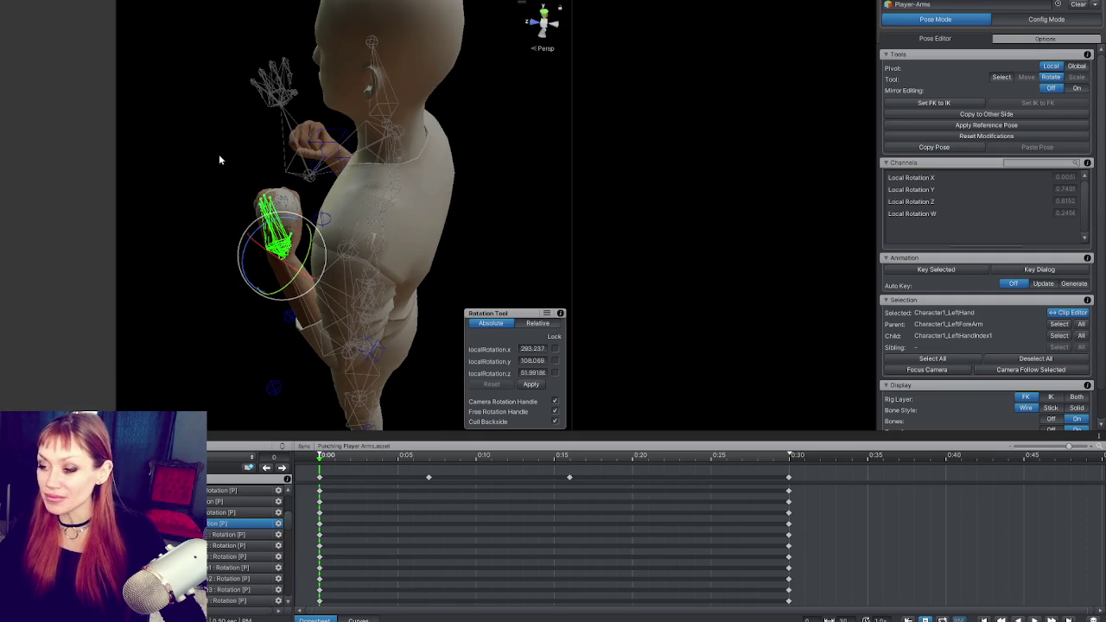
mouse_move(344, 353)
left_mouse_down()
mouse_move(355, 299)
mouse_move(295, 249)
mouse_move(256, 186)
mouse_move(394, 235)
mouse_move(208, 267)
left_mouse_up()
mouse_move(363, 454)
left_mouse_down()
mouse_move(585, 454)
mouse_move(427, 455)
mouse_move(571, 455)
left_mouse_up()
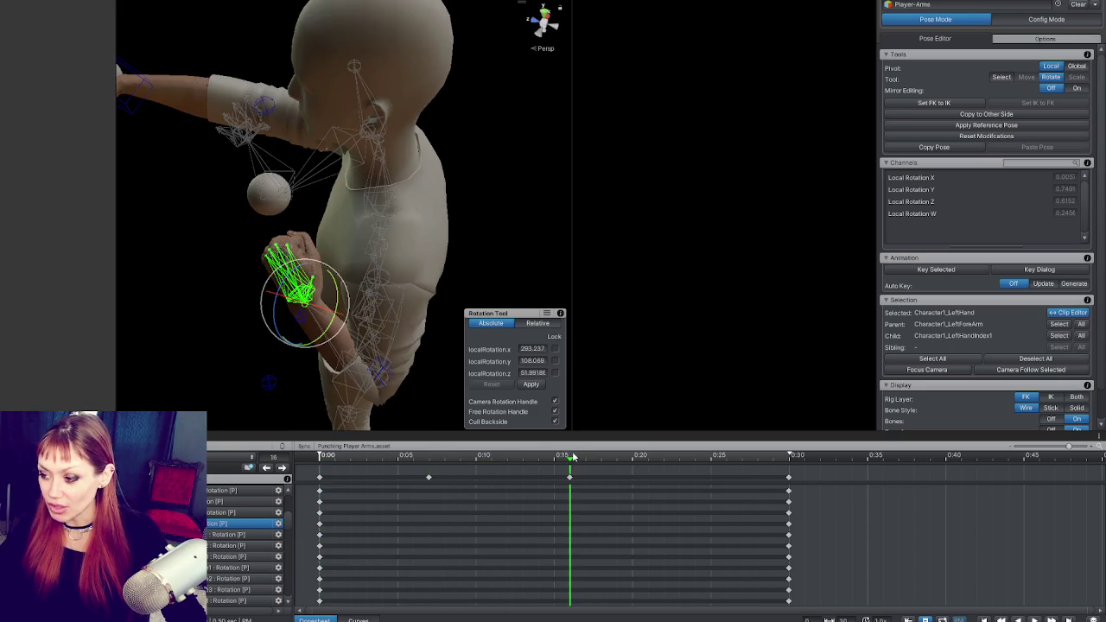
At 0:15, rotate the left upper arm inward and bend the left forearm to tuck the guard.
left_click(396, 315)
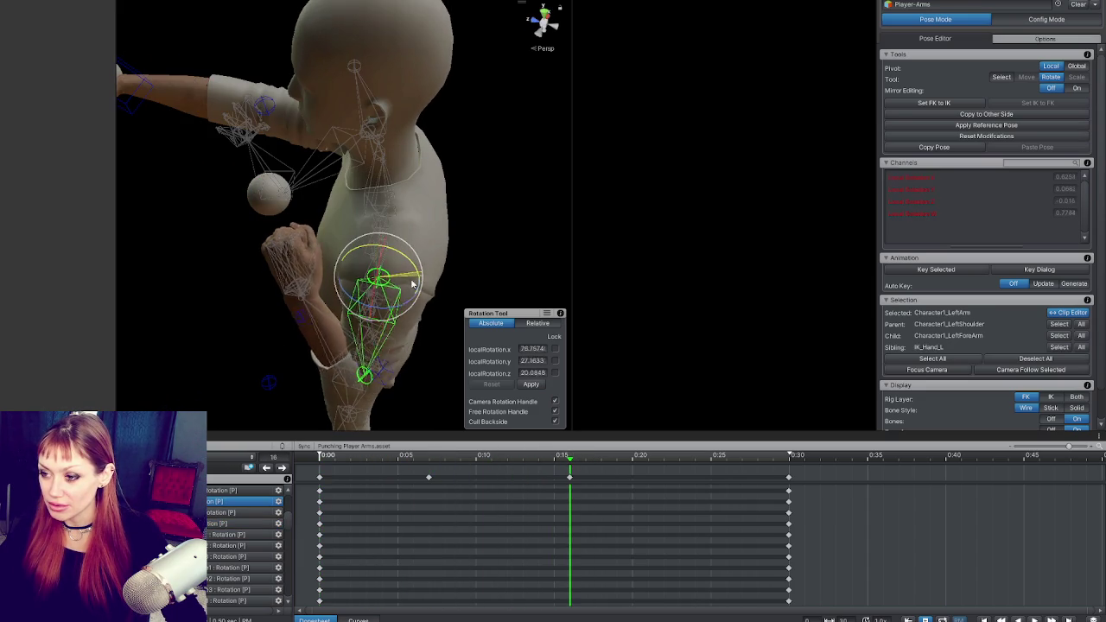
mouse_move(404, 287)
left_mouse_down()
mouse_move(297, 286)
mouse_move(296, 240)
left_mouse_up()
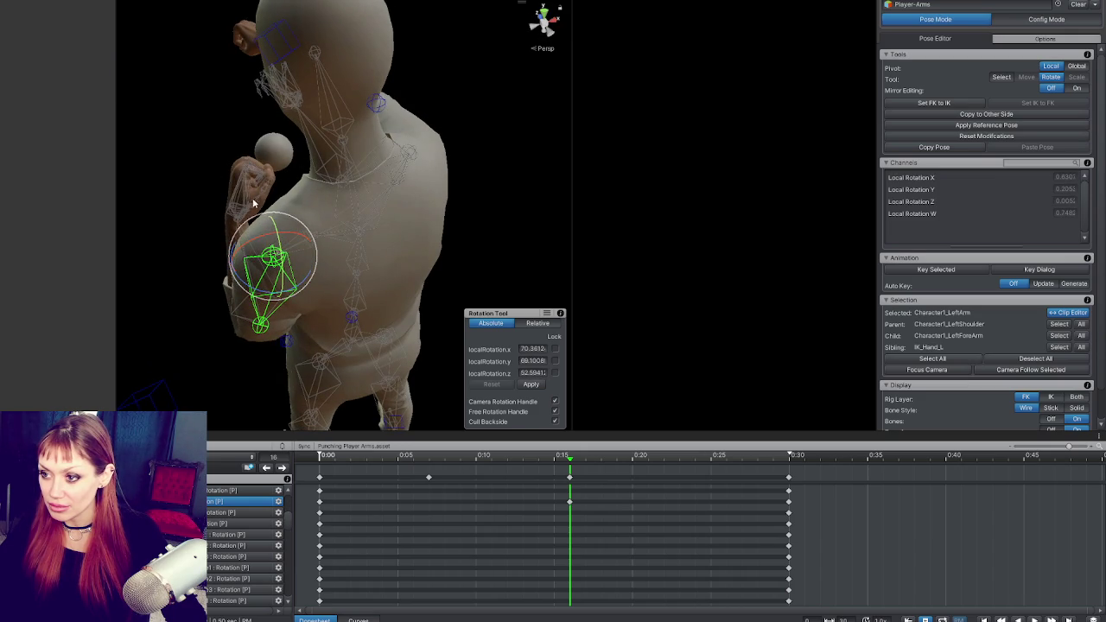
left_click(246, 173)
left_click_drag(247, 172, 318, 309)
left_click(318, 309)
left_click_drag(336, 351, 339, 347)
left_click(372, 259)
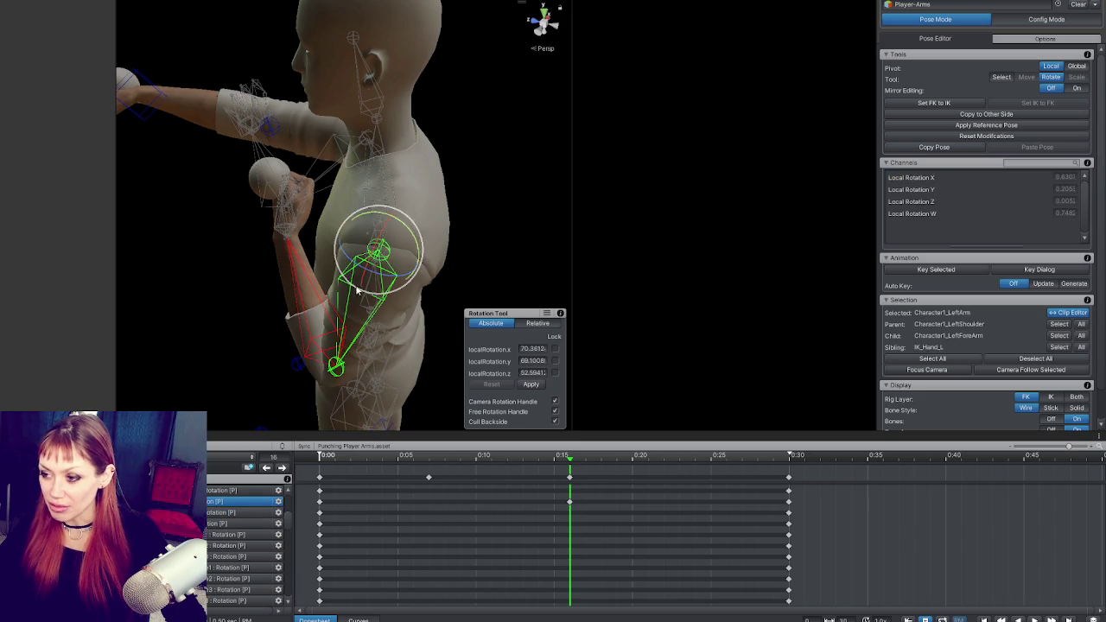
left_click_drag(409, 259, 411, 261)
Refine the left forearm bend and upper arm rotation of the tucked guard pose.
left_click(318, 342)
left_click_drag(348, 333, 351, 371)
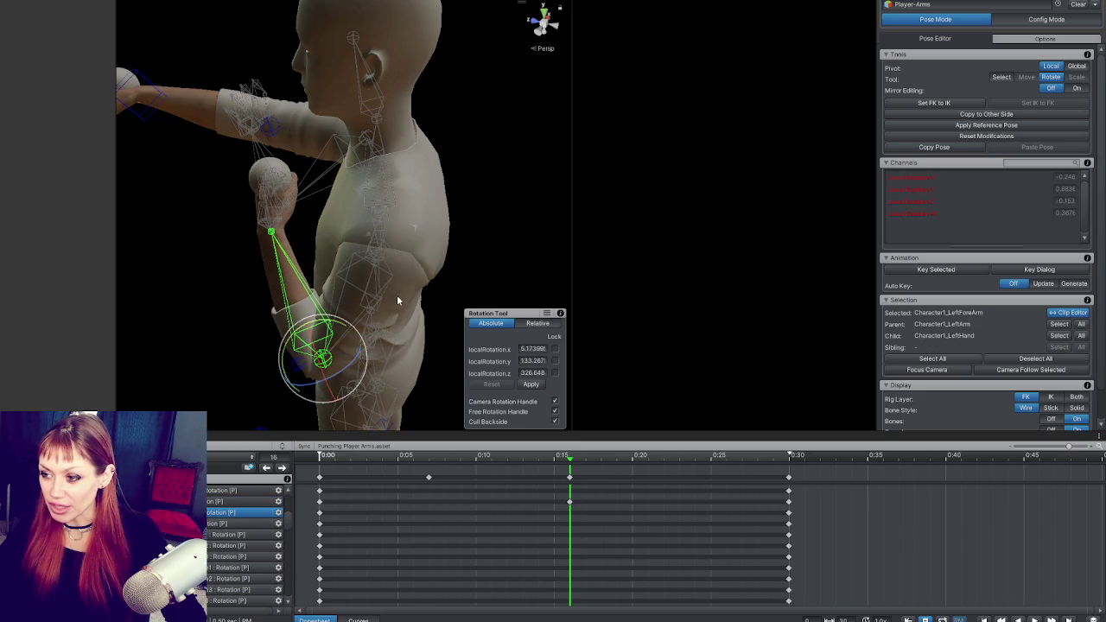
left_click(370, 284)
left_click_drag(423, 248, 414, 252)
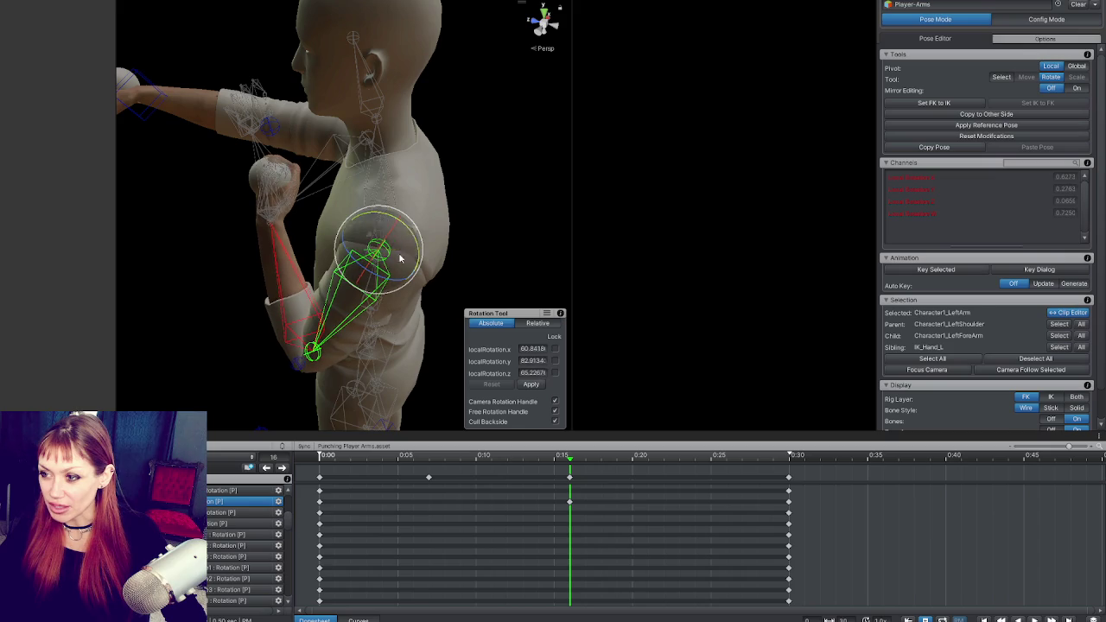
left_click(318, 345)
left_click_drag(318, 346, 307, 202)
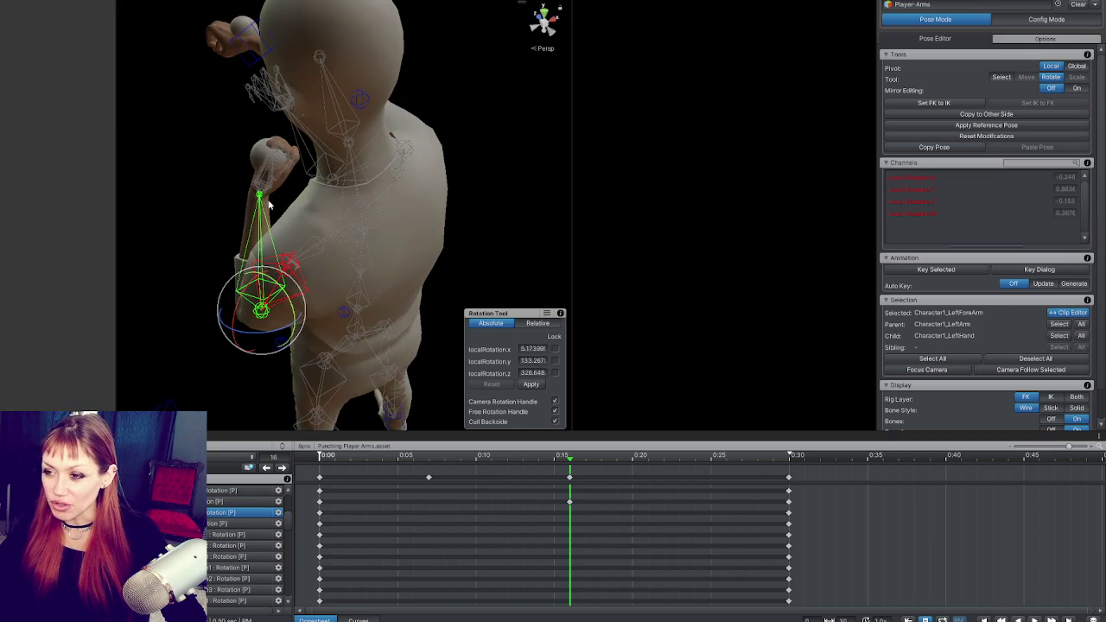
left_click(267, 186)
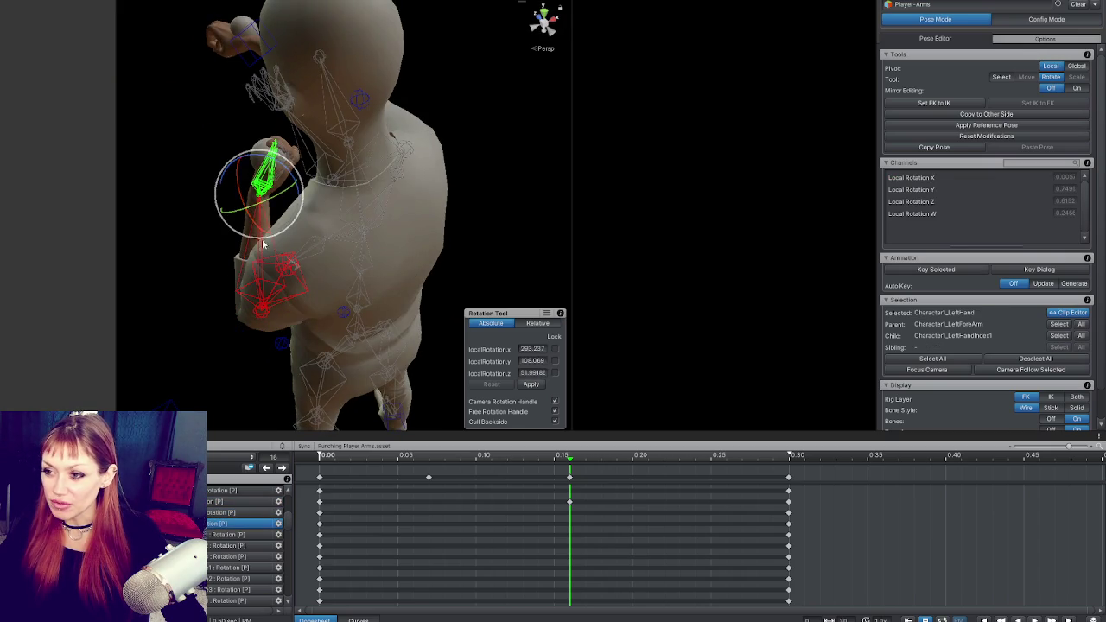
left_click(290, 277)
Key the left forearm at 0:15 with K, fine-tune its rotation, then orbit to review the guard.
key("k")
mouse_move(292, 279)
left_mouse_down()
mouse_move(264, 275)
mouse_move(391, 315)
mouse_move(213, 286)
left_mouse_up()
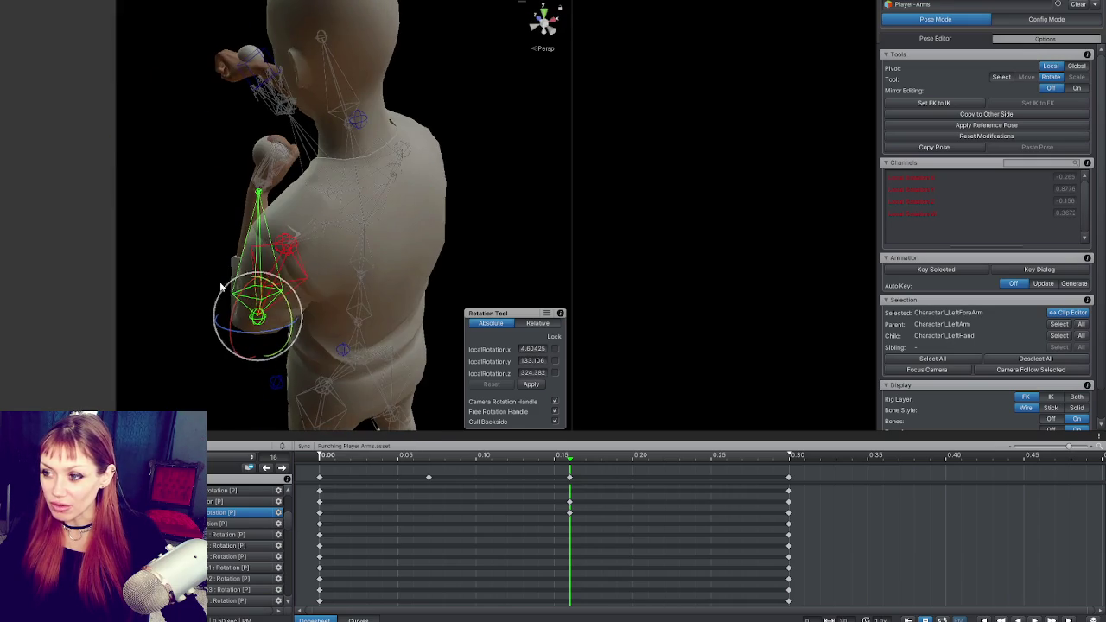
left_click_drag(292, 294, 479, 264)
left_click(464, 240)
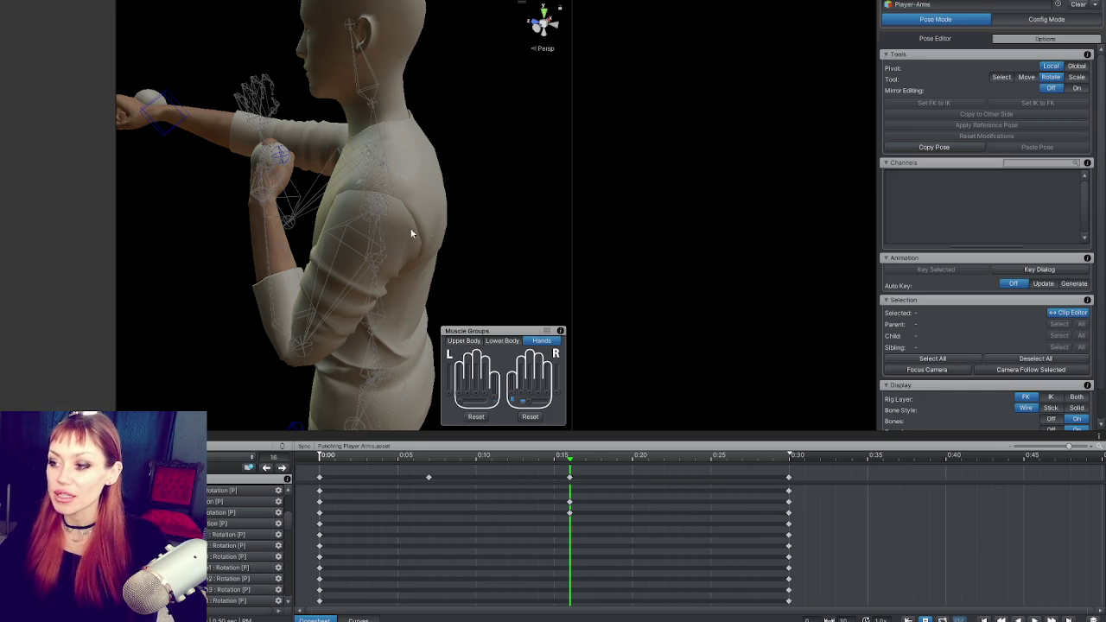
mouse_move(403, 175)
left_mouse_down()
mouse_move(515, 196)
mouse_move(383, 239)
mouse_move(351, 233)
left_mouse_up()
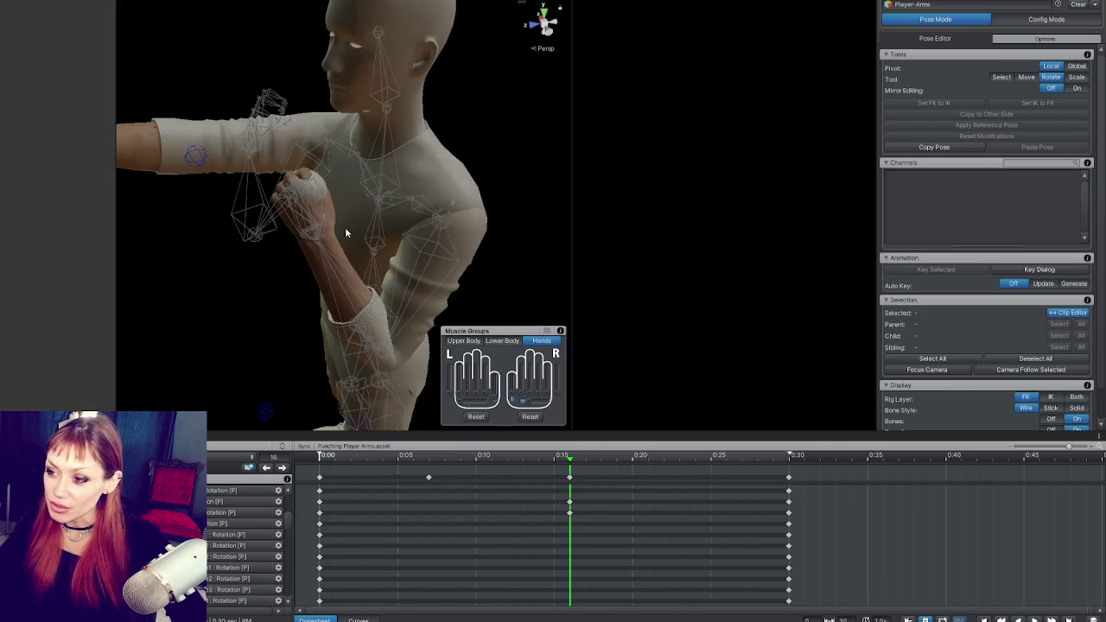
mouse_move(405, 209)
left_mouse_down()
mouse_move(158, 205)
mouse_move(113, 260)
left_mouse_up()
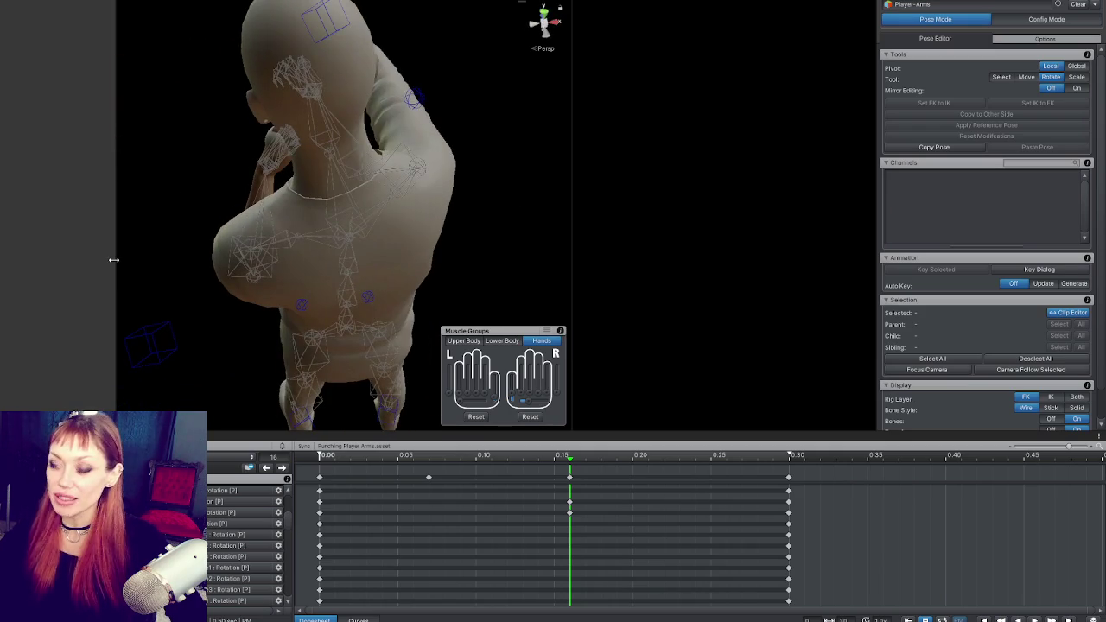